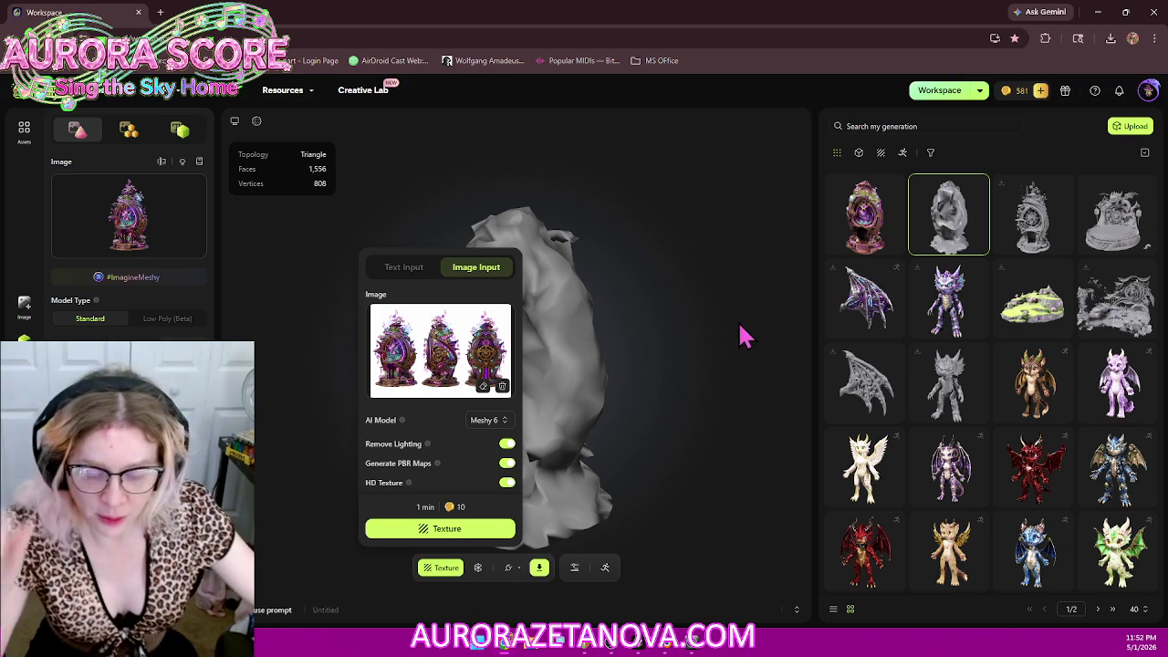
Step: Dismiss the Texture popup, load the textured clockwork egg, and orbit to view it
click(871, 233)
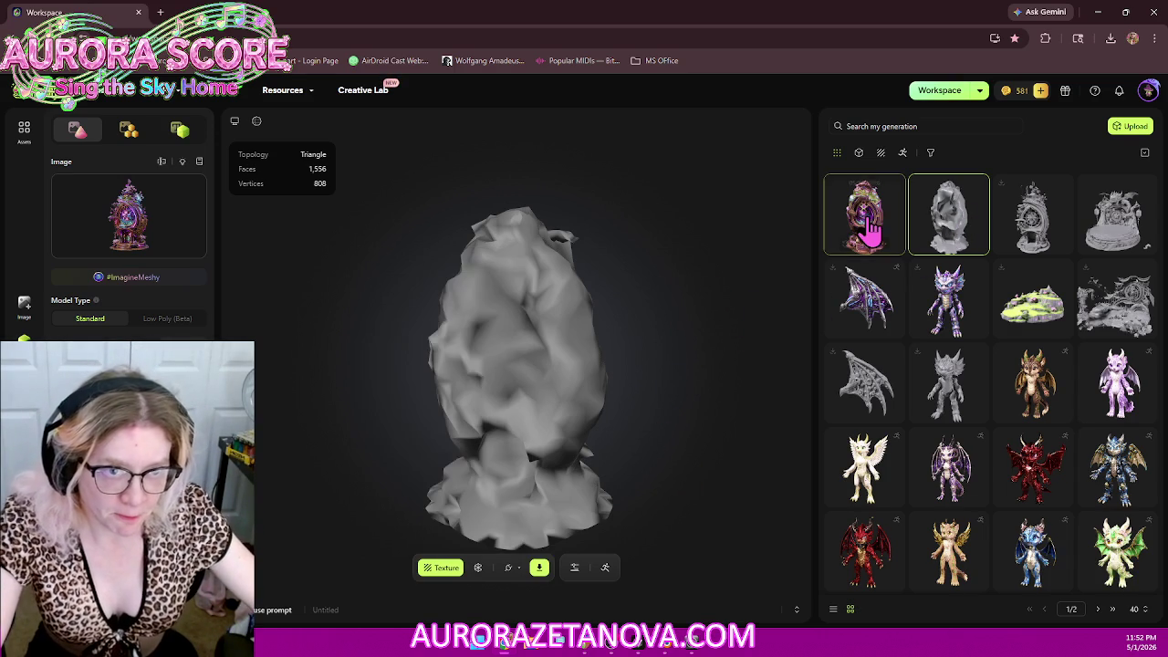
click(871, 233)
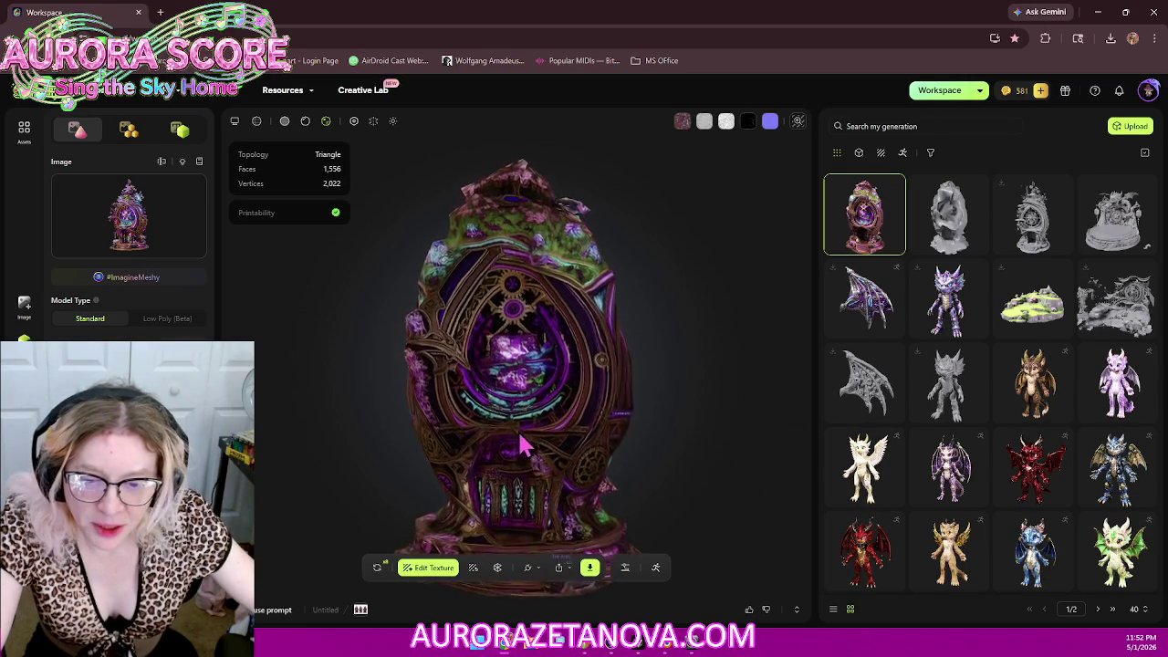
drag(569, 448, 591, 394)
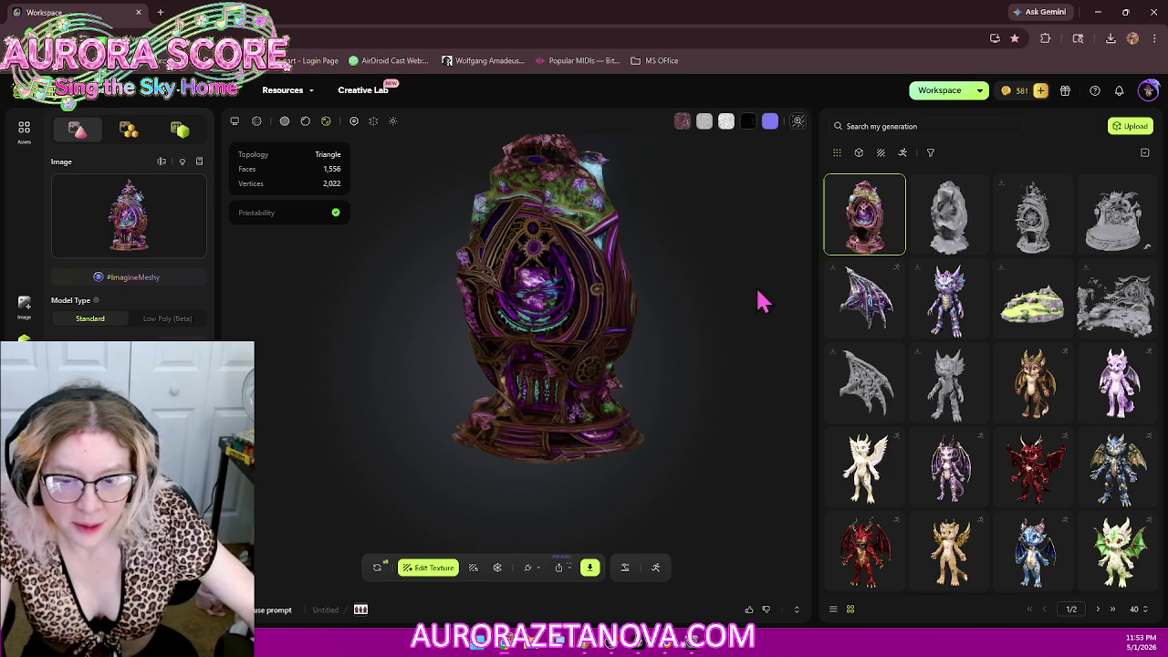
Step: Open and close Edit Texture, then cancel a retry to keep the current egg
click(474, 568)
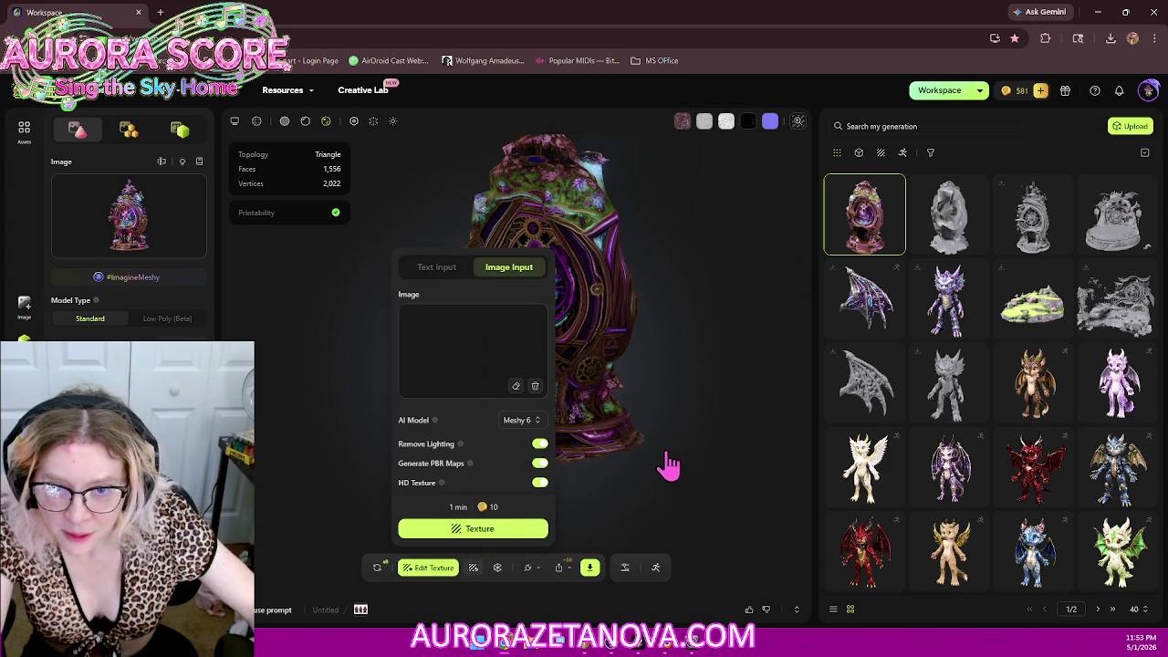
click(334, 417)
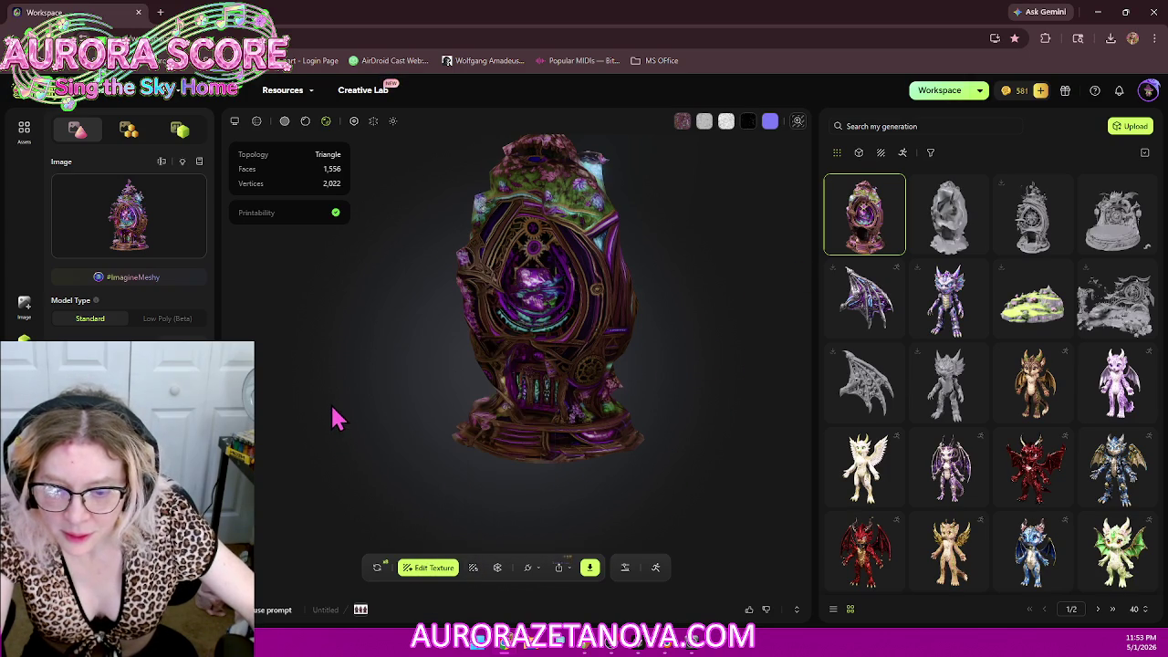
click(378, 568)
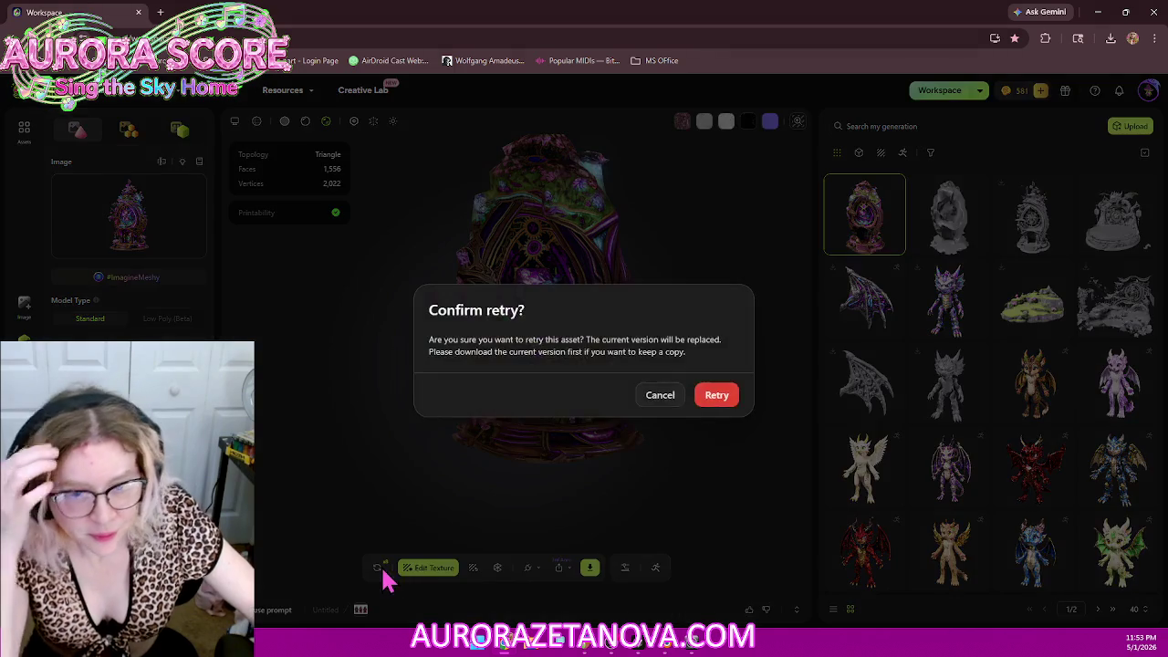
click(668, 405)
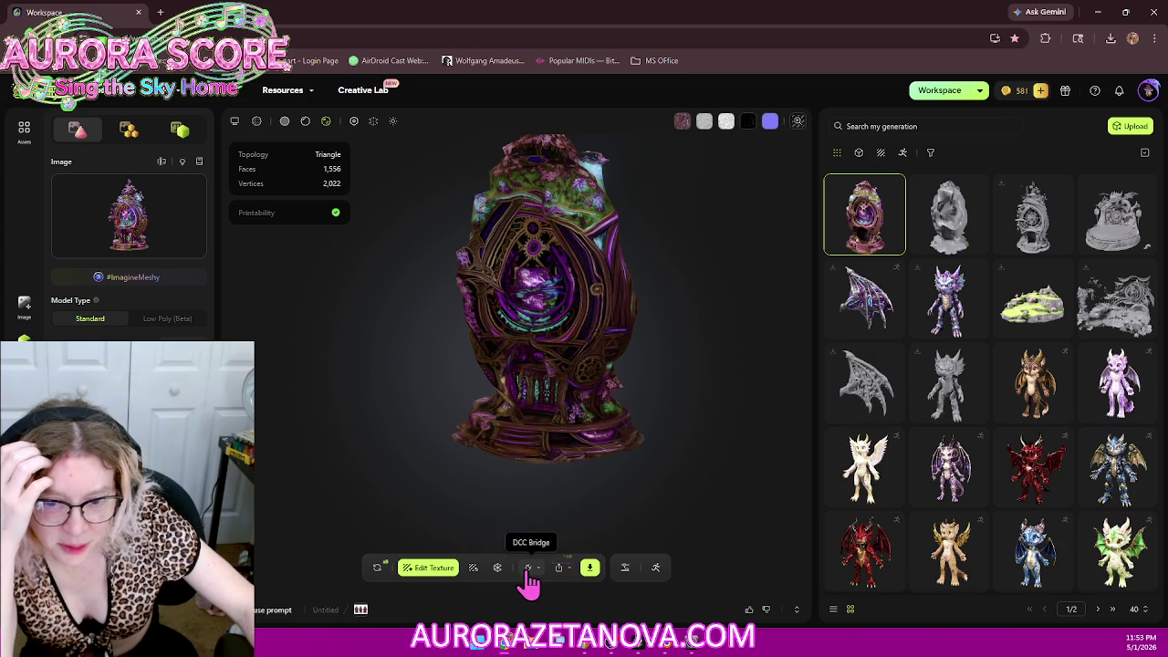
Step: Send the textured egg to Blender via DCC Bridge, then request a retry of the asset
click(526, 570)
click(522, 436)
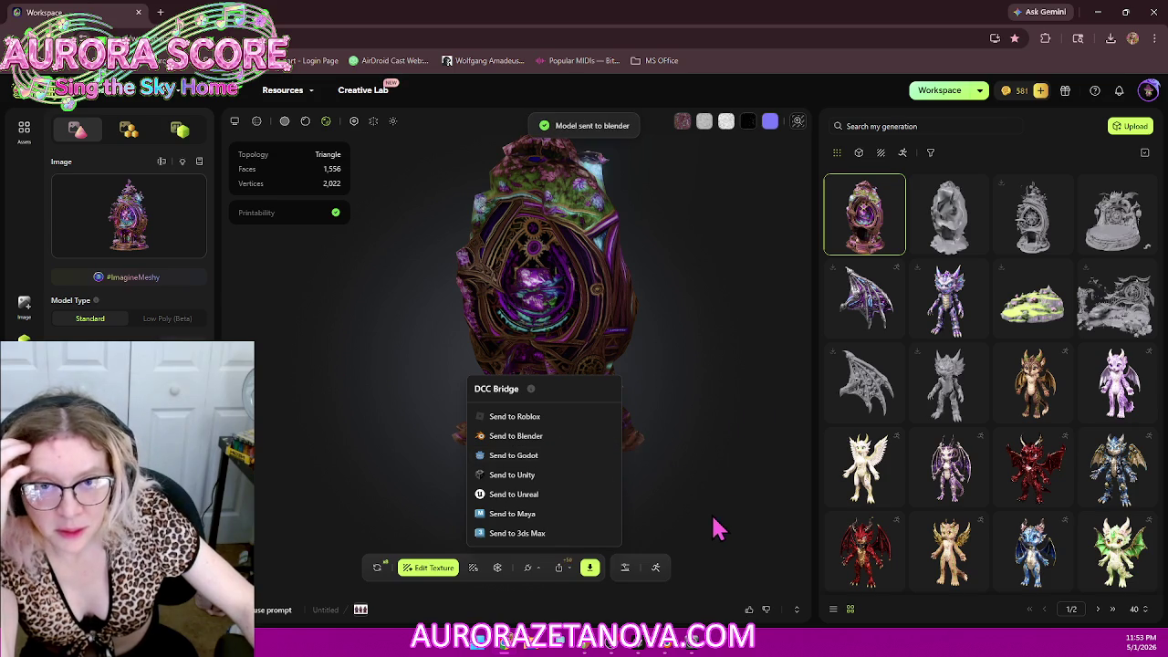
click(381, 568)
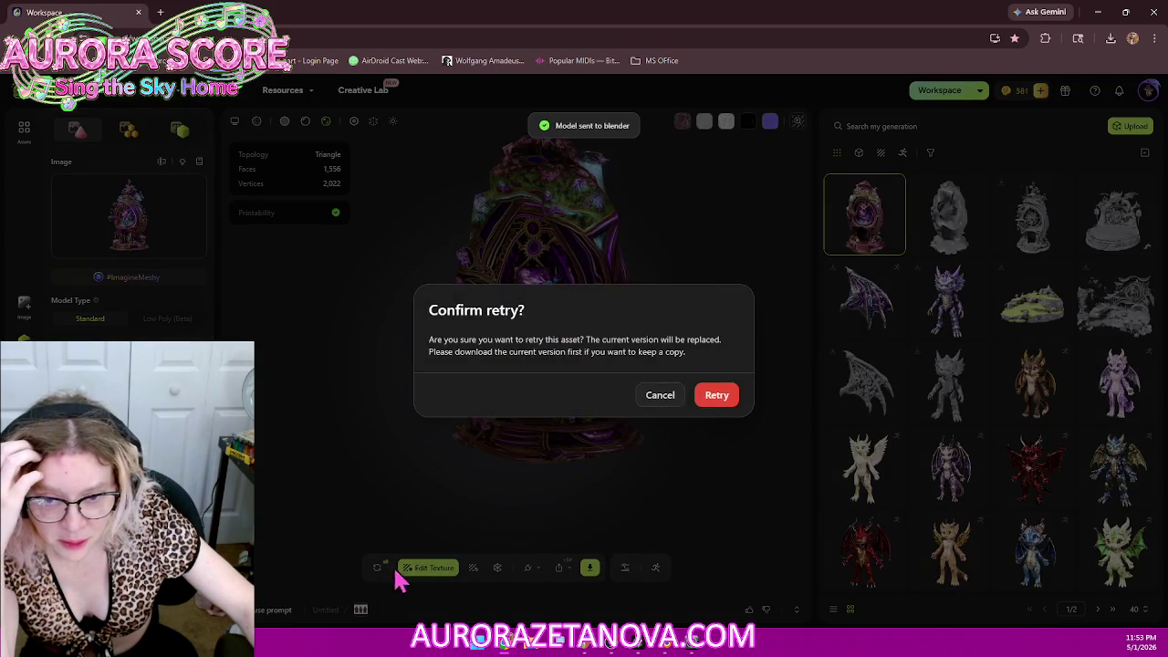
click(716, 397)
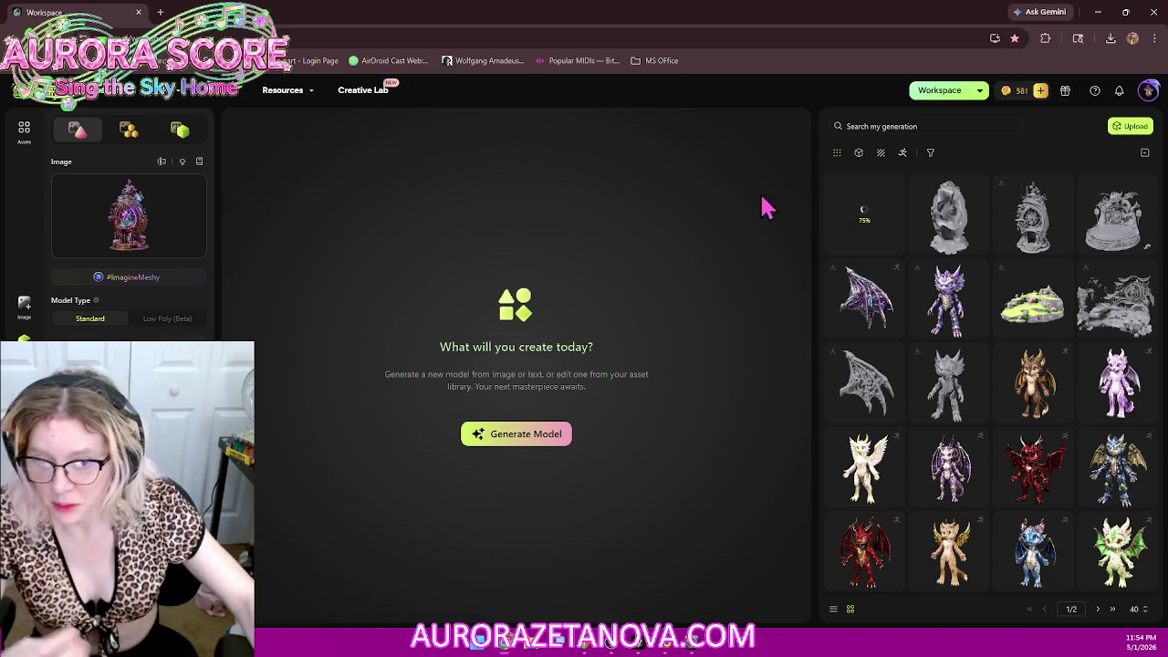
mouse_move(865, 215)
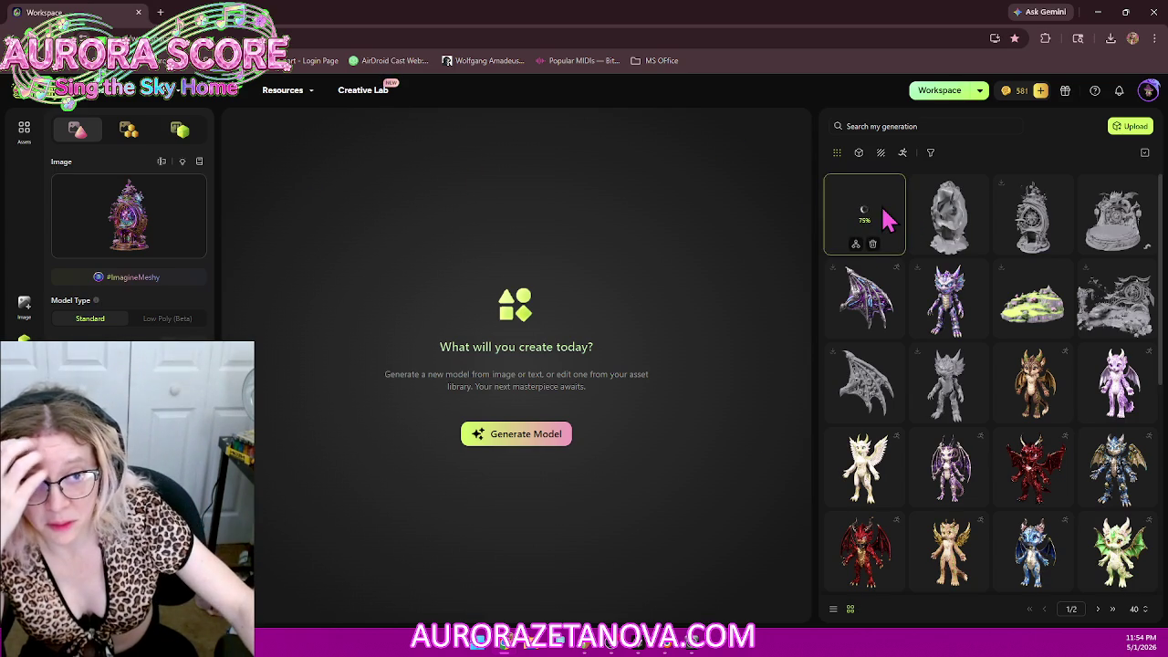
Step: Switch Model Type to Low Poly (Beta) and back to Standard while the egg regenerates
click(889, 215)
click(171, 325)
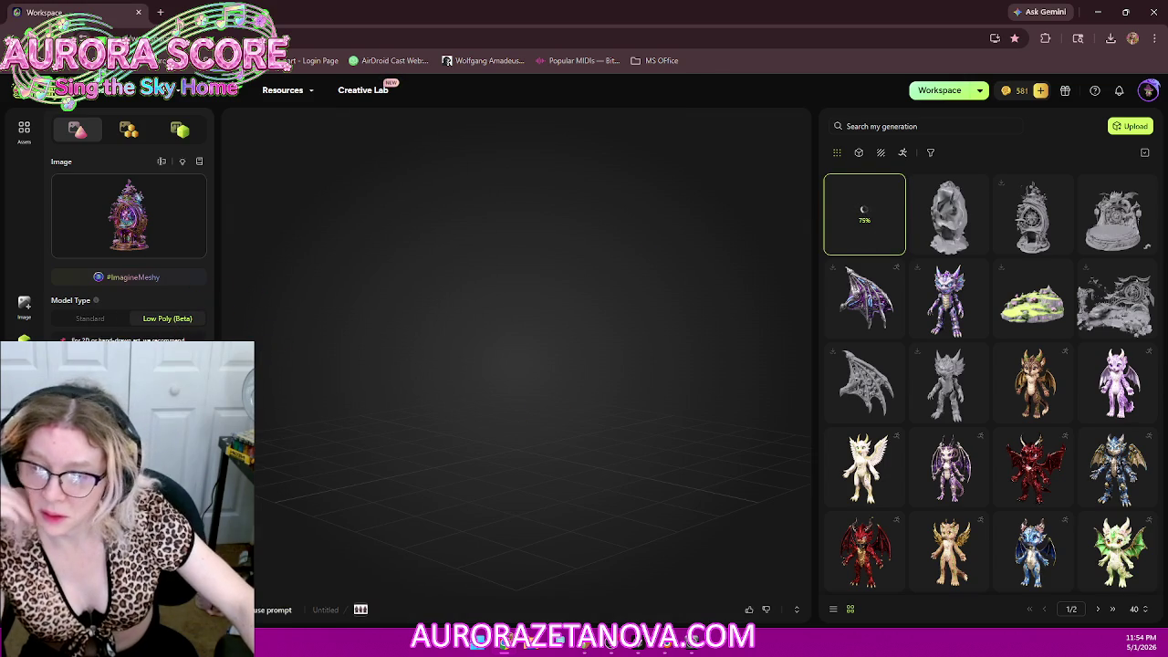
click(89, 318)
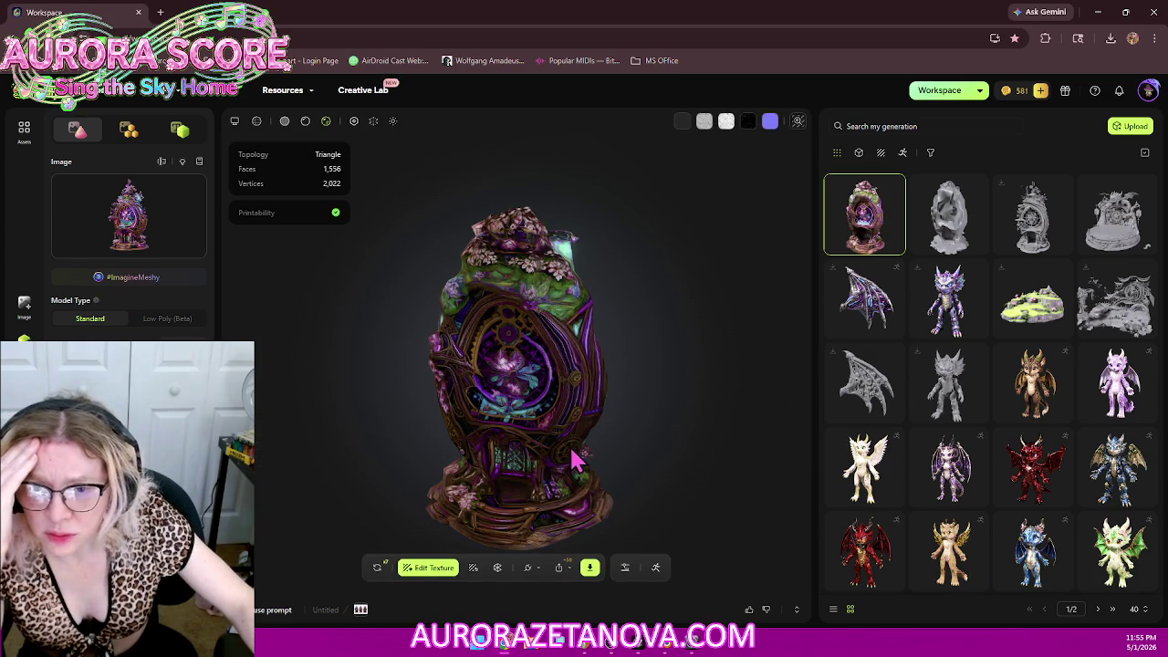
Step: Inspect the regenerated egg, send it to Blender, and request another retry
mouse_move(548, 456)
mouse_down()
mouse_move(581, 412)
mouse_move(553, 425)
mouse_move(555, 438)
mouse_move(542, 388)
mouse_move(580, 402)
mouse_move(579, 417)
mouse_move(590, 368)
mouse_move(511, 370)
mouse_move(566, 376)
mouse_up()
scroll(542, 388, up, 3)
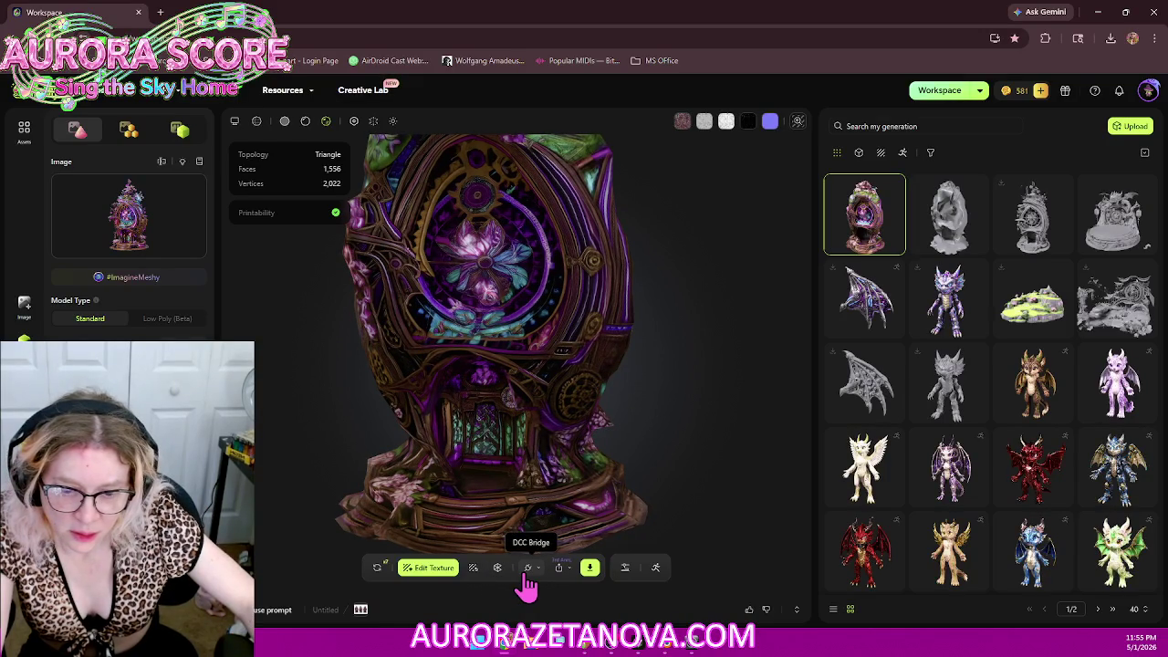
click(527, 567)
click(546, 436)
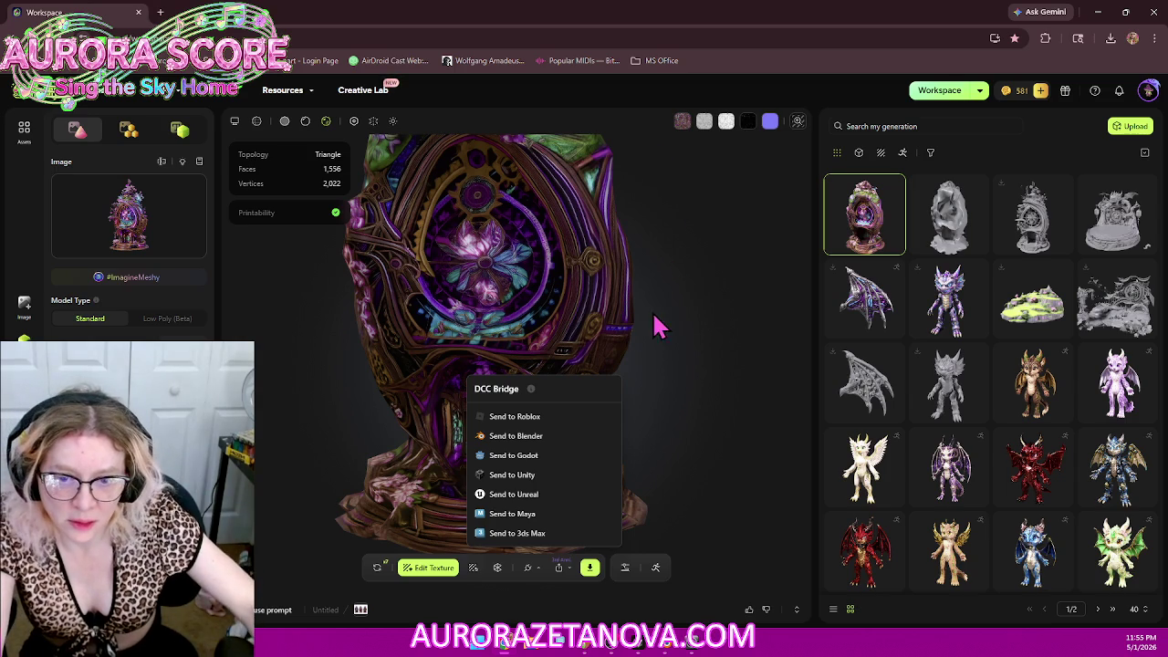
click(376, 571)
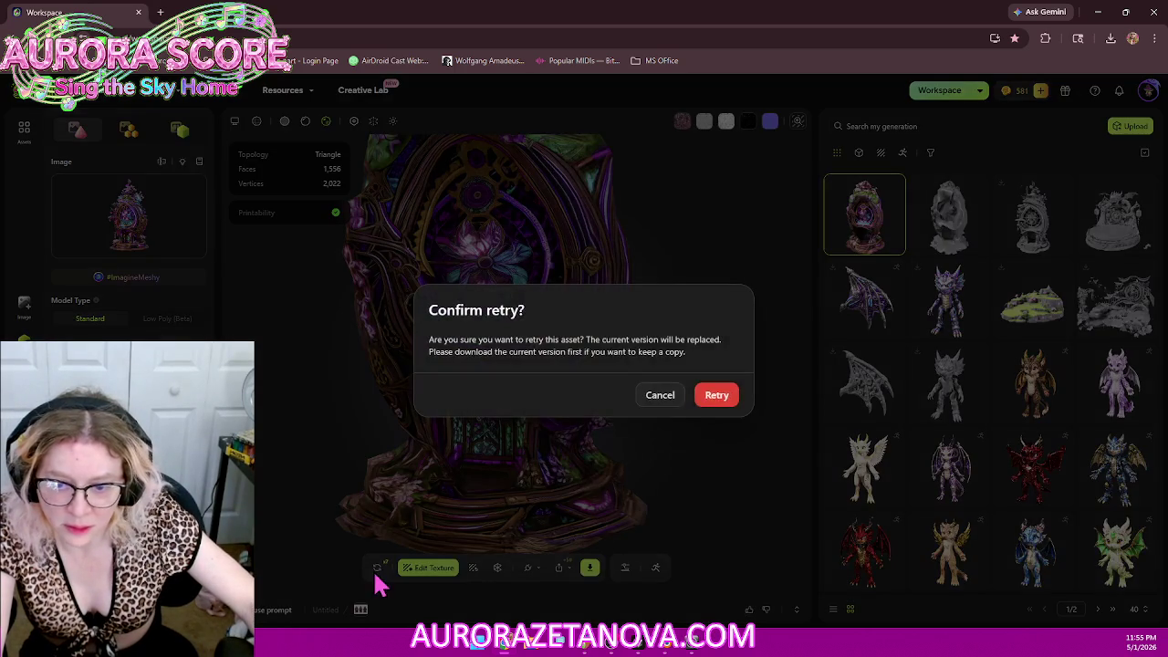
Step: Confirm the retry so the egg shrine regenerates again
click(725, 400)
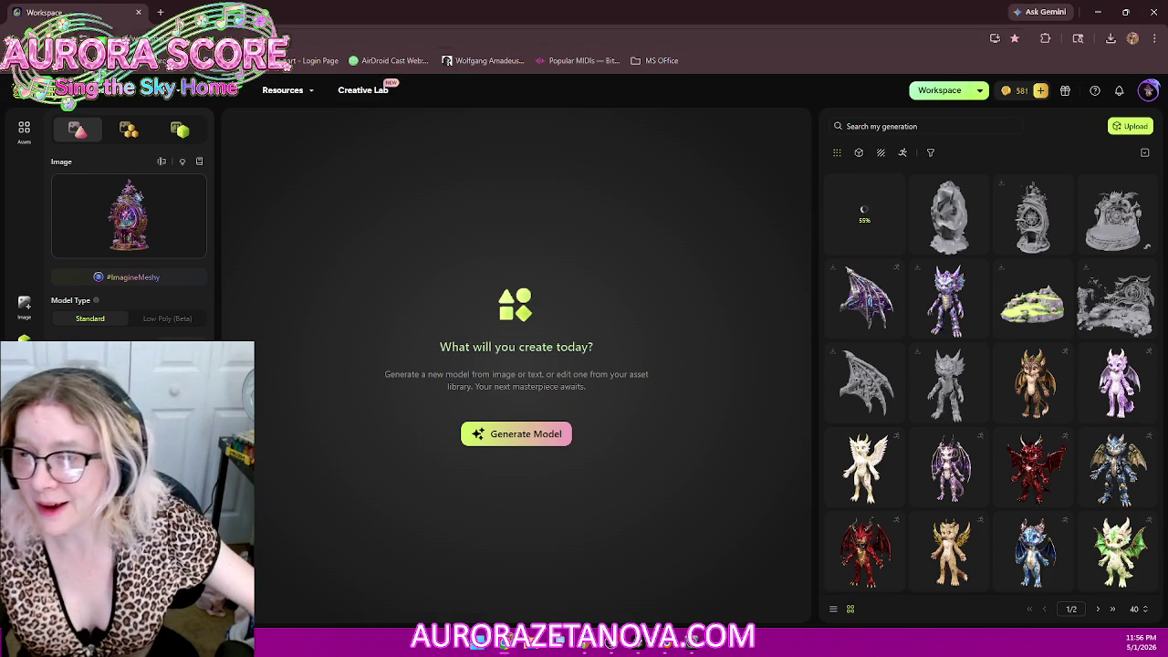
Step: Switch to the Image generator, browse earlier GPT Image 2 renders, and select 'dragonegg' in the prompt
click(22, 309)
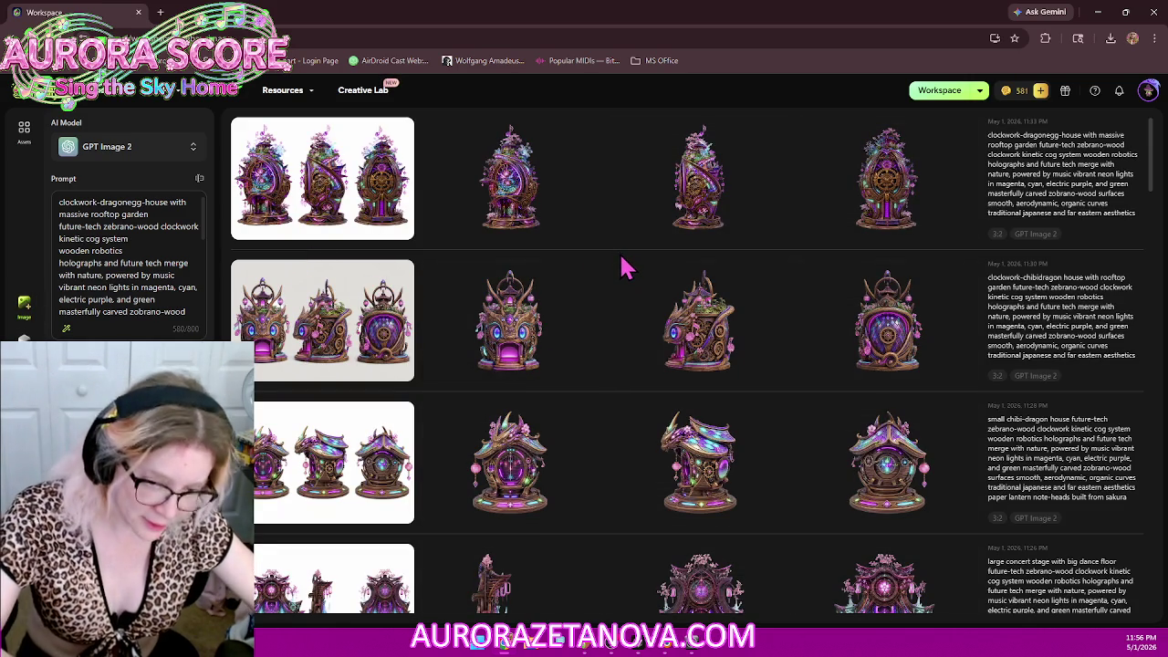
scroll(628, 260, down, 2)
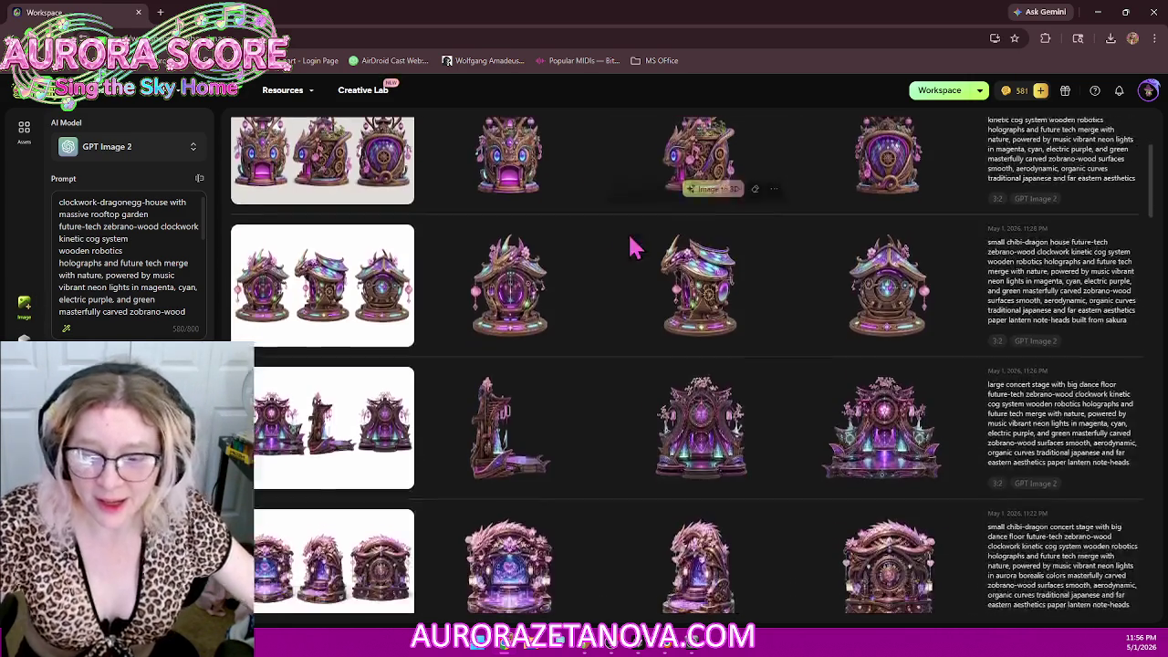
scroll(626, 233, down, 1)
scroll(636, 245, down, 3)
scroll(650, 246, down, 3)
scroll(651, 248, down, 3)
scroll(657, 245, down, 3)
scroll(664, 245, down, 3)
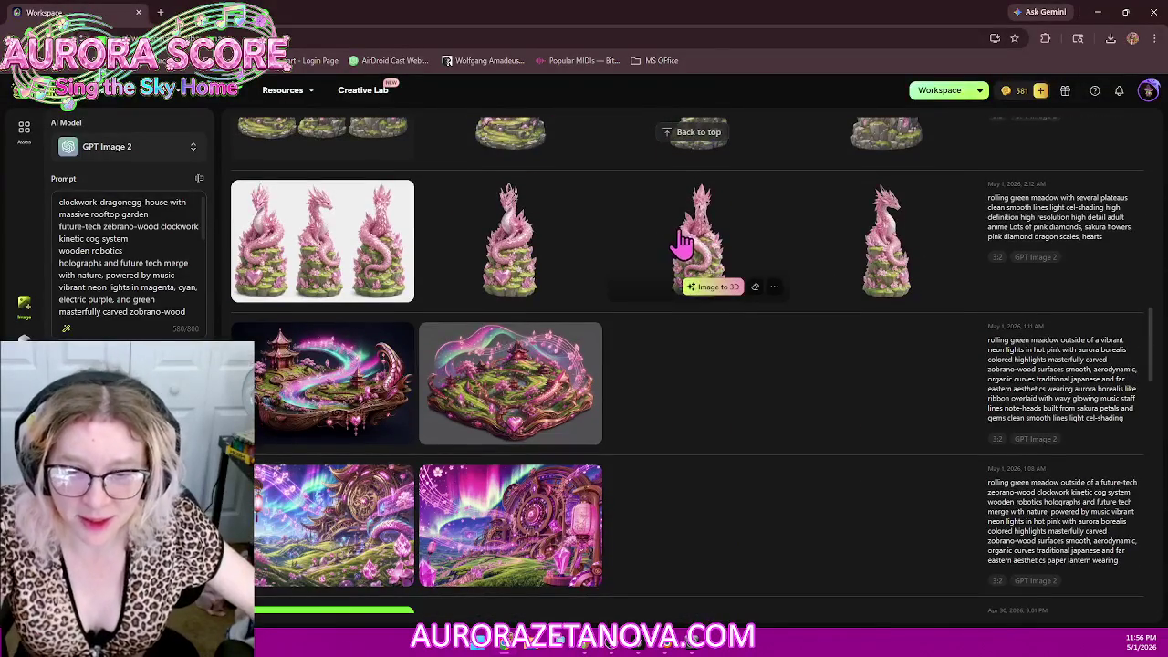
scroll(762, 320, down, 1)
scroll(765, 303, down, 2)
scroll(774, 303, down, 2)
scroll(778, 298, down, 1)
scroll(783, 294, down, 2)
scroll(777, 316, down, 3)
scroll(779, 308, down, 2)
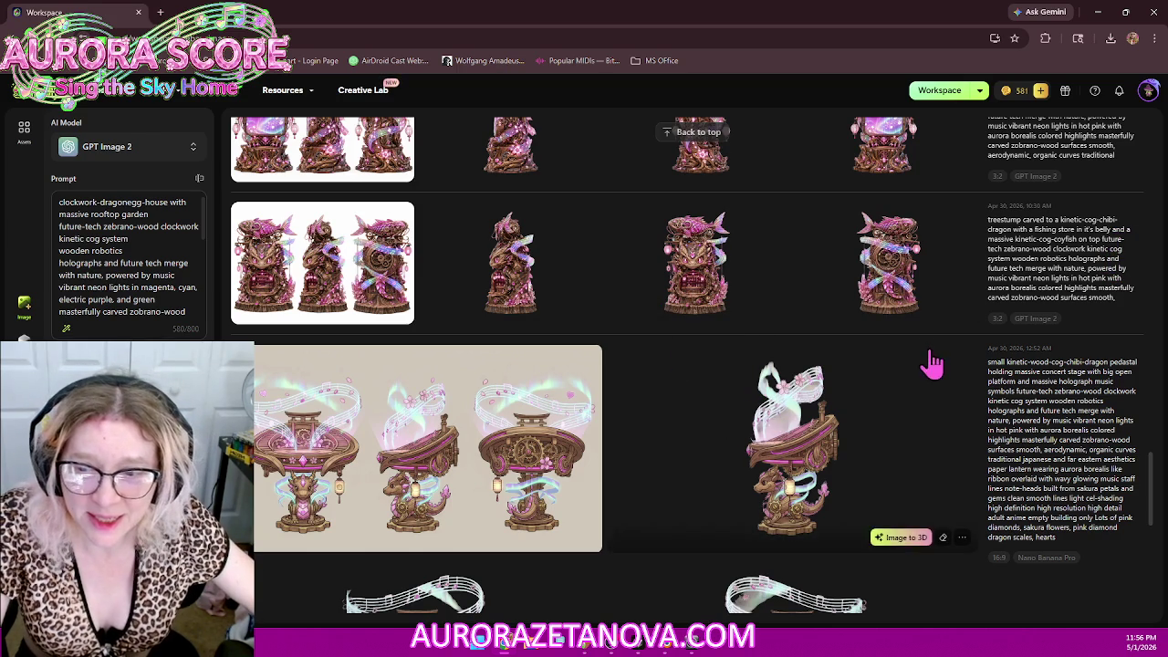
mouse_move(924, 425)
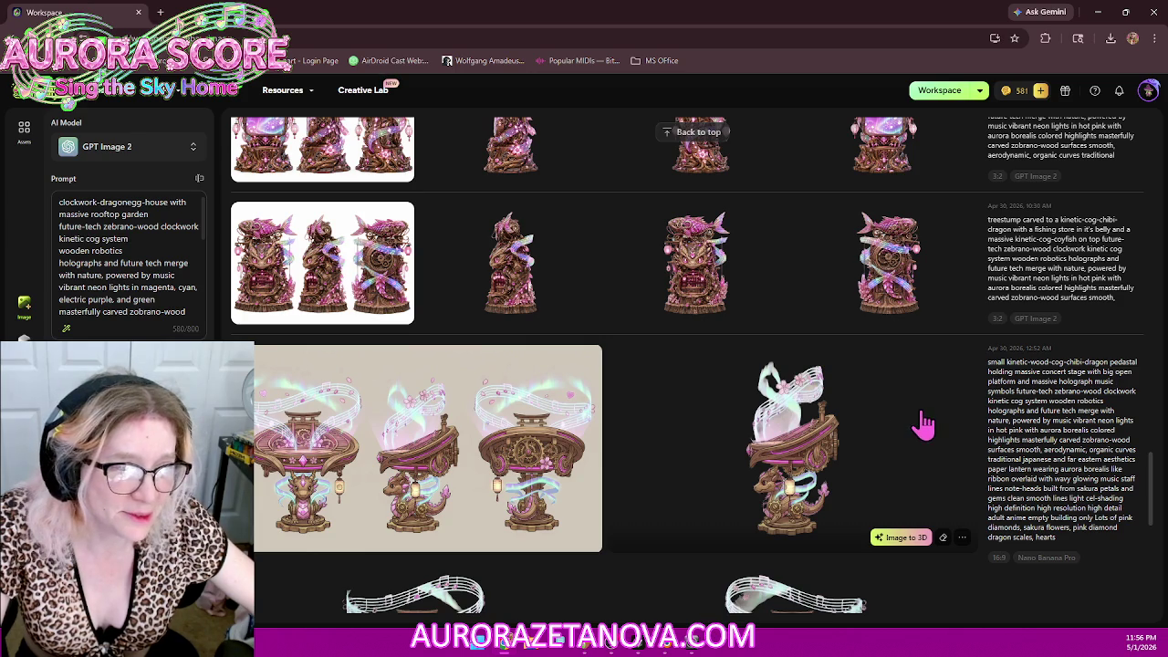
scroll(918, 427, down, 3)
scroll(925, 425, down, 1)
scroll(926, 427, down, 1)
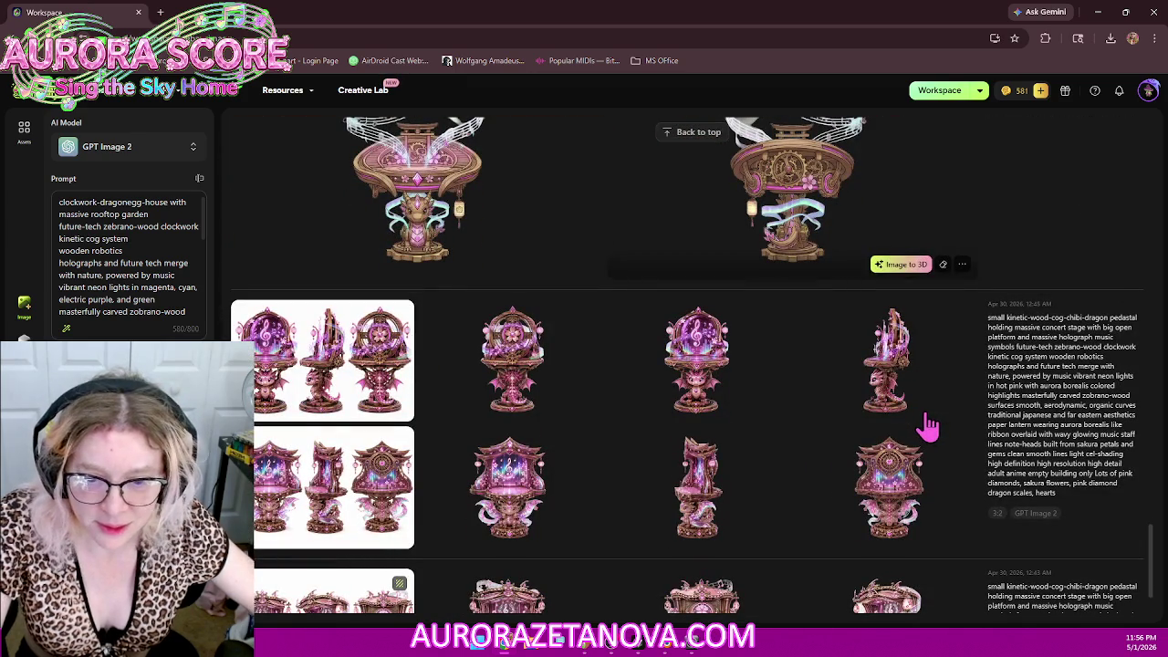
scroll(768, 332, down, 2)
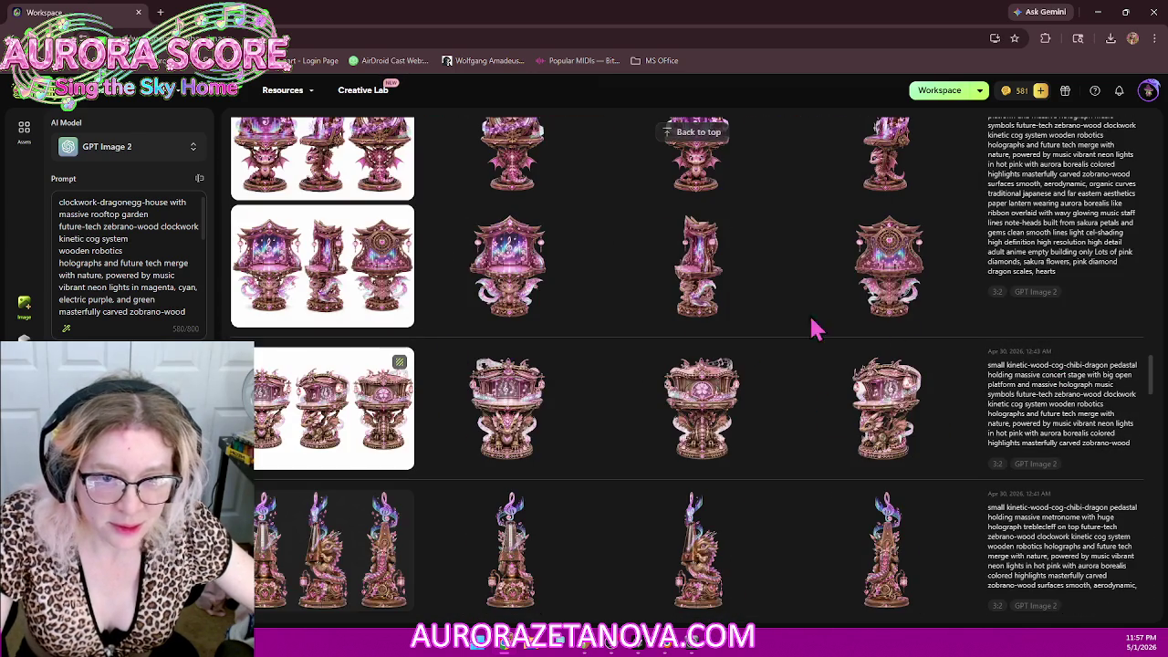
scroll(617, 410, down, 1)
scroll(631, 409, down, 1)
scroll(634, 412, down, 1)
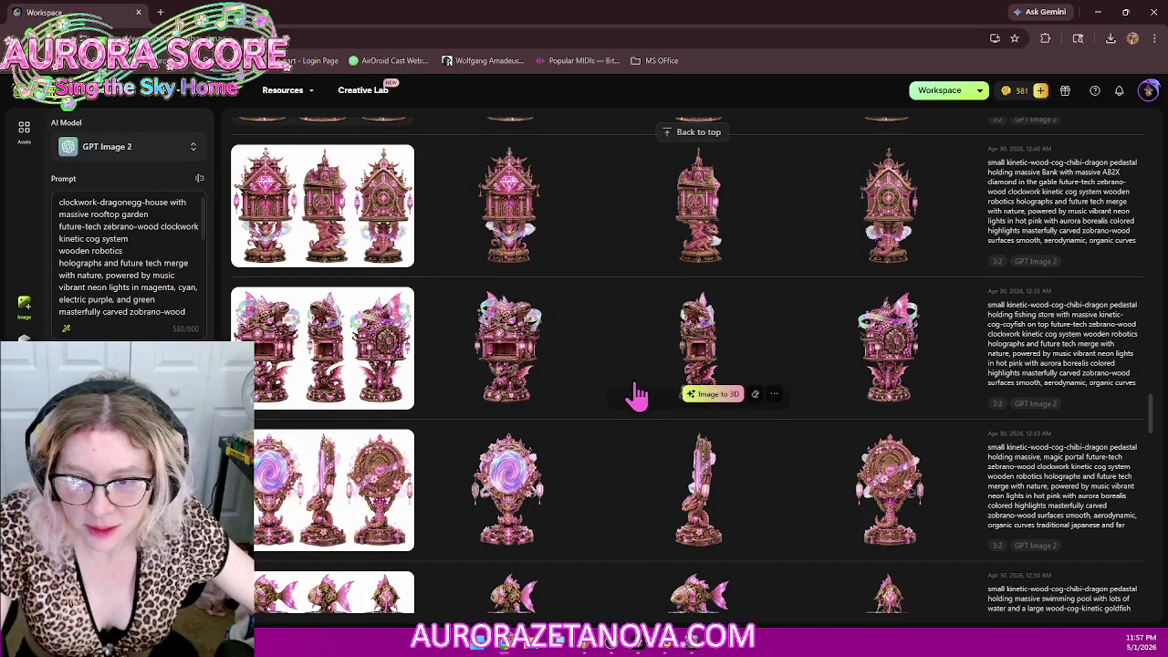
mouse_move(699, 347)
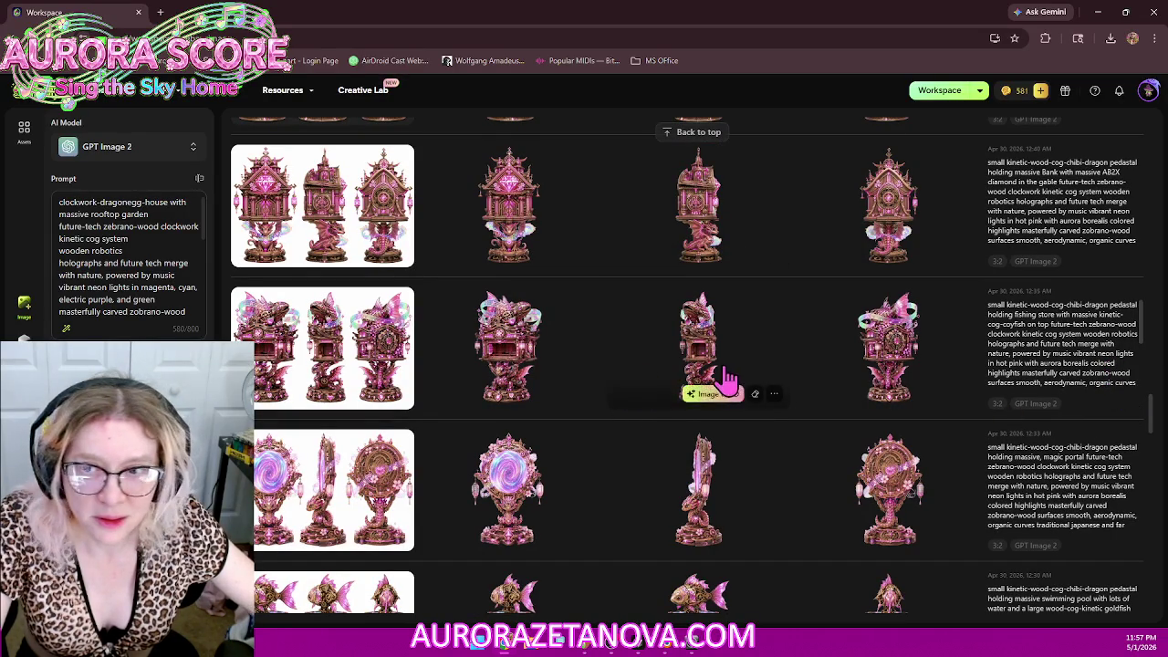
scroll(704, 391, down, 5)
scroll(721, 388, down, 5)
scroll(728, 385, down, 5)
scroll(725, 385, up, 5)
scroll(725, 374, up, 5)
scroll(725, 368, up, 5)
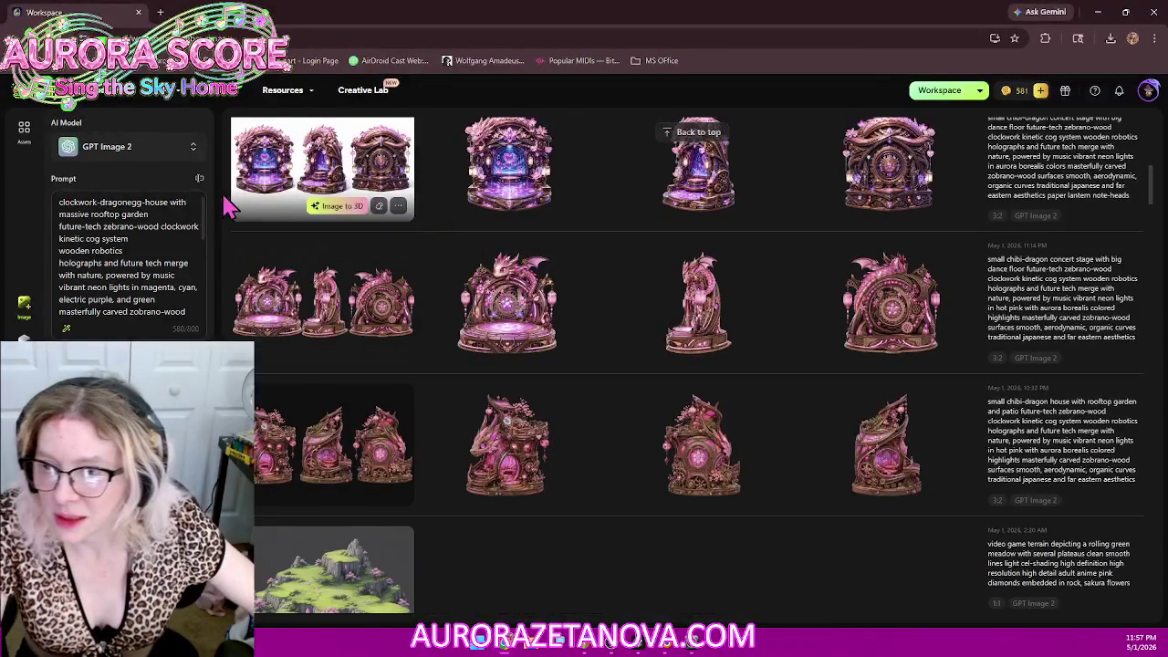
double_click(133, 201)
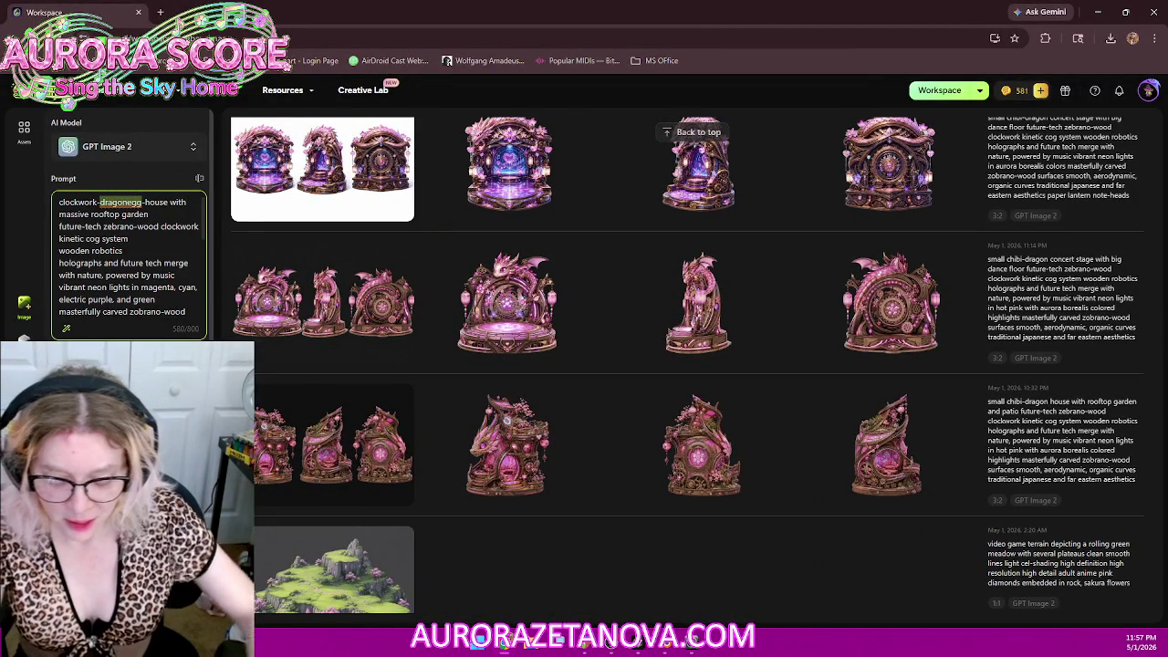
Step: Rewrite the prompt opening to 'clockwork-fish-store with massive clockwork-goldfish on top'
text(fish)
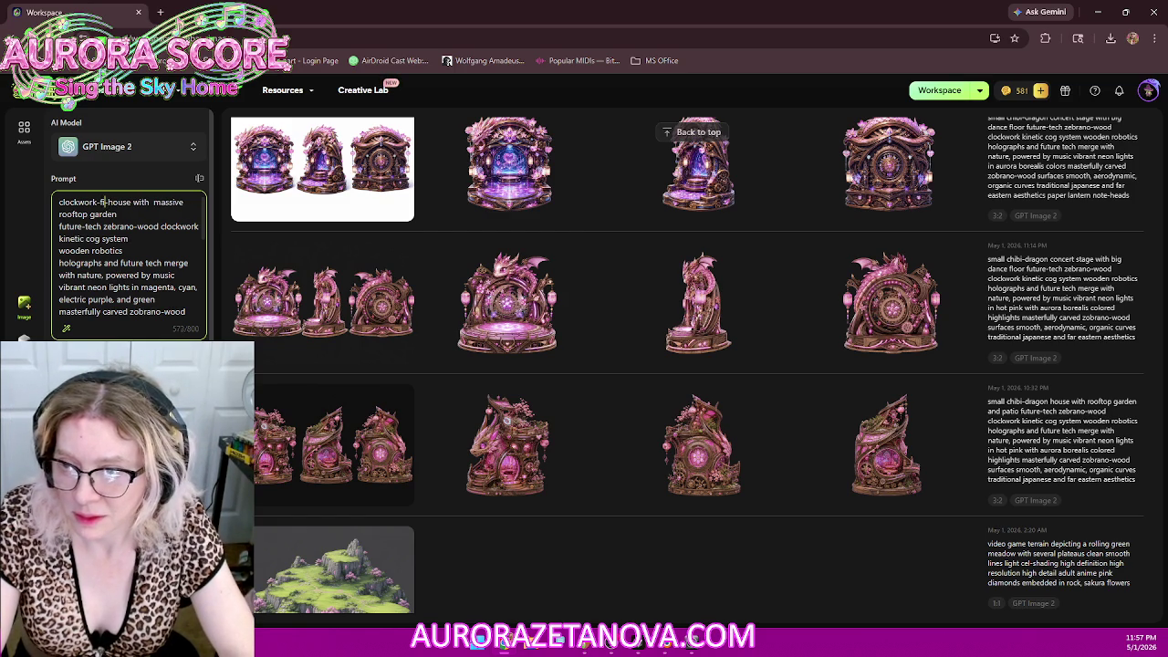
text(fish-)
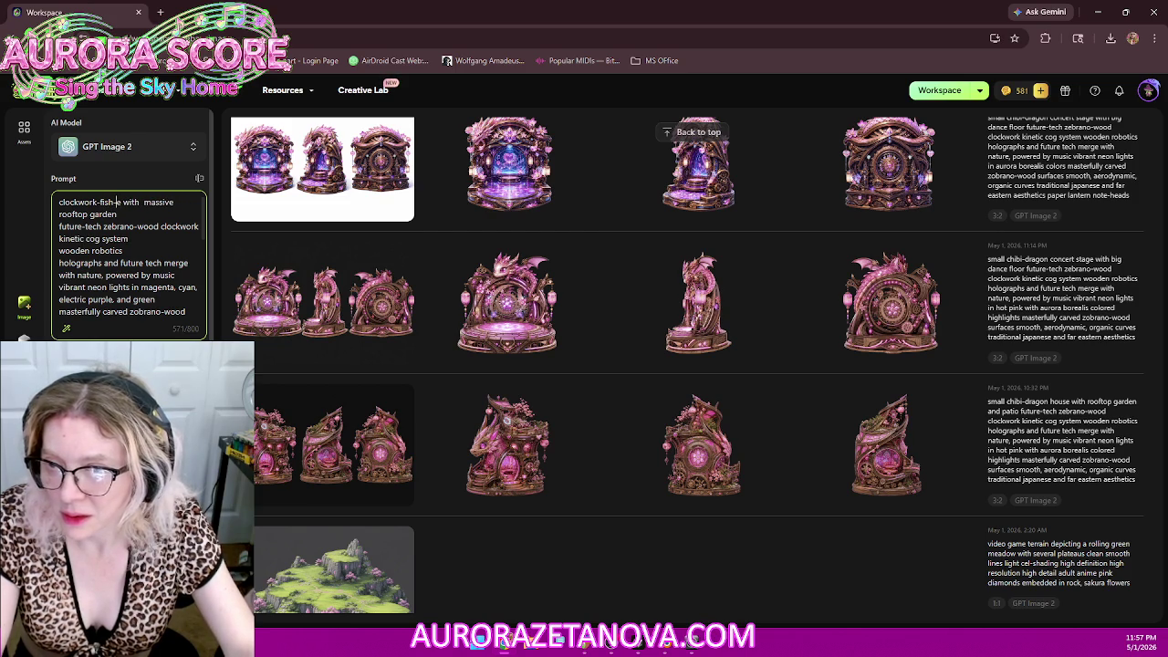
text(store)
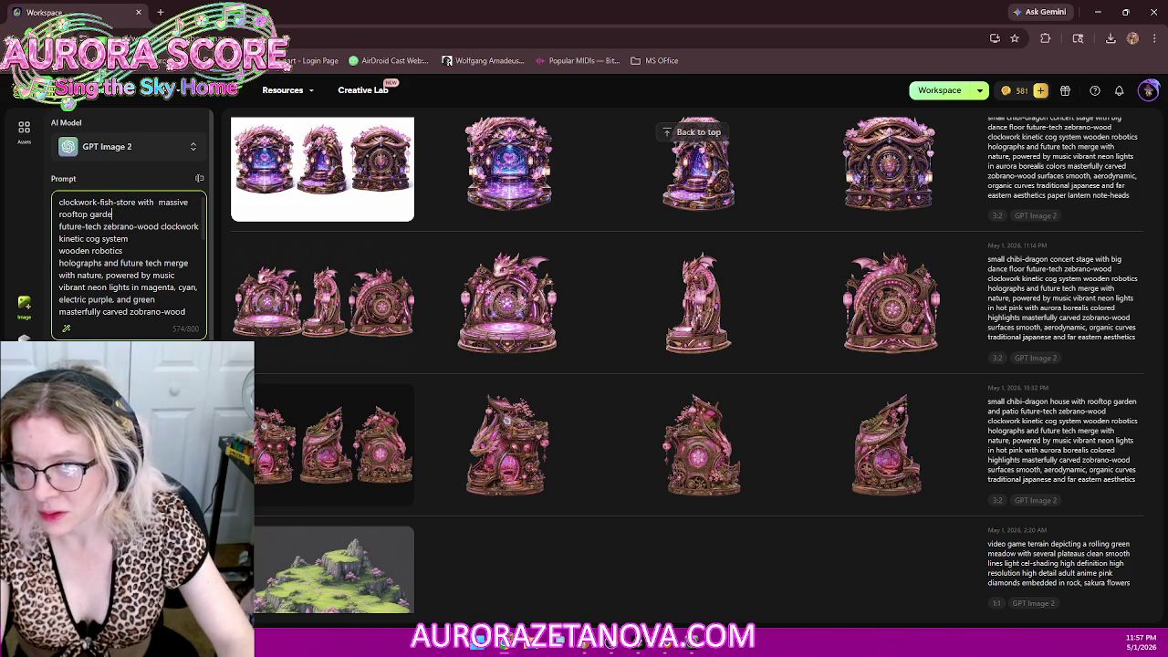
key(BackSpace)
key(BackSpace)
key(BackSpace)
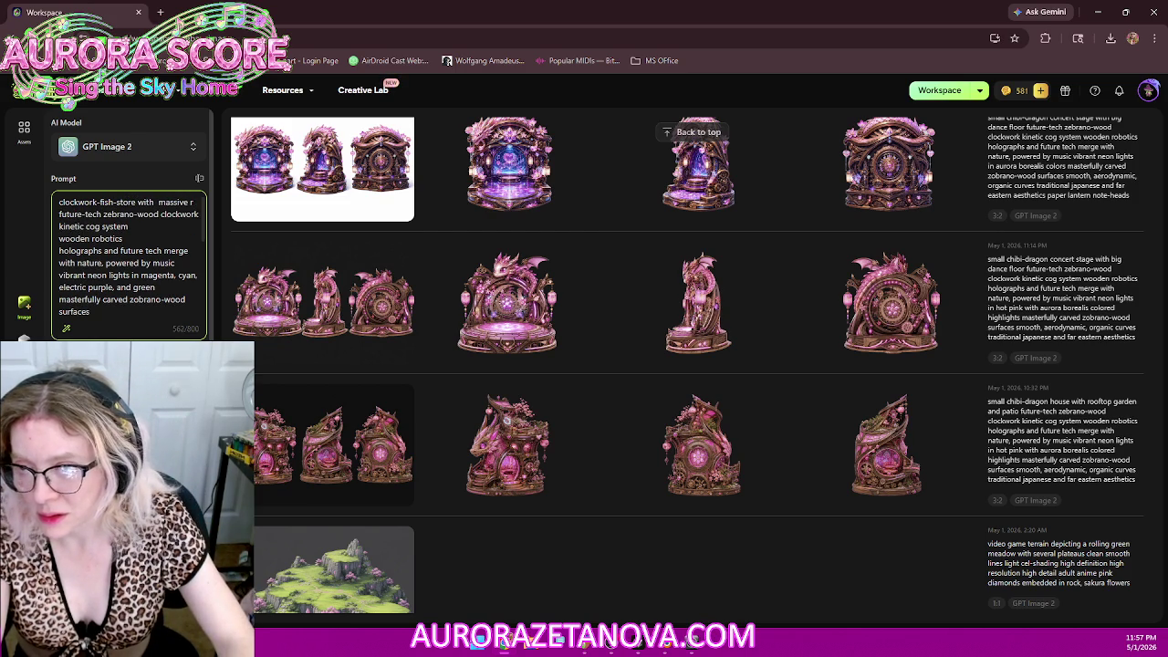
text(lockwork)
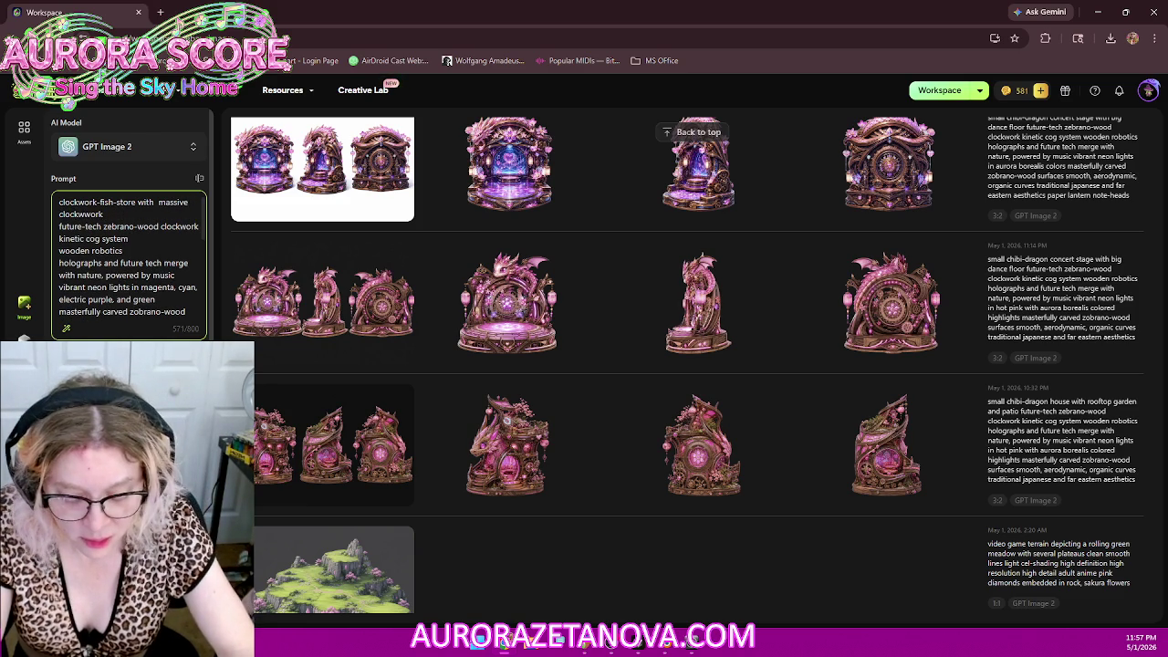
text(-goldfish on top)
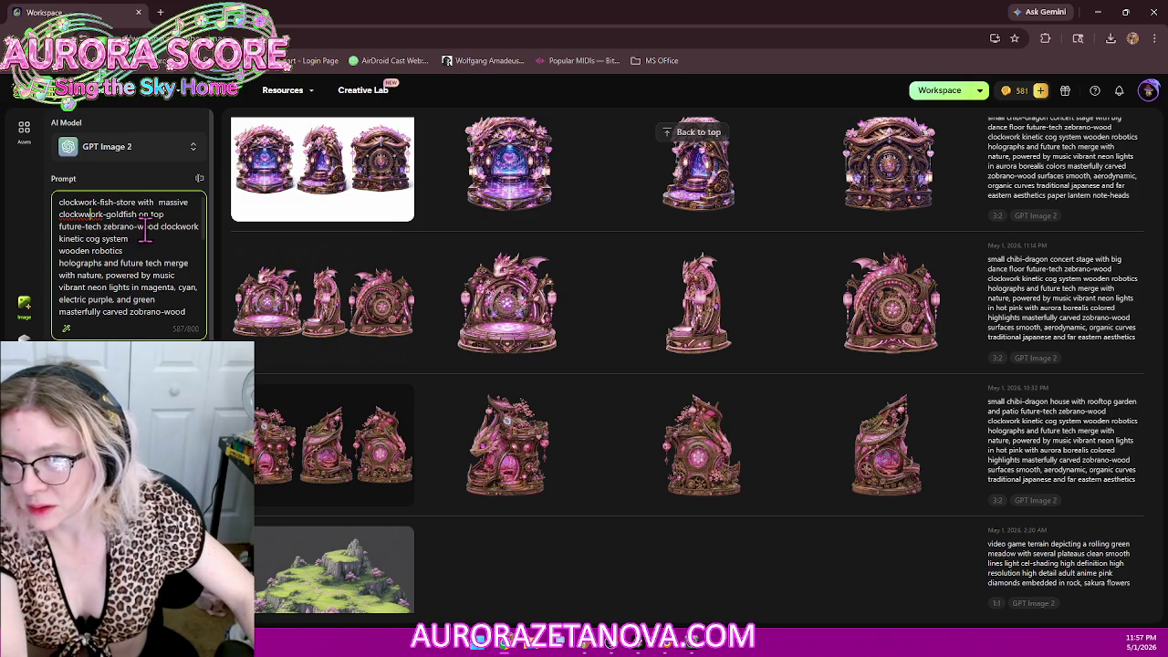
key(BackSpace)
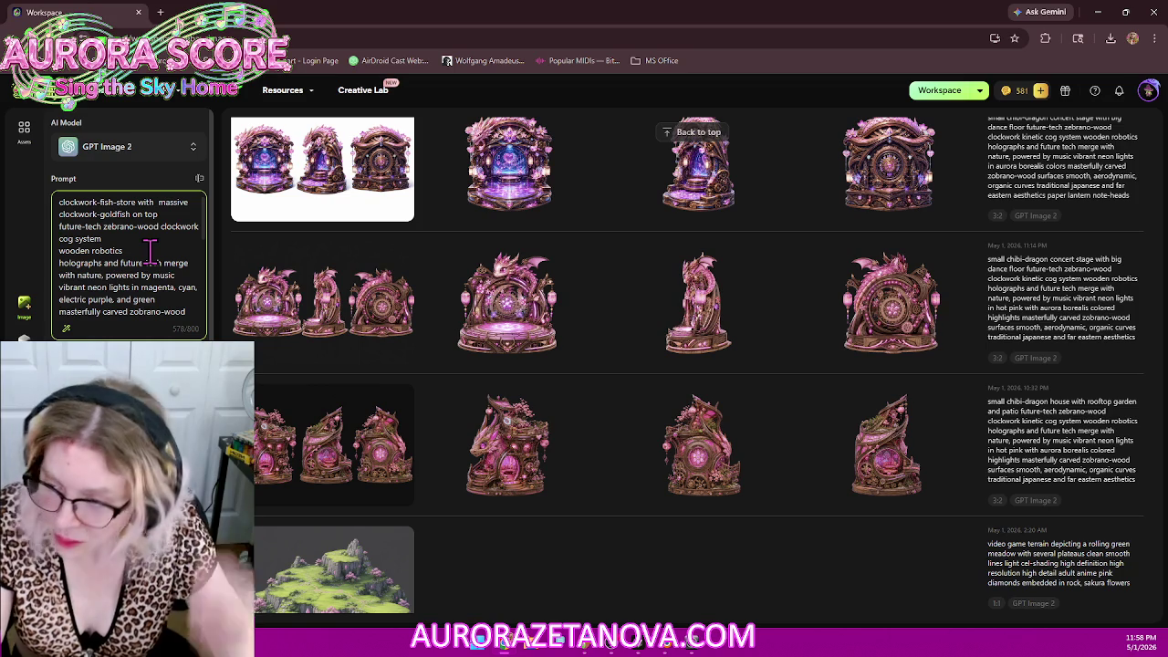
Step: Hyphenate 'kinetic-cog-system' and 'wooden-robotics' and add a comma in the prompt
text(kinetic-)
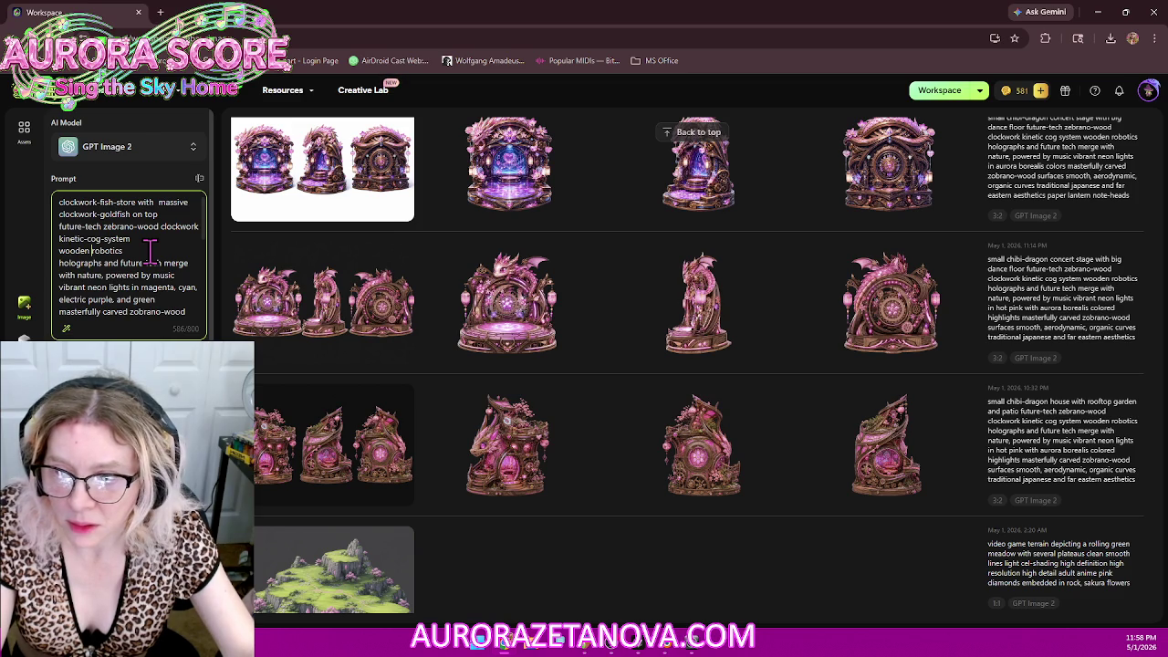
key(BackSpace)
text(-)
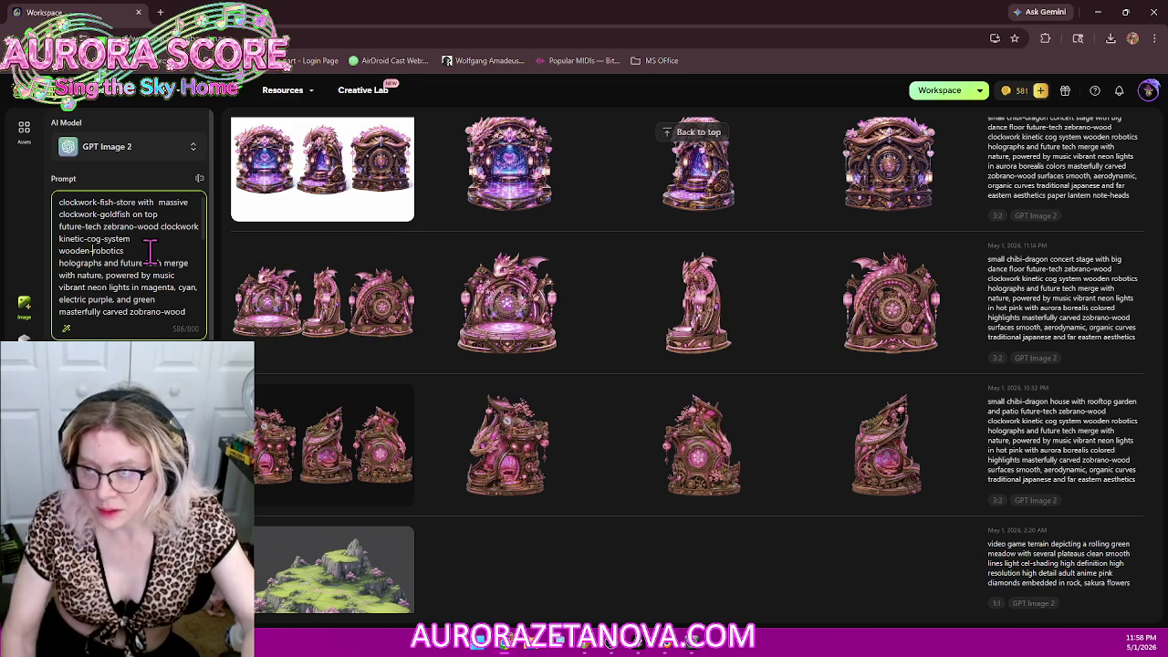
scroll(155, 283, down, 2)
scroll(160, 313, down, 2)
scroll(160, 310, down, 2)
scroll(156, 278, down, 2)
scroll(151, 287, down, 2)
scroll(158, 228, down, 2)
scroll(158, 229, up, 3)
scroll(164, 219, up, 3)
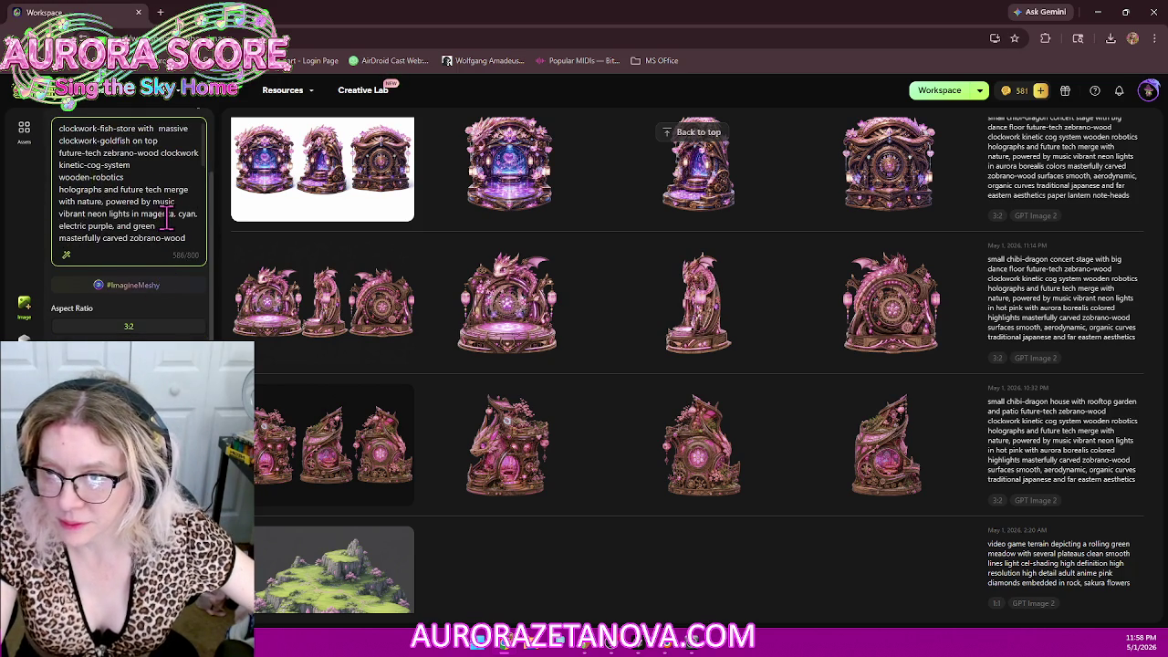
scroll(167, 217, up, 2)
scroll(167, 217, down, 2)
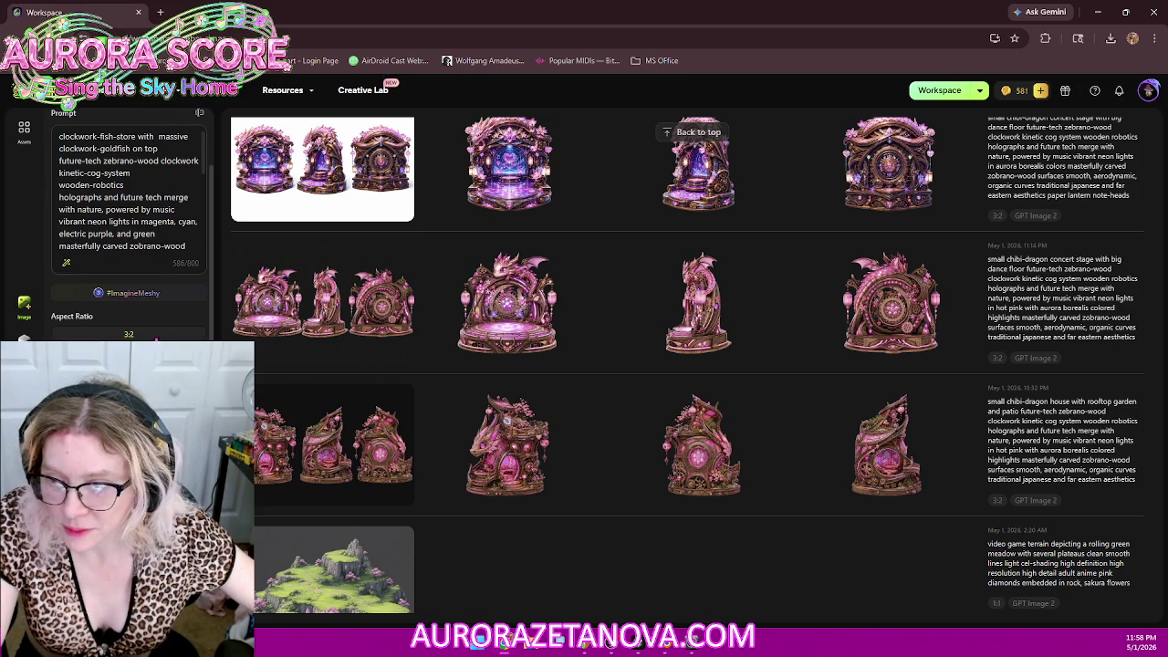
text(,)
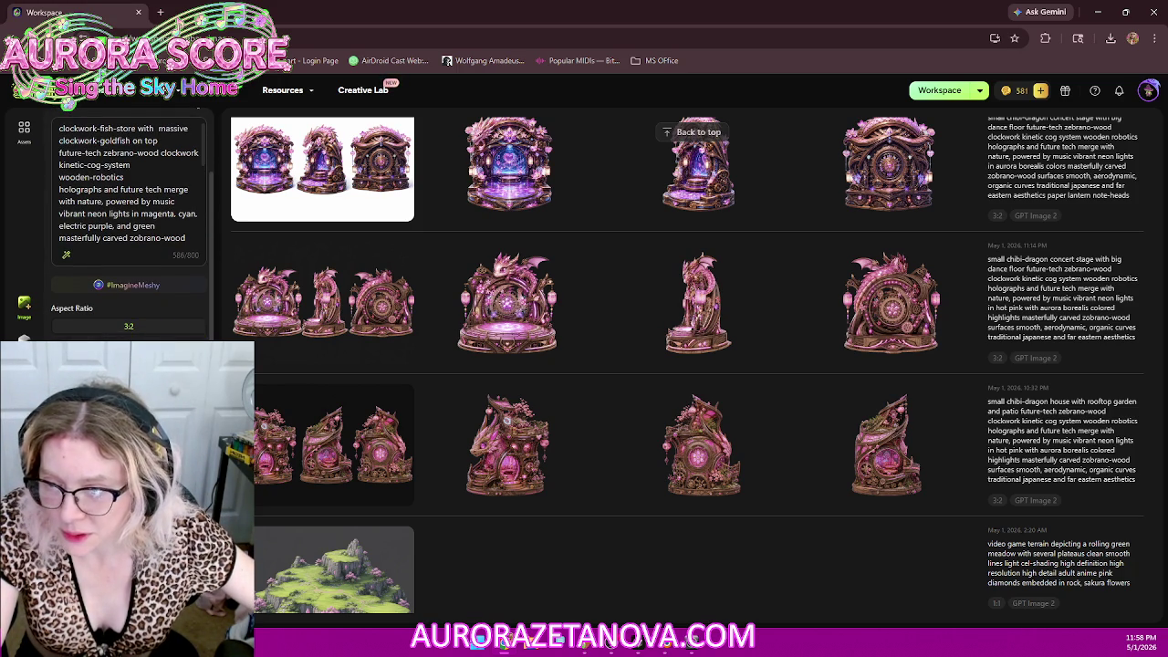
scroll(128, 228, up, 1)
scroll(132, 226, down, 1)
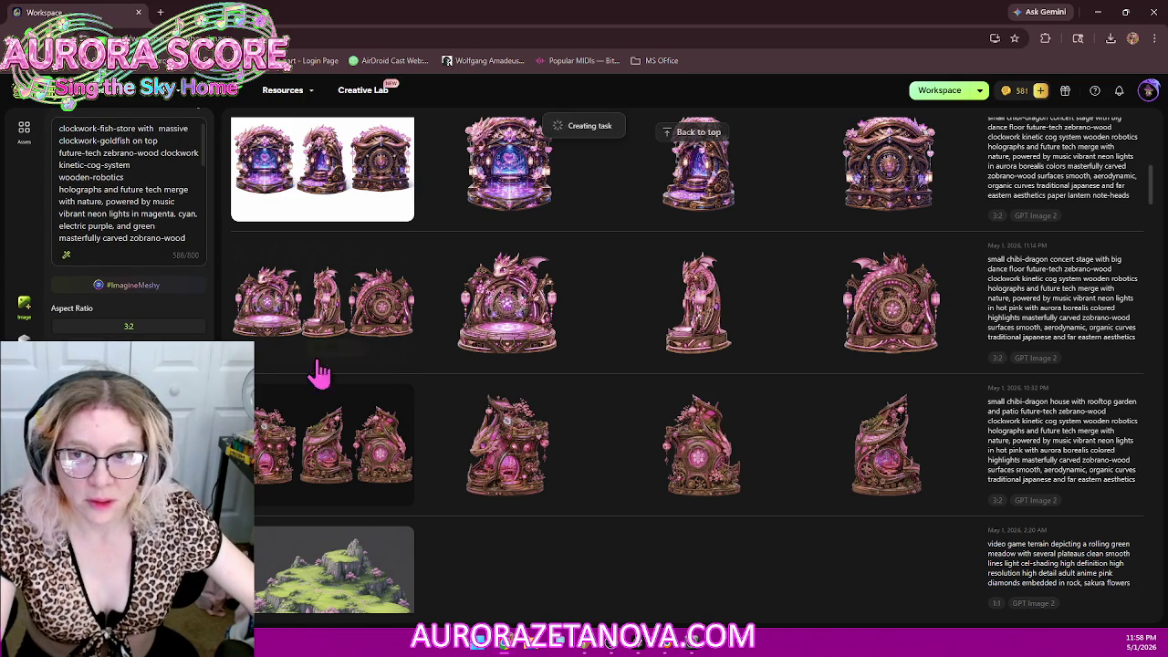
Step: Submit the clockwork-fish-store prompt with GPT Image 2, dropping credits from 581 to 572
scroll(127, 228, up, 1)
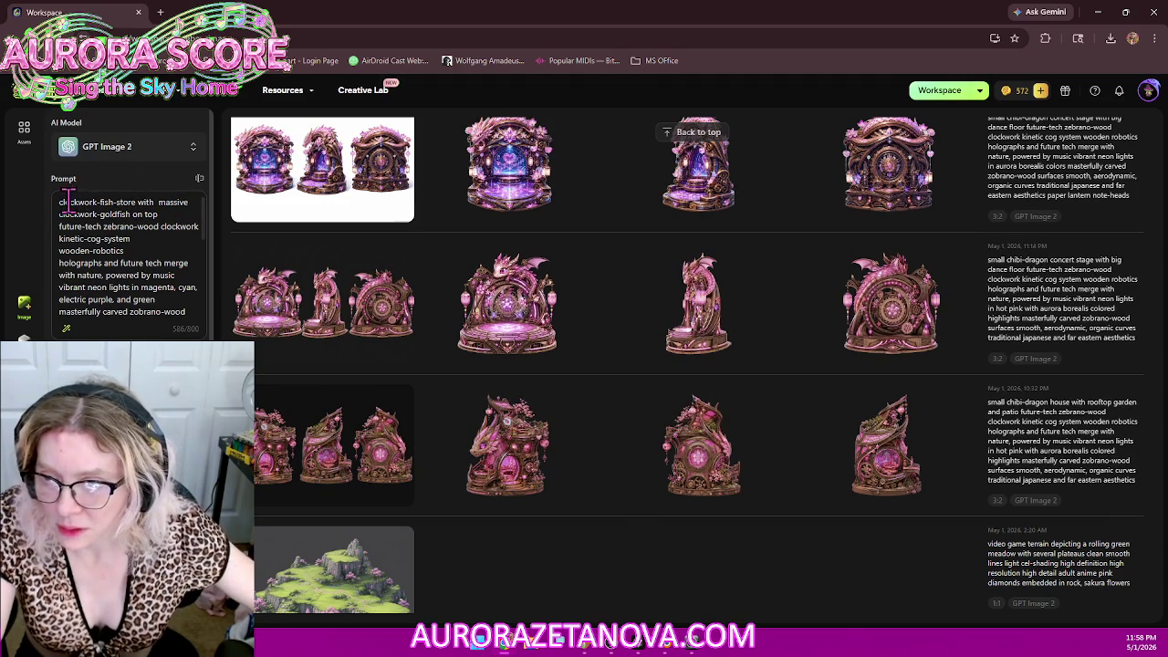
click(168, 215)
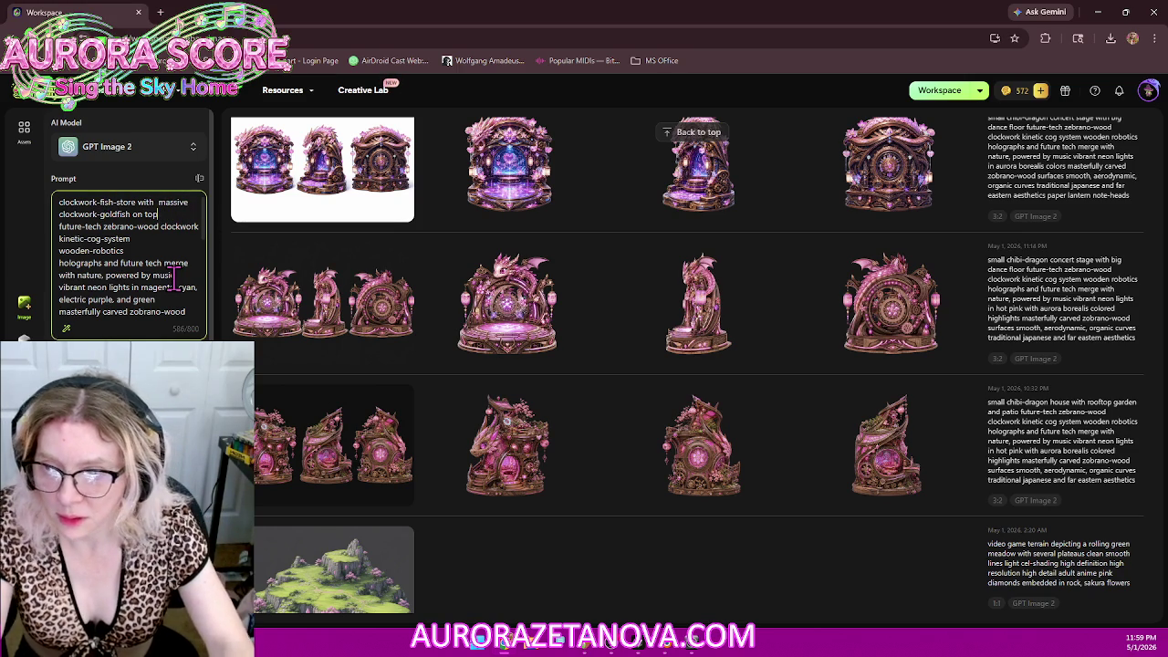
Step: Add a '(for anime video game)' line after 'diamond dragonscales' in the prompt
scroll(174, 273, down, 3)
scroll(176, 265, down, 3)
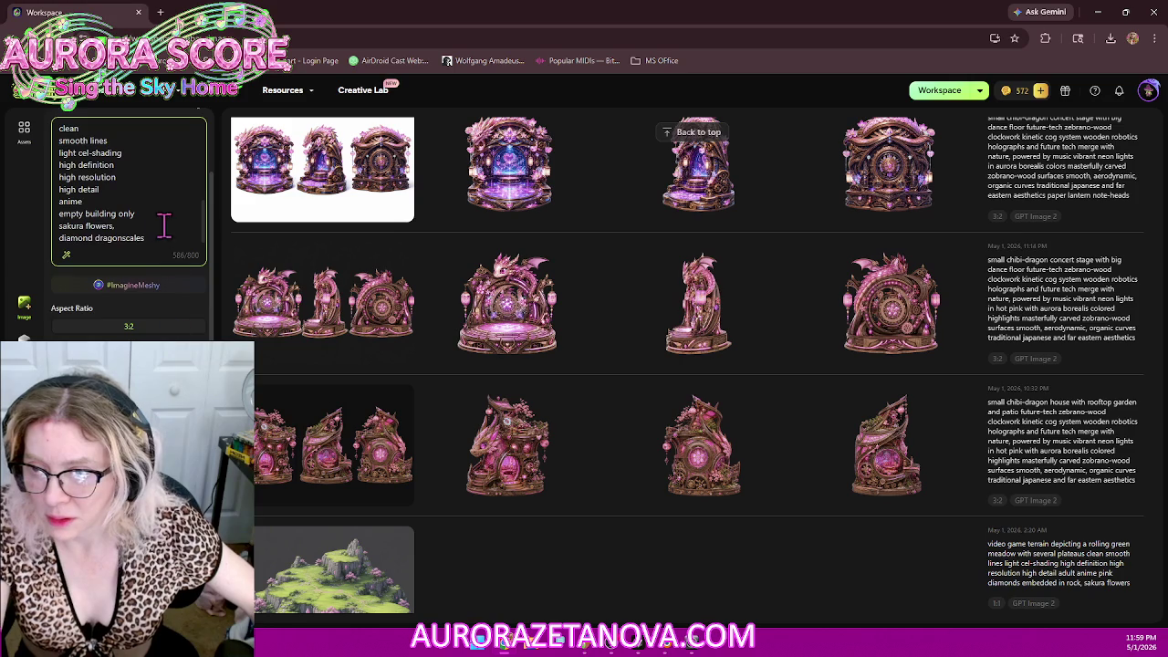
click(167, 234)
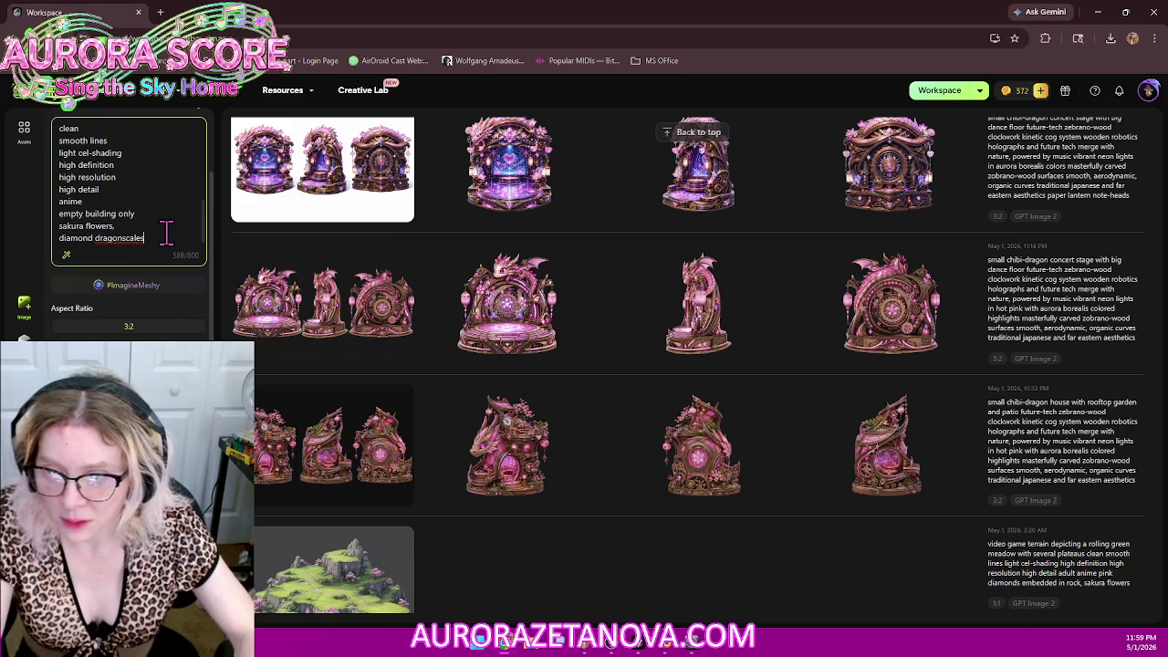
key(Return)
text(for video game)
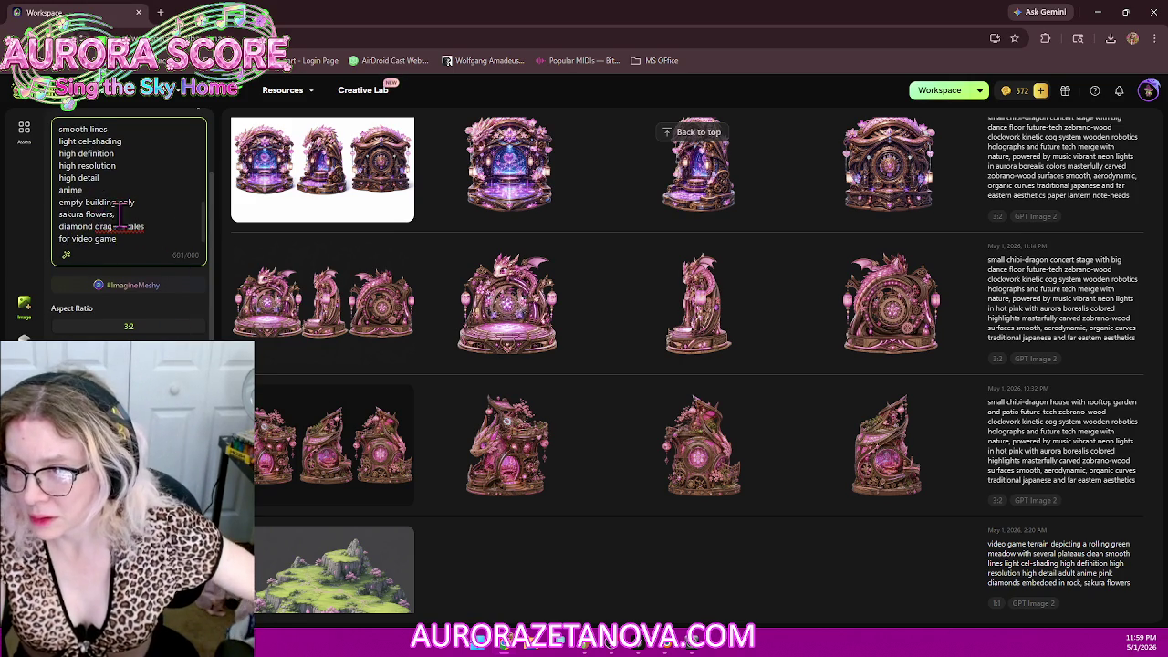
double_click(72, 190)
key(BackSpace)
key(BackSpace)
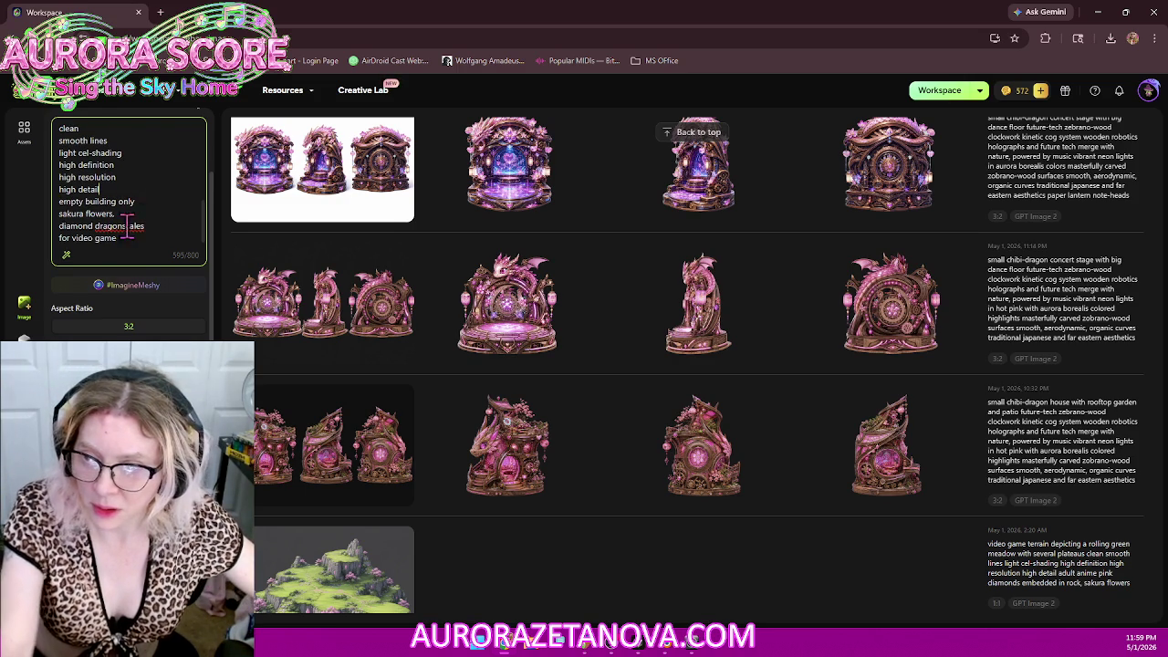
click(95, 237)
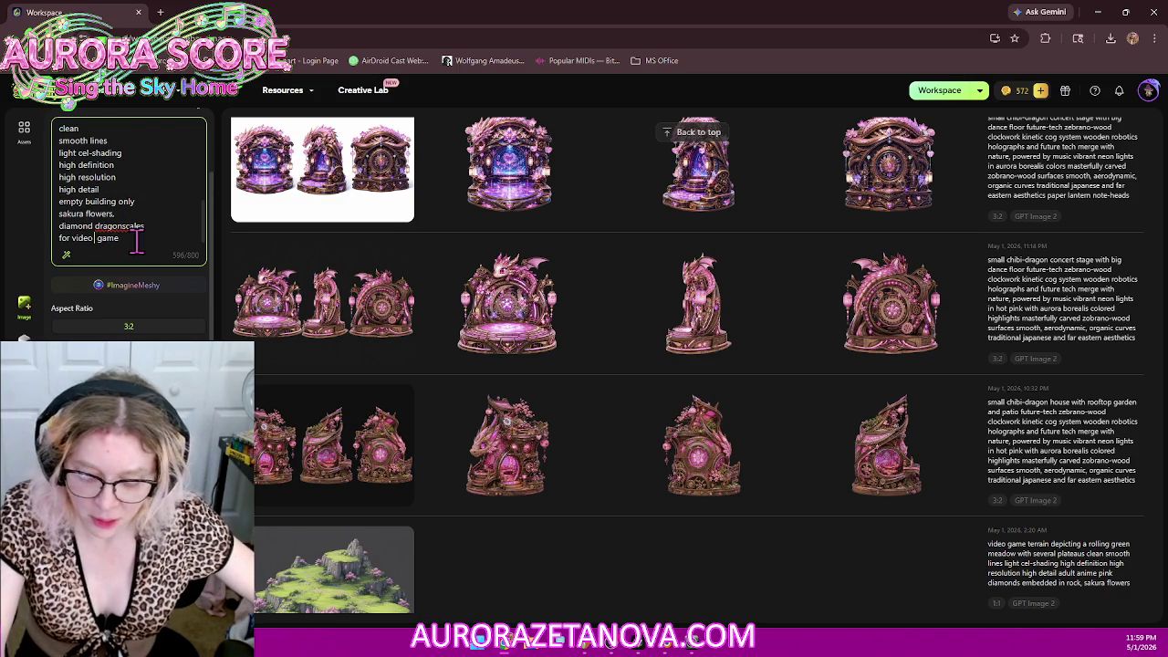
key(ctrl+v)
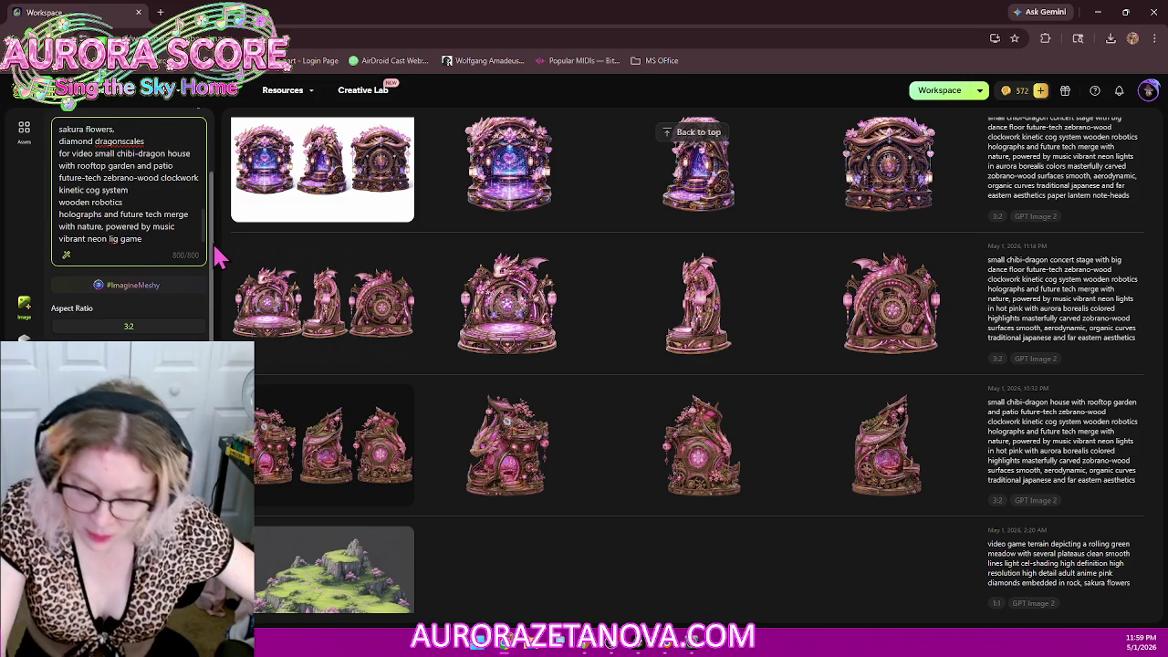
key(ctrl+z)
text(anime game)
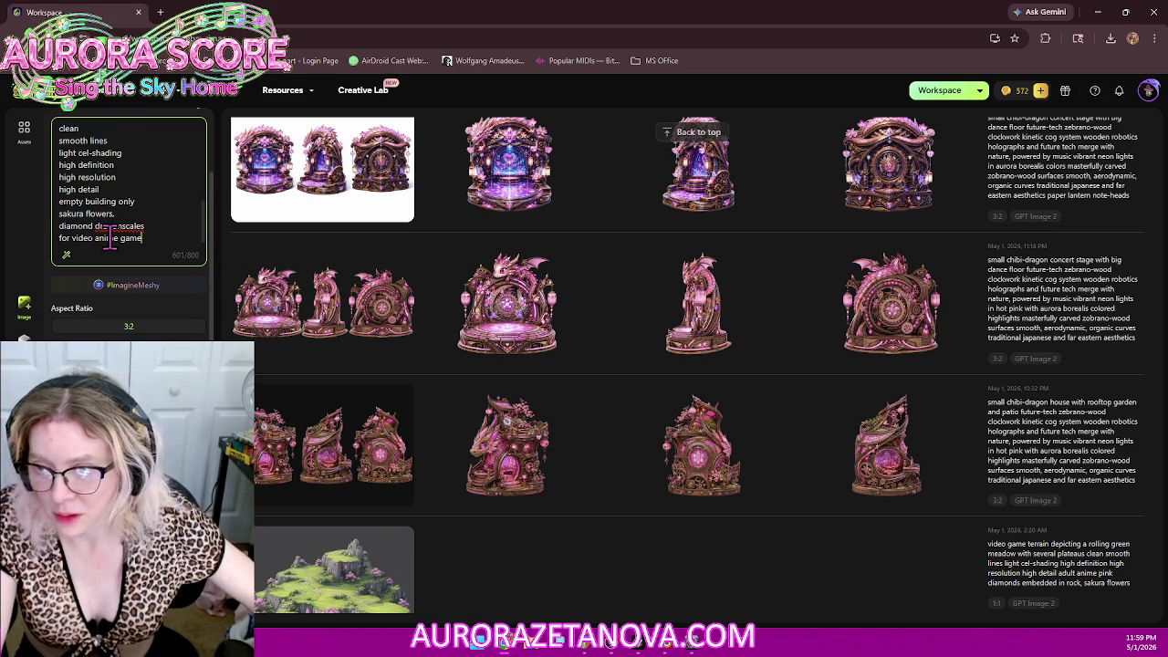
key(BackSpace)
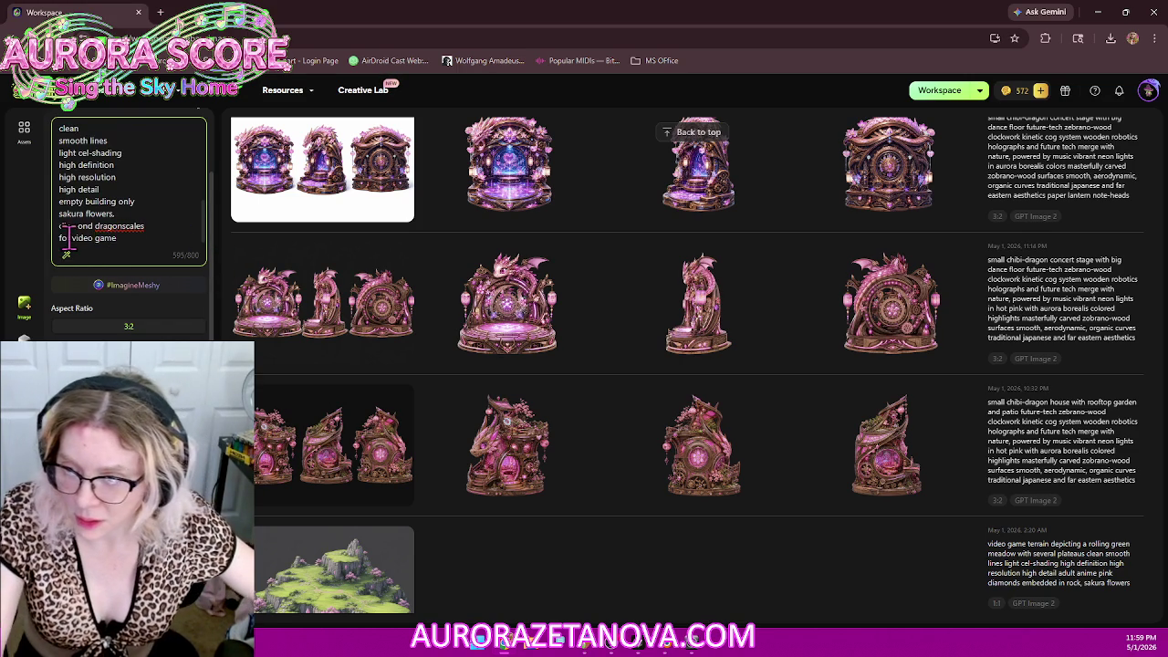
text(ani)
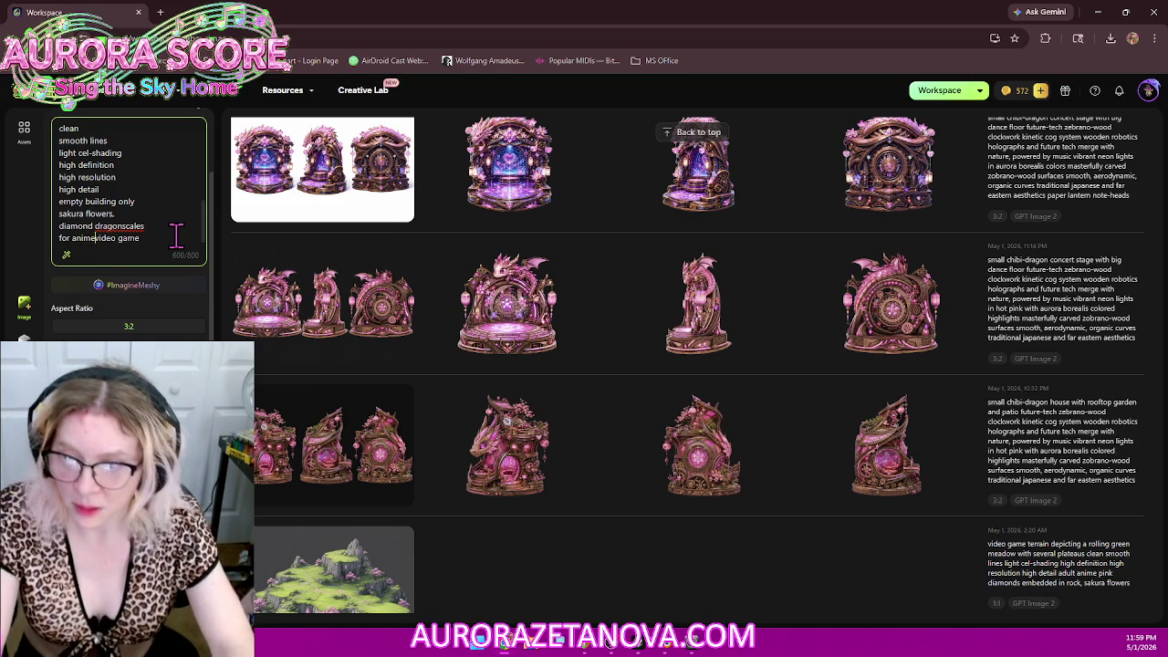
text(me)
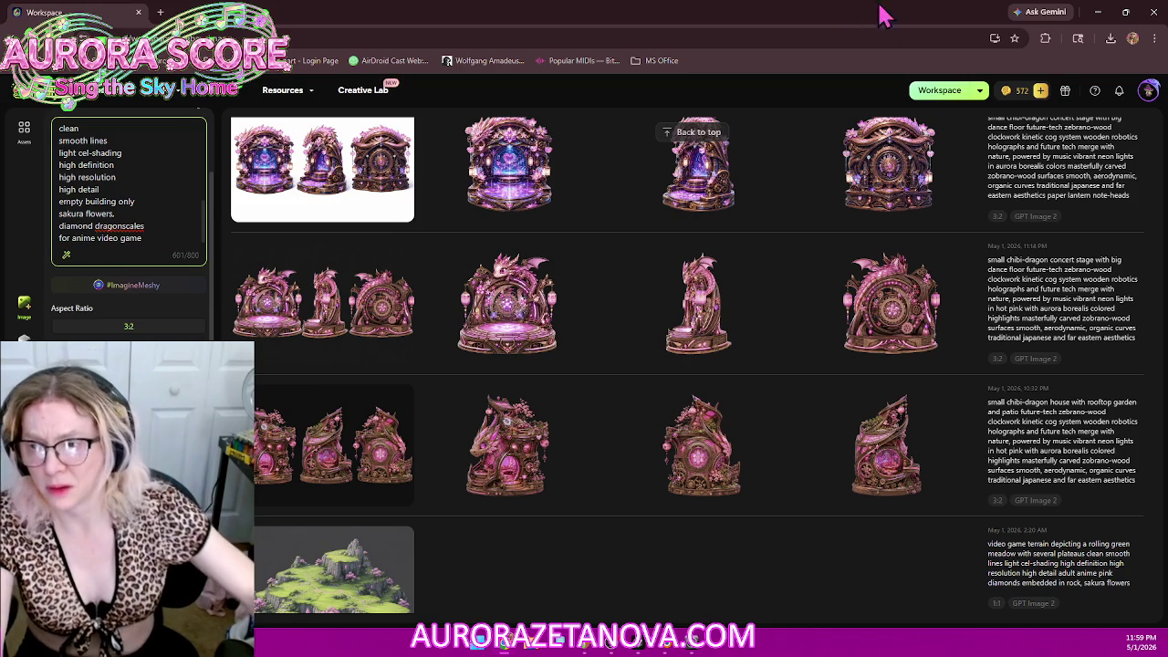
click(61, 238)
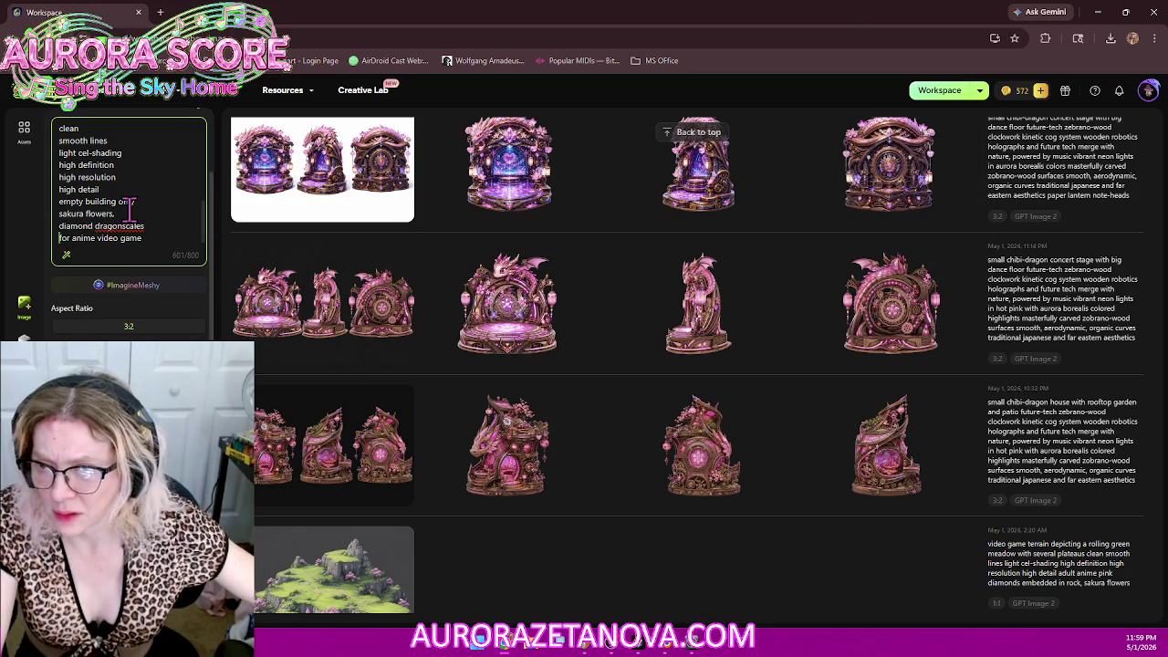
text(()
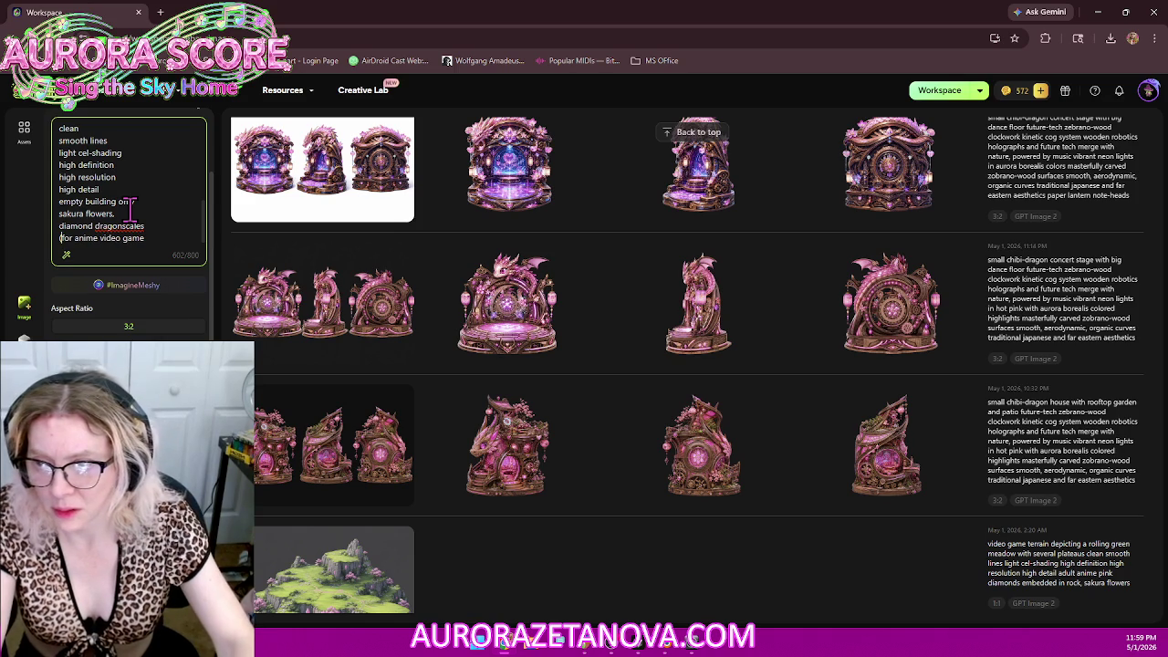
text())
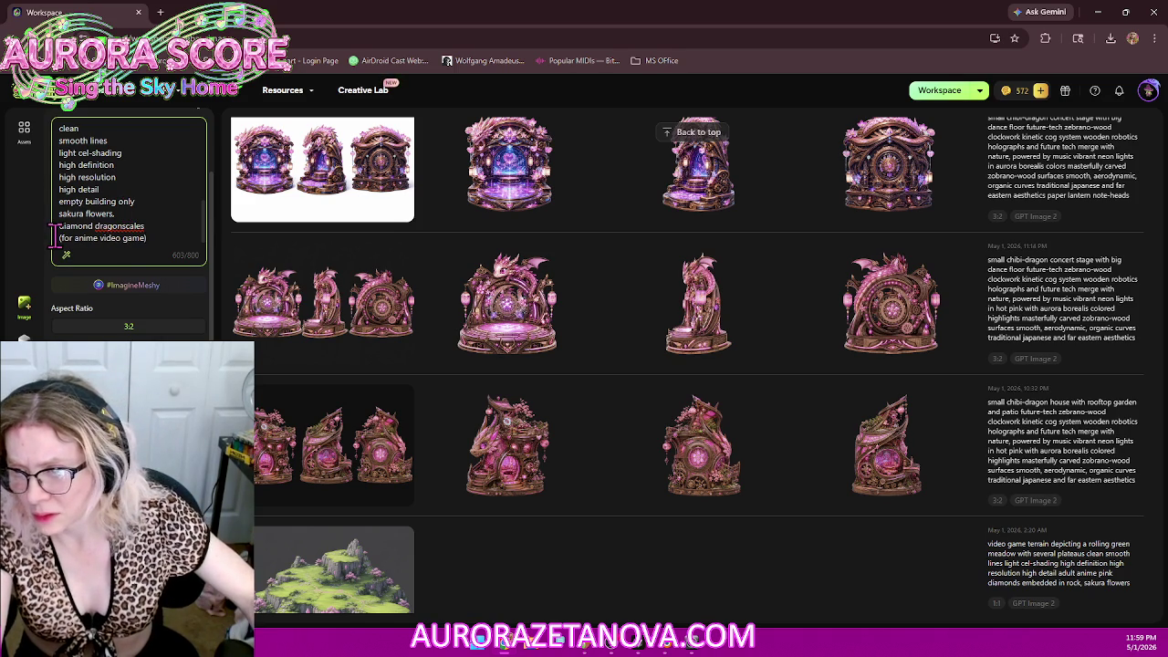
Step: Move '(for anime video game)' to directly after 'clockwork-fish-store' at the prompt's start
drag(57, 237, 146, 238)
key(ctrl+c)
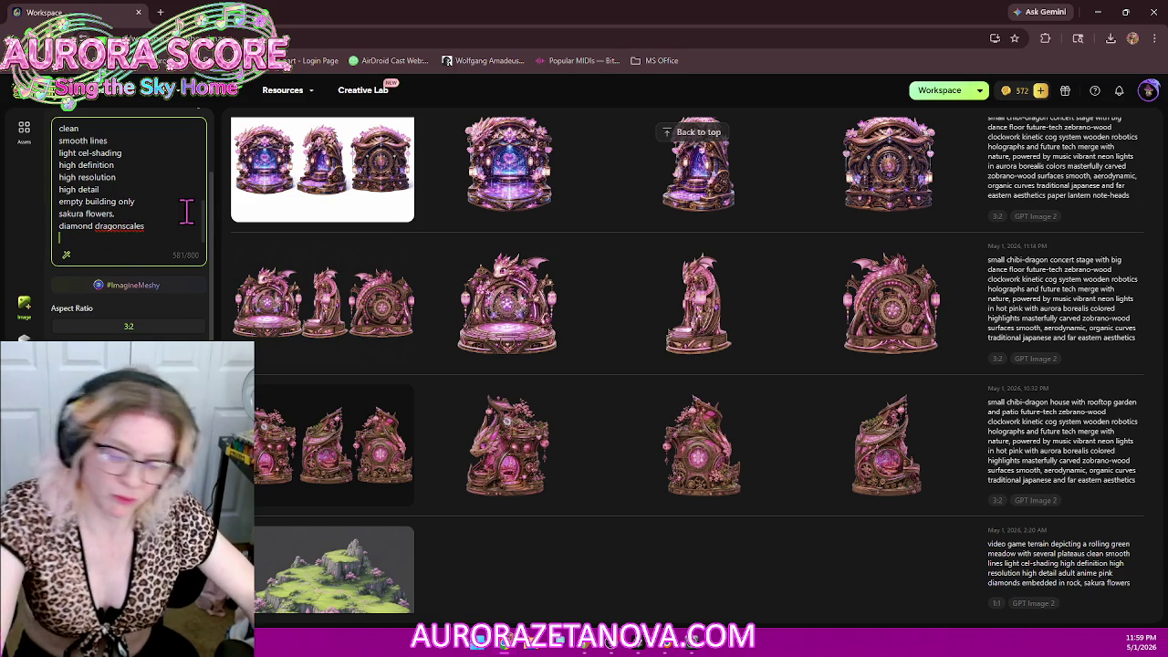
key(BackSpace)
key(BackSpace)
scroll(169, 221, up, 3)
scroll(164, 210, up, 3)
scroll(150, 185, up, 3)
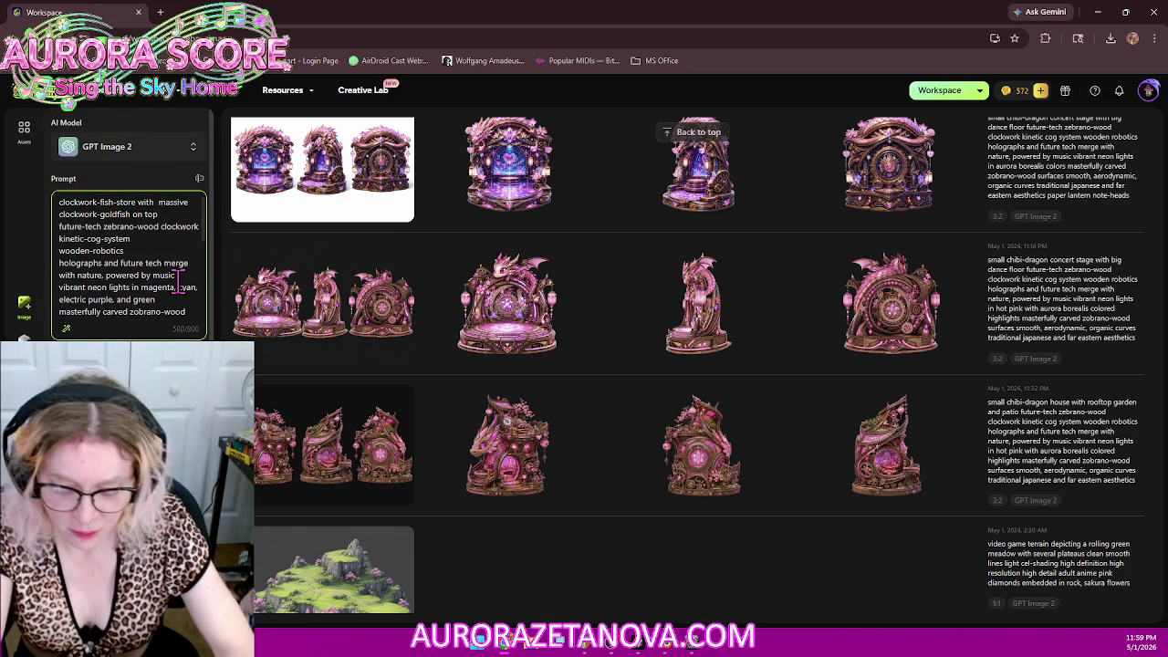
key(ctrl+v)
text())
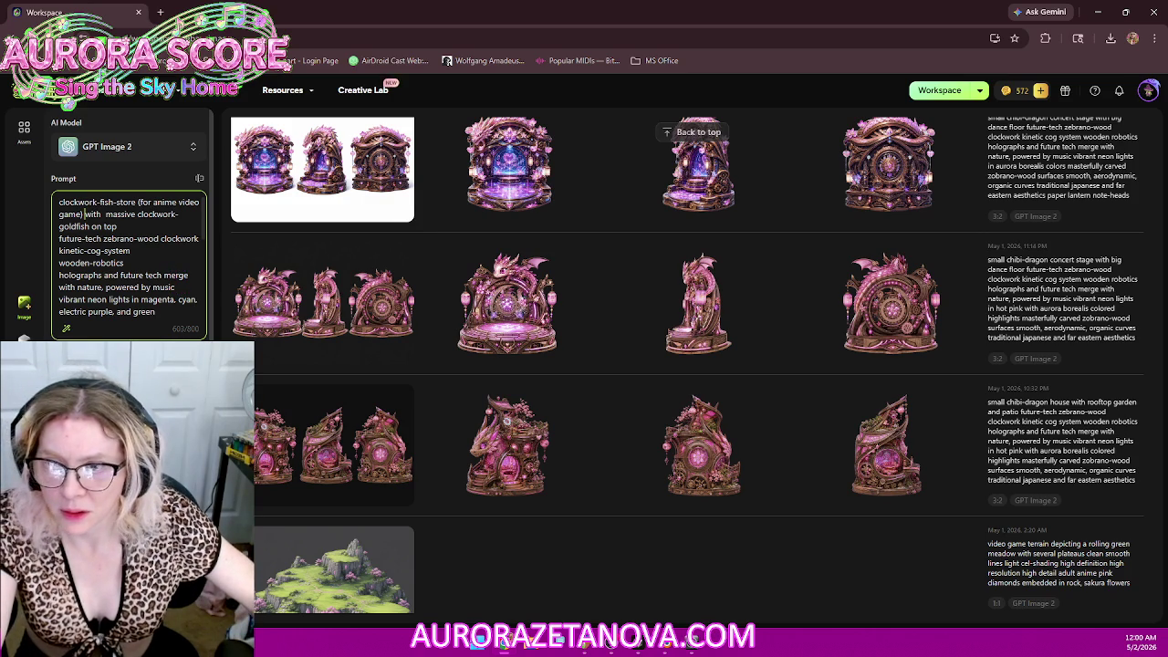
scroll(483, 331, up, 5)
scroll(483, 331, up, 5)
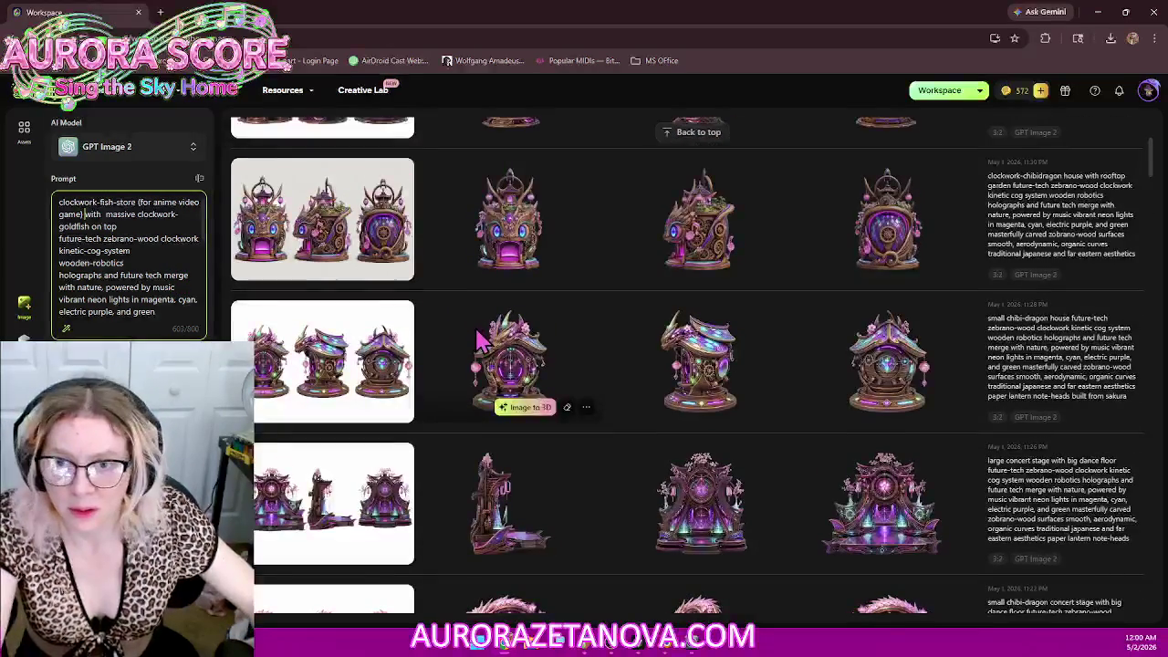
Step: Generate images of the goldfish-topped clockwork fish store from the revised prompt
scroll(399, 315, up, 5)
mouse_move(322, 320)
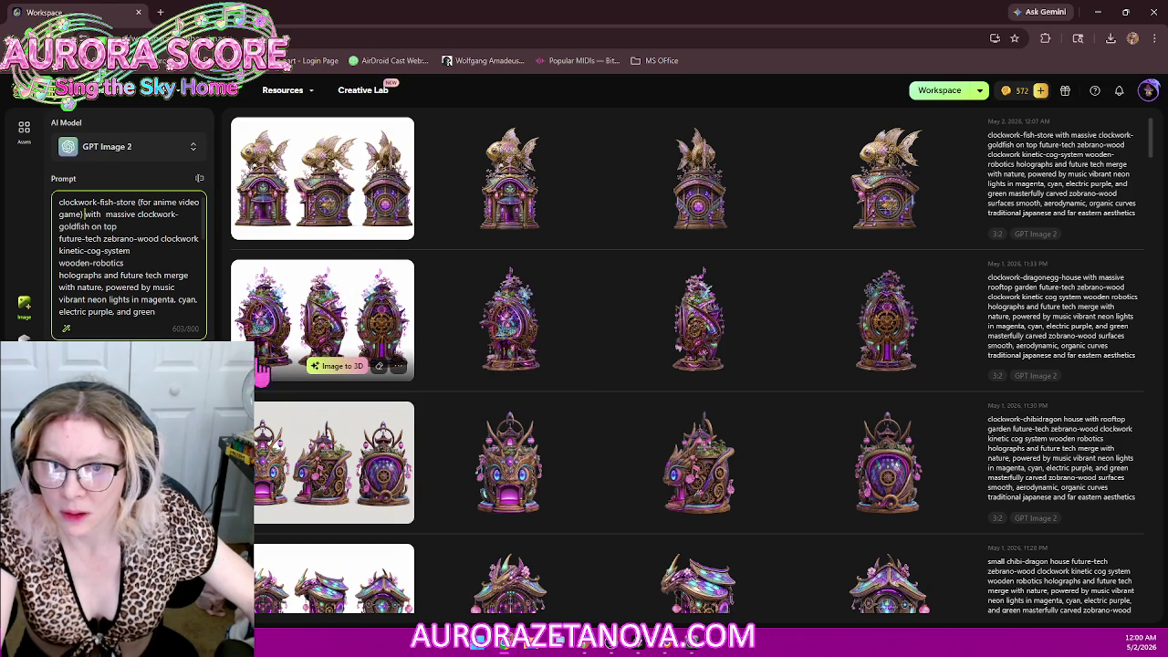
scroll(127, 228, down, 1)
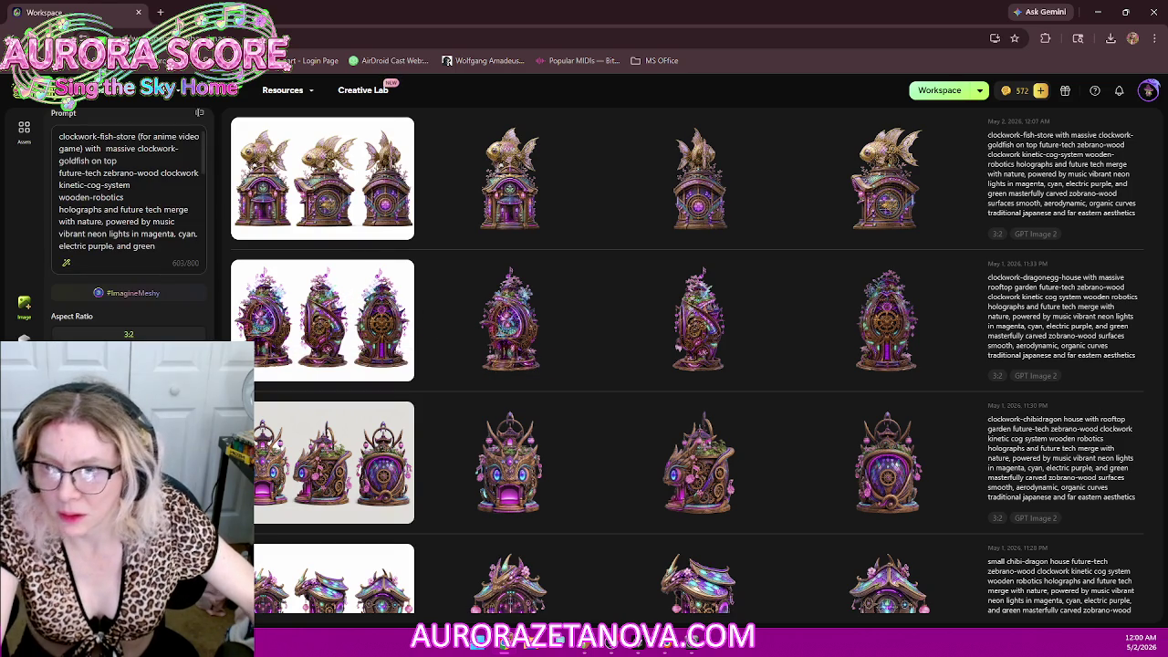
click(675, 225)
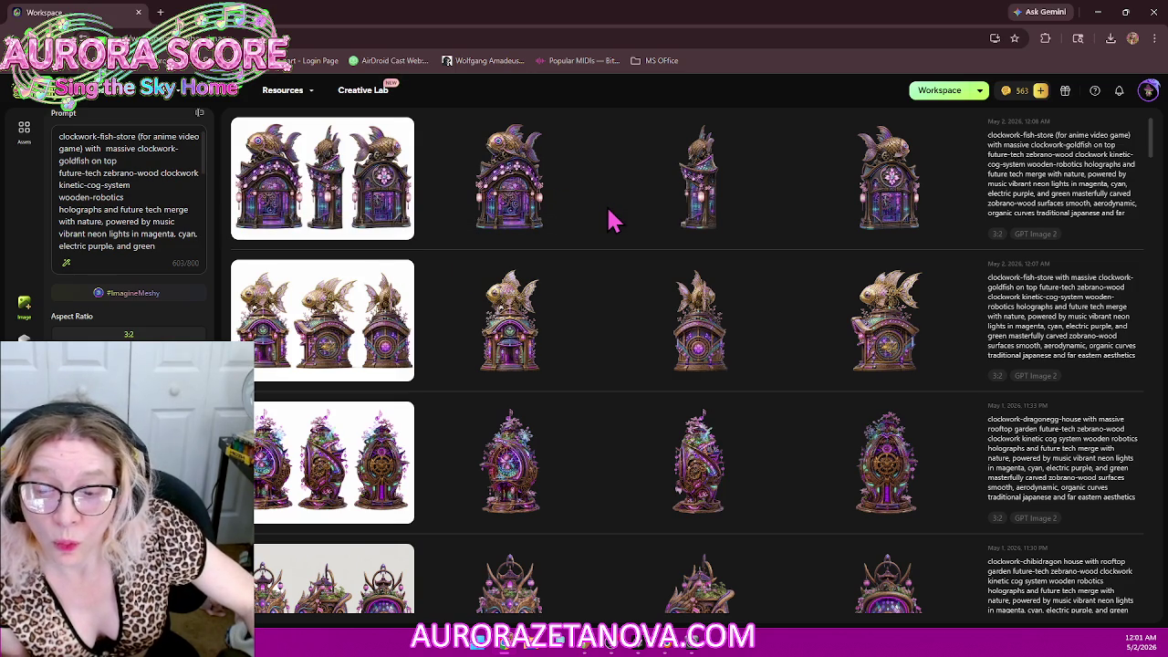
mouse_move(322, 178)
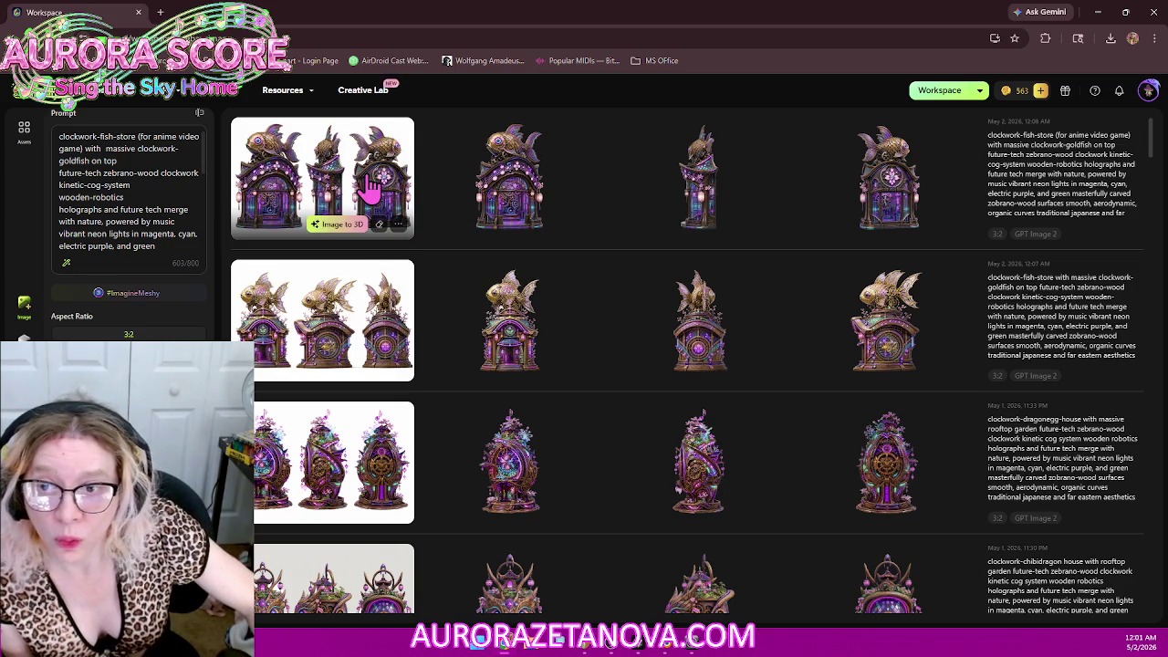
Step: Send the new clockwork fish-store image to Image to 3D, then reopen the textured egg model
click(370, 187)
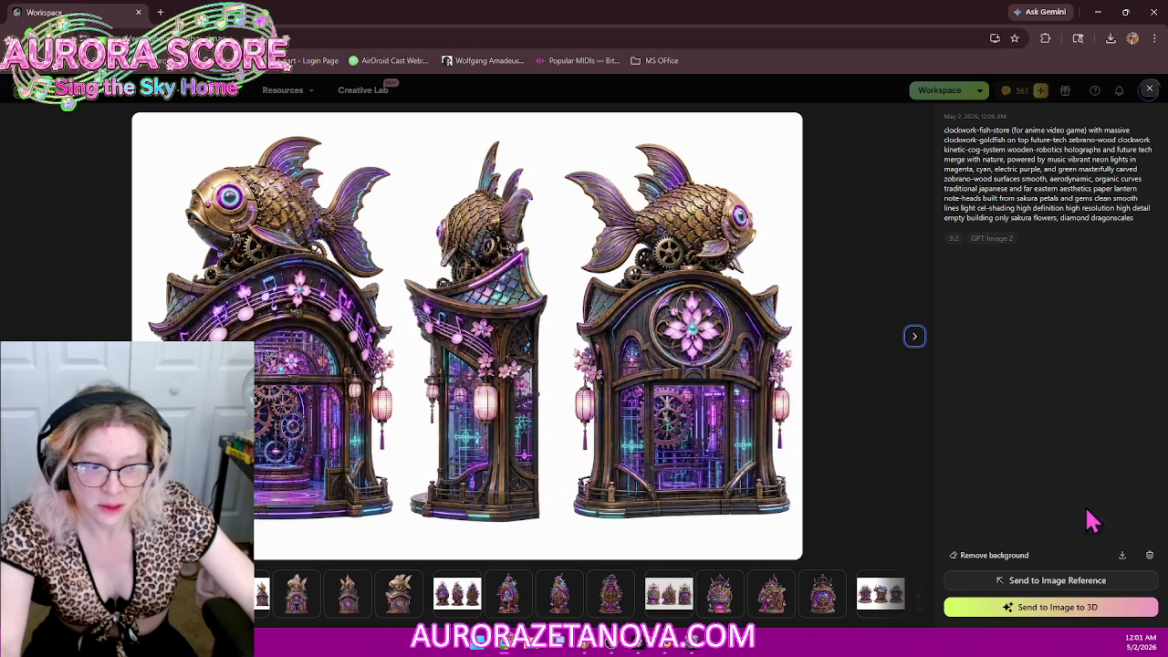
click(1090, 611)
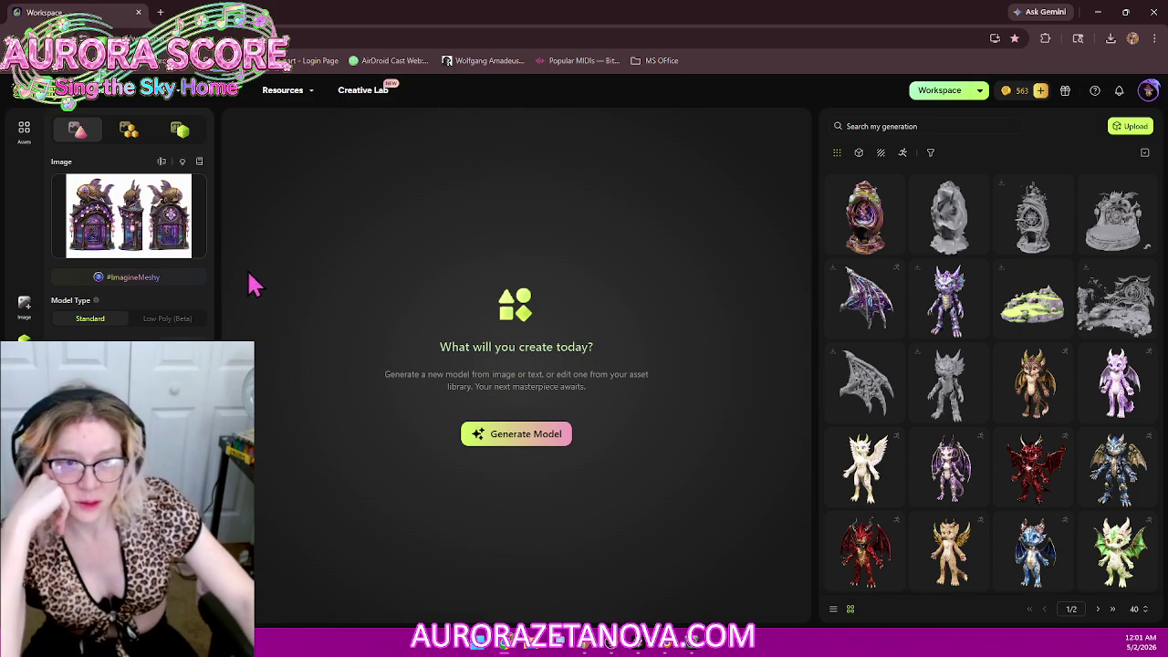
click(876, 216)
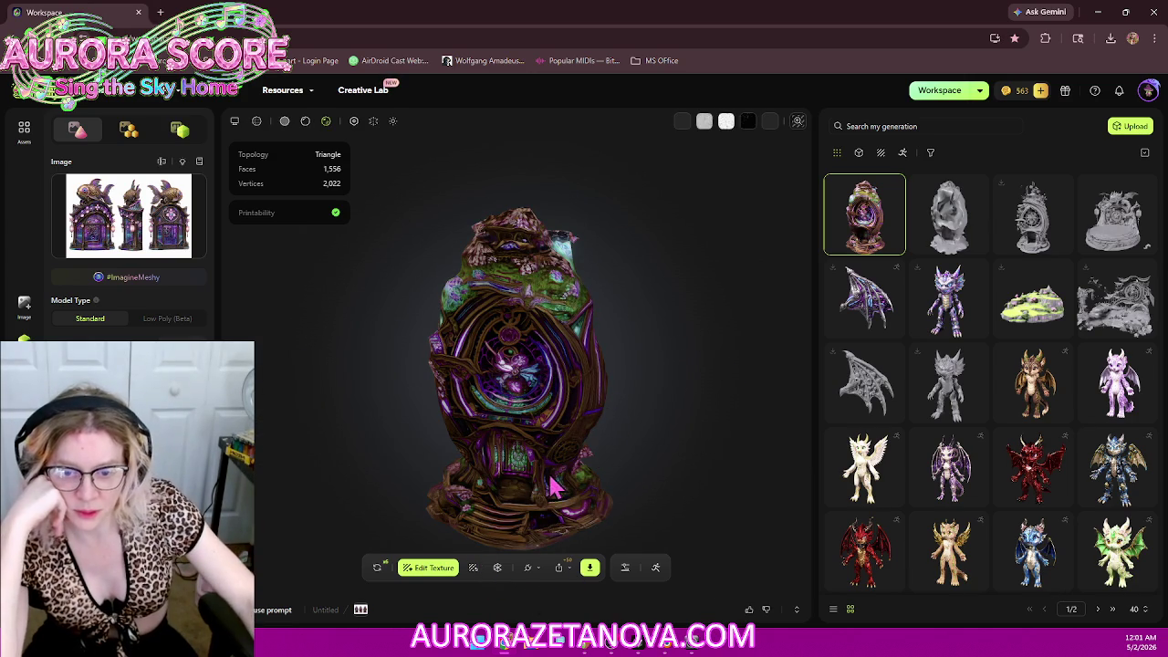
Step: Send the textured clockwork egg to Blender via DCC Bridge and request a retry of it
click(529, 569)
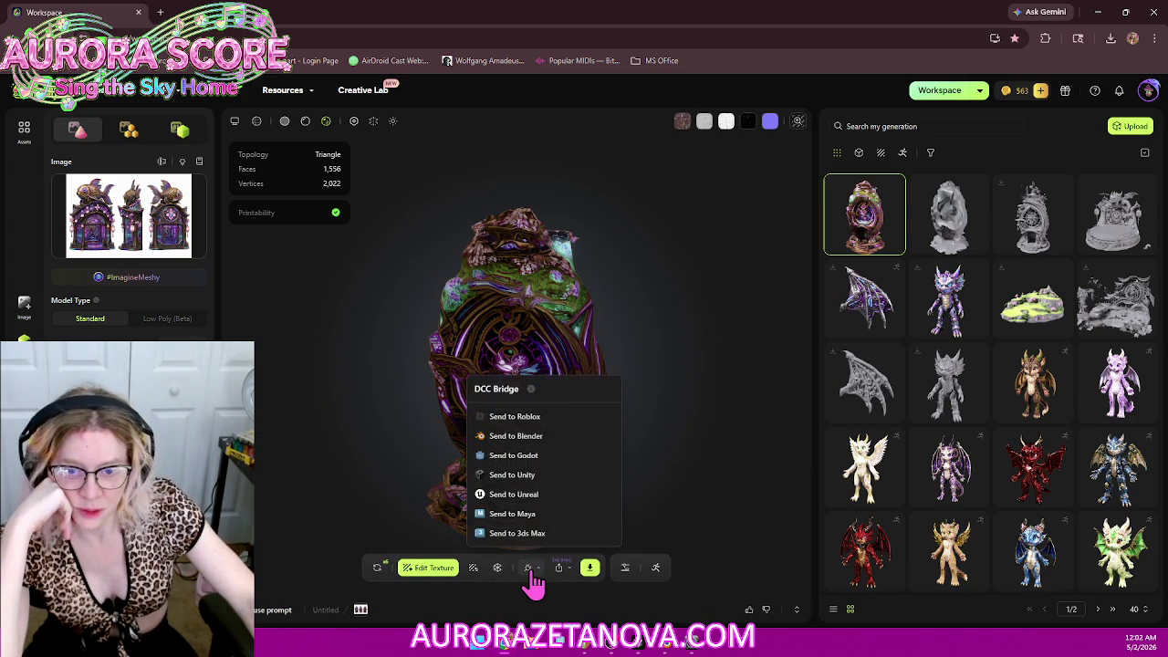
click(527, 437)
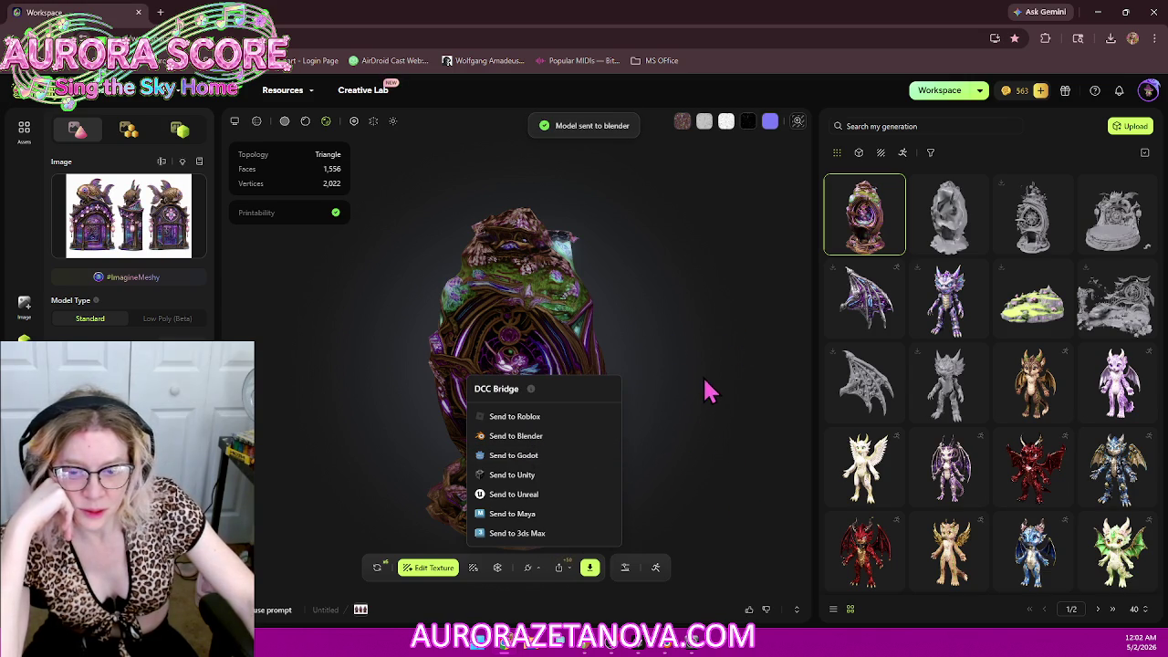
click(377, 575)
click(377, 575)
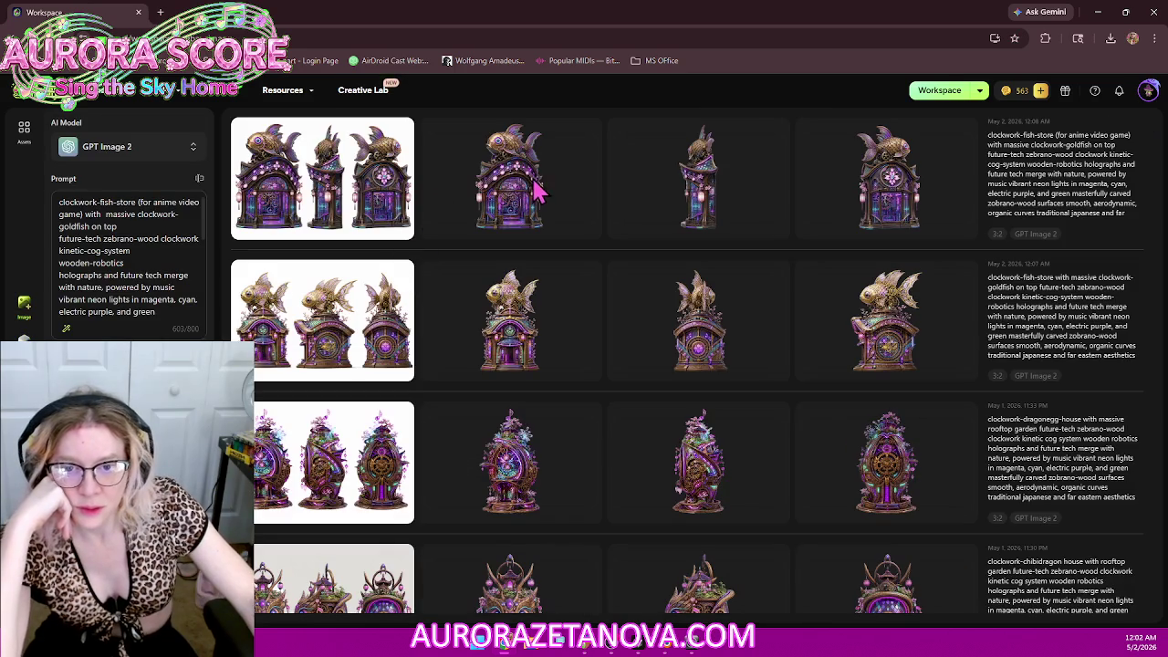
mouse_move(864, 384)
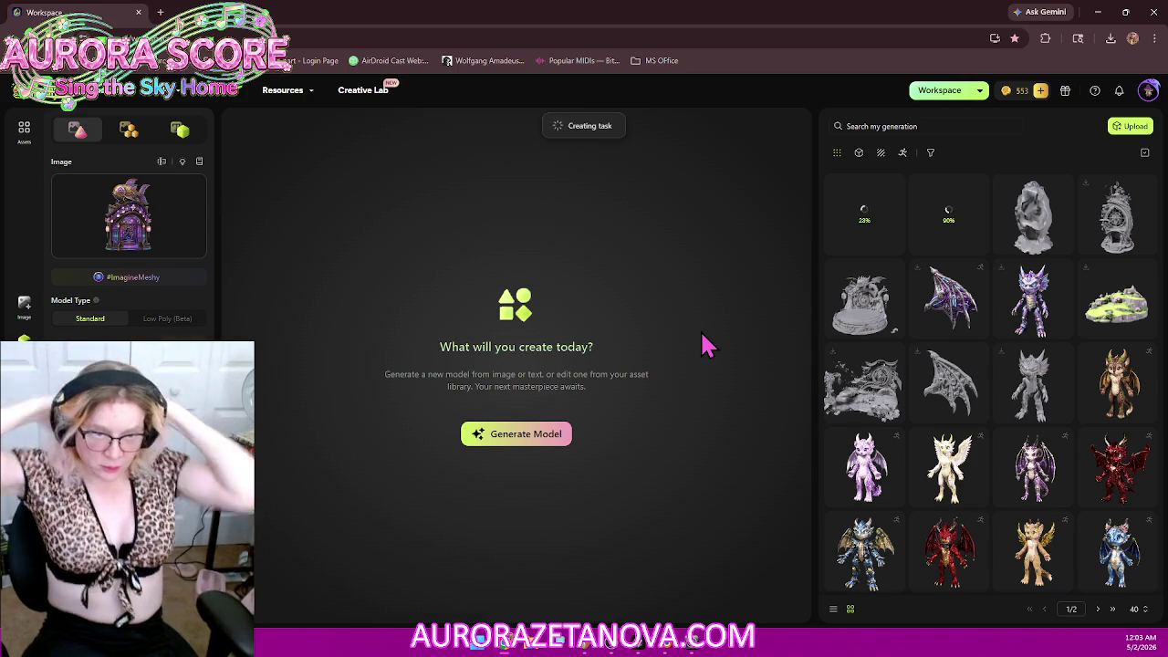
Step: Open the 8,767,339-face gate-and-hillside model and orbit to its side banner and gate machinery
click(869, 391)
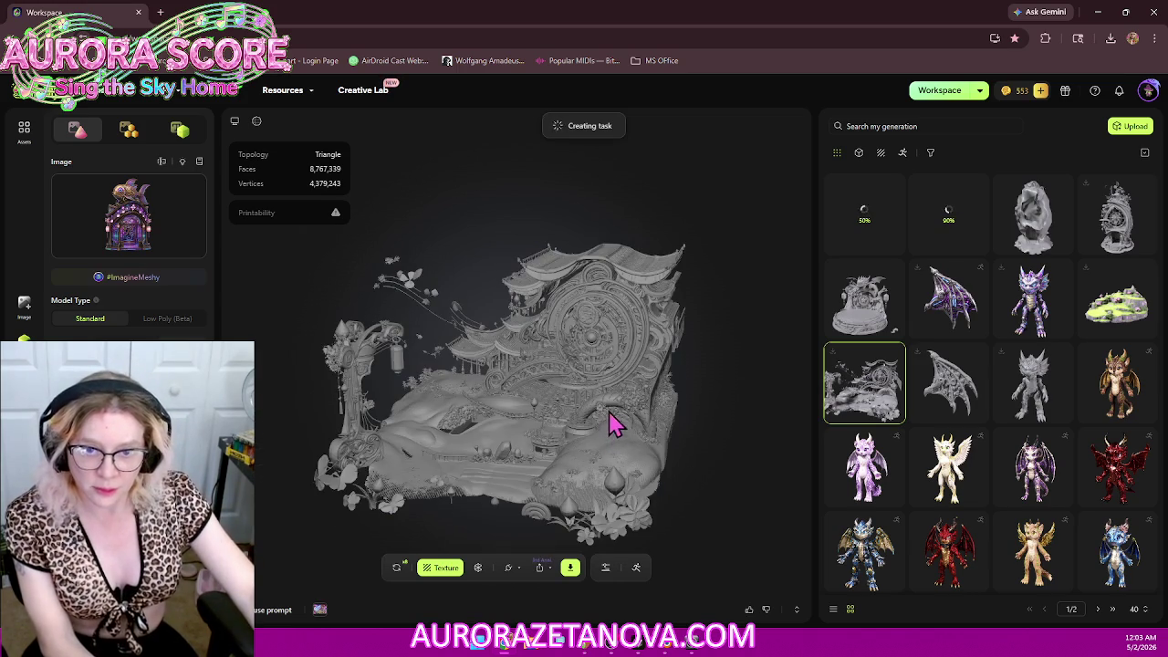
scroll(614, 422, up, 1)
scroll(614, 423, up, 2)
scroll(616, 423, up, 1)
scroll(618, 425, up, 1)
mouse_move(618, 428)
mouse_down()
mouse_move(626, 438)
mouse_move(660, 392)
mouse_move(657, 415)
mouse_up()
mouse_move(642, 369)
mouse_down()
mouse_move(465, 402)
mouse_move(483, 384)
mouse_move(626, 341)
mouse_move(488, 397)
mouse_move(425, 386)
mouse_move(433, 350)
mouse_move(542, 338)
mouse_move(578, 369)
mouse_move(600, 444)
mouse_move(722, 339)
mouse_move(802, 313)
mouse_move(746, 295)
mouse_move(722, 271)
mouse_move(725, 193)
mouse_move(660, 228)
mouse_move(626, 286)
mouse_move(618, 329)
mouse_move(630, 342)
mouse_up()
mouse_move(715, 336)
mouse_down()
mouse_move(736, 329)
mouse_move(712, 316)
mouse_move(673, 373)
mouse_move(587, 418)
mouse_move(571, 313)
mouse_move(566, 328)
mouse_move(592, 365)
mouse_move(618, 360)
mouse_move(608, 319)
mouse_move(503, 359)
mouse_move(587, 383)
mouse_move(548, 384)
mouse_move(616, 333)
mouse_move(535, 418)
mouse_move(554, 365)
mouse_move(453, 472)
mouse_move(444, 404)
mouse_move(404, 392)
mouse_move(413, 351)
mouse_move(775, 276)
mouse_move(472, 368)
mouse_move(715, 400)
mouse_up()
scroll(584, 401, up, 3)
scroll(520, 365, down, 3)
scroll(598, 346, up, 3)
scroll(616, 333, up, 2)
scroll(600, 347, down, 2)
scroll(714, 400, down, 2)
Step: Inspect the gate column, flowers, path and hillside closely, then reopen the textured egg shrine
drag(635, 445, 639, 339)
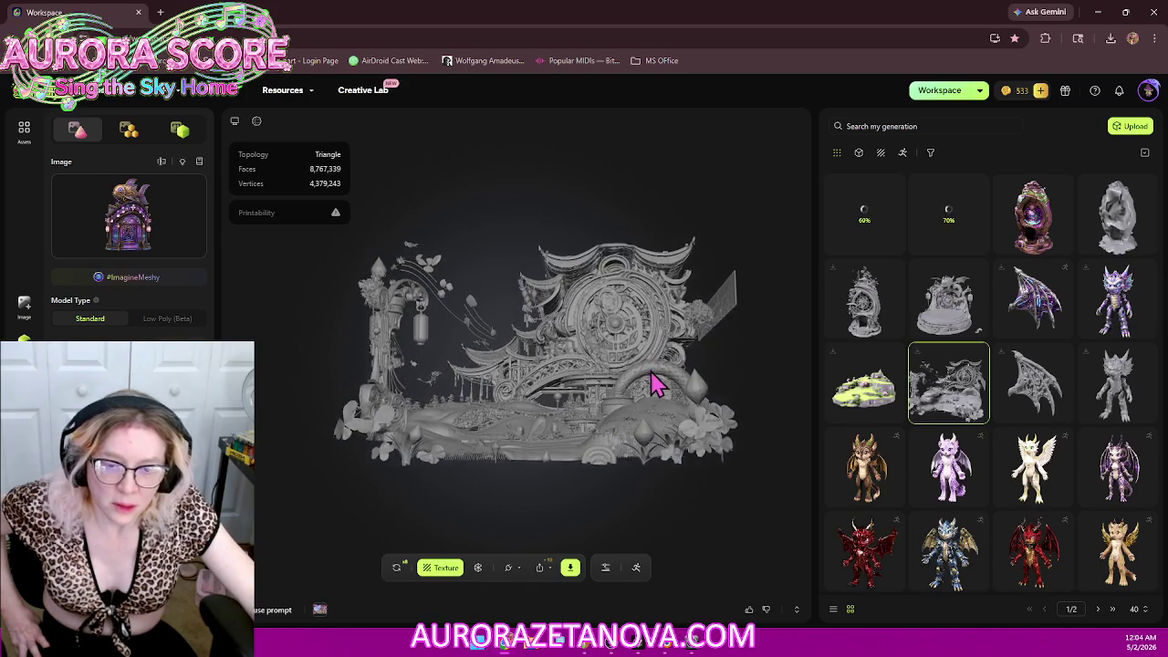
scroll(650, 378, up, 2)
scroll(686, 383, up, 2)
scroll(712, 378, up, 2)
mouse_move(691, 359)
mouse_down()
mouse_move(644, 357)
mouse_move(620, 334)
mouse_up()
scroll(633, 383, down, 2)
scroll(645, 260, up, 3)
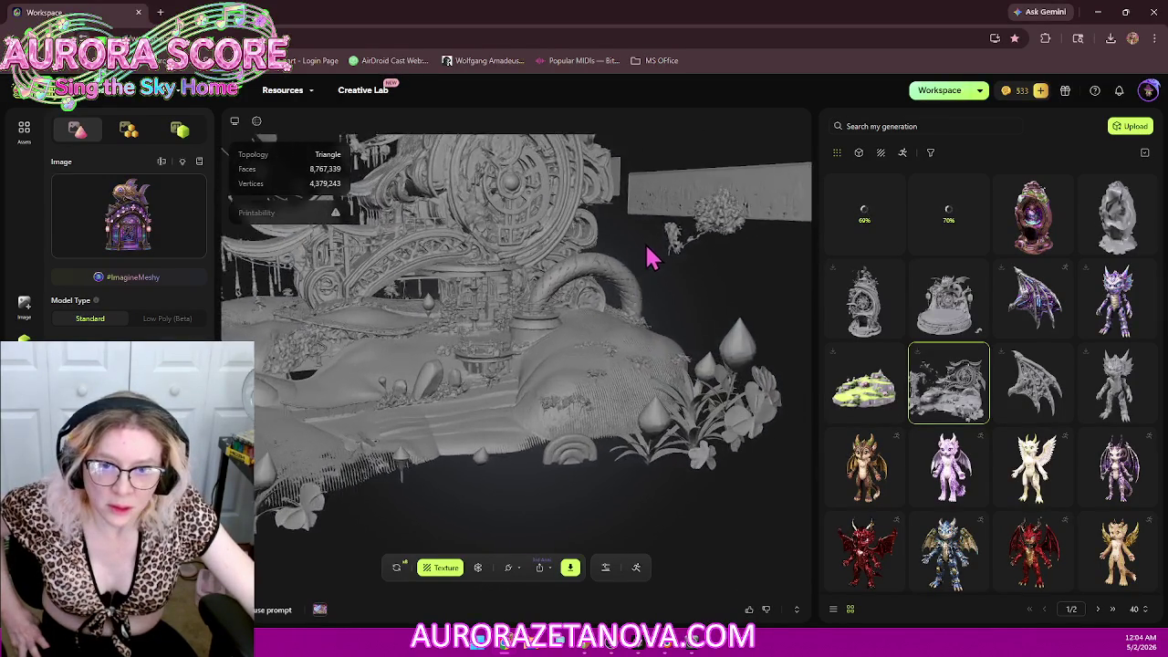
scroll(688, 201, up, 2)
scroll(610, 258, up, 2)
scroll(603, 411, up, 3)
drag(603, 411, 574, 338)
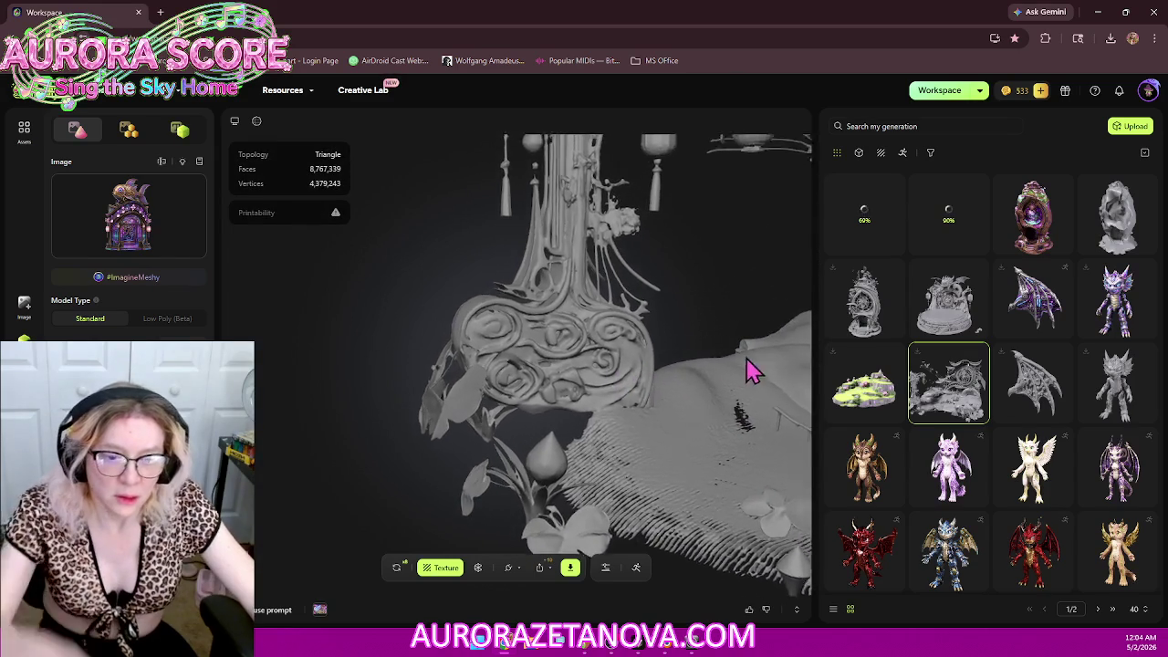
mouse_move(769, 349)
mouse_down()
mouse_move(513, 423)
mouse_move(631, 391)
mouse_move(313, 505)
mouse_up()
mouse_move(645, 392)
mouse_down()
mouse_move(436, 334)
mouse_move(488, 326)
mouse_move(749, 396)
mouse_up()
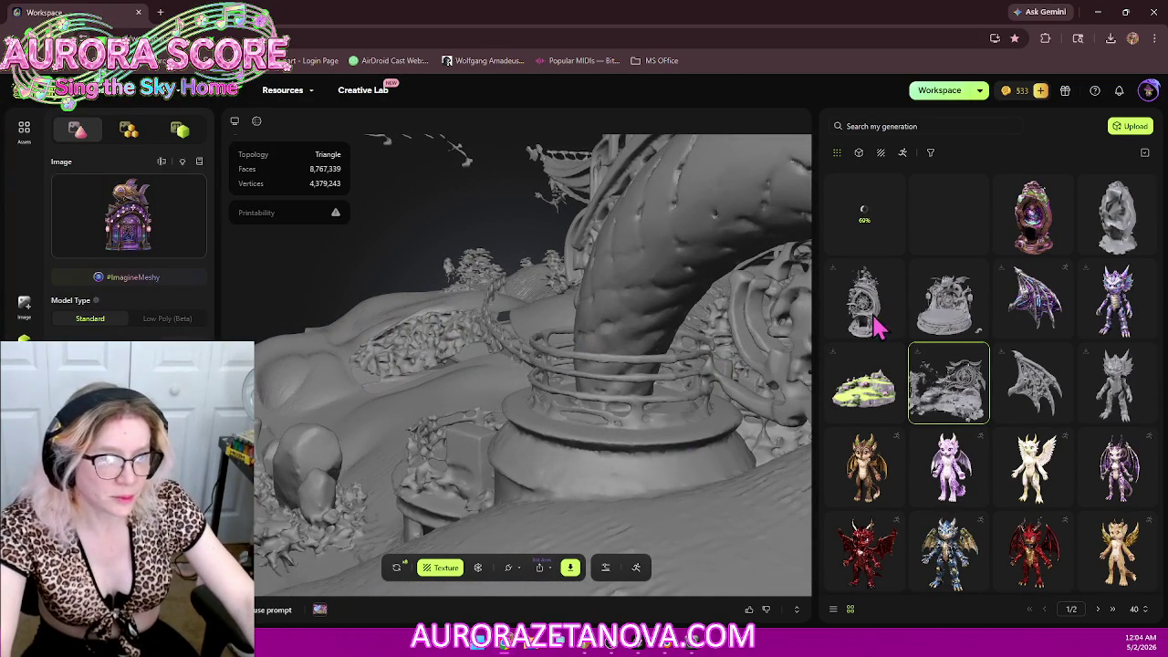
click(1040, 208)
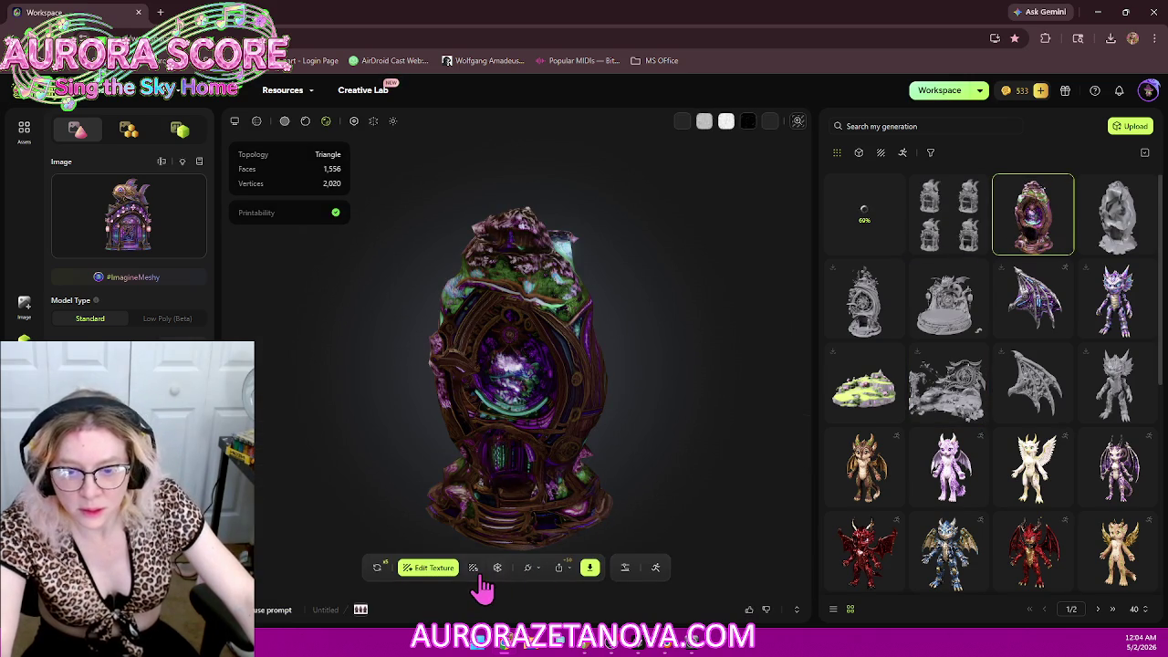
Step: Send the 1,556-face textured egg to Blender and ask to retry it
click(530, 578)
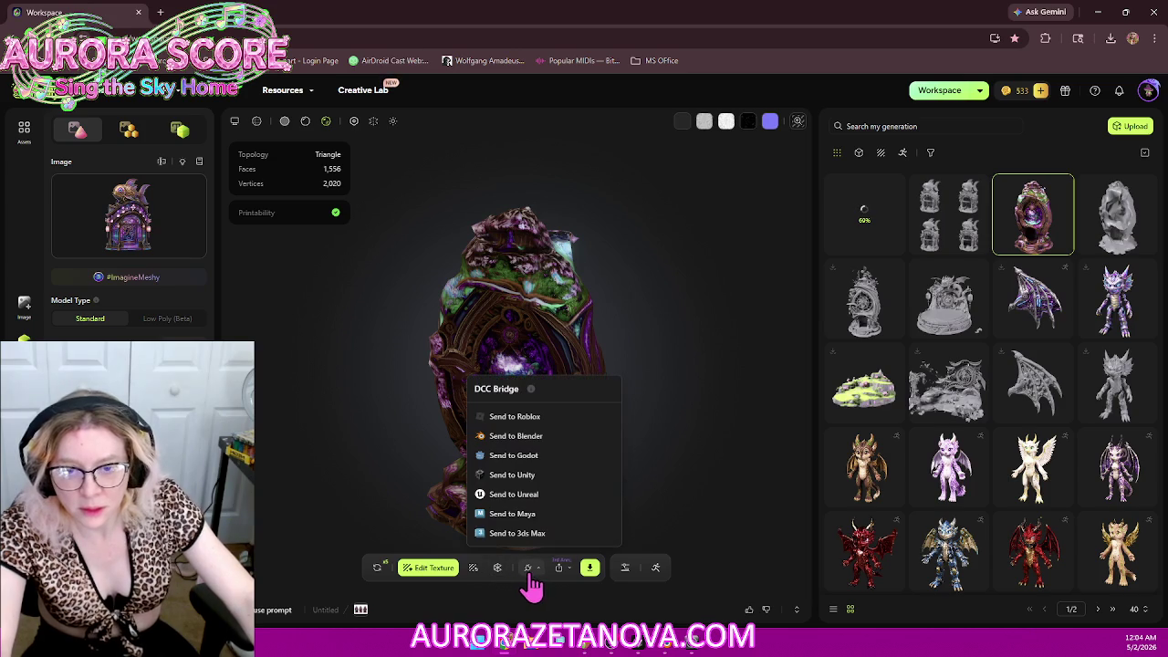
click(532, 437)
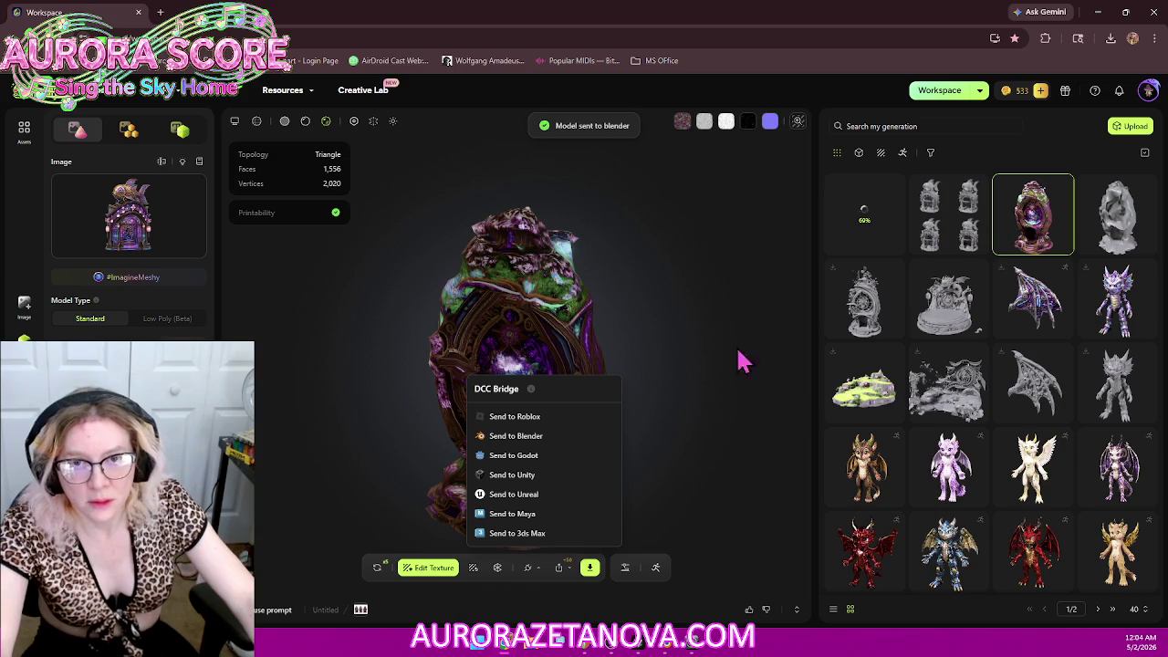
click(377, 567)
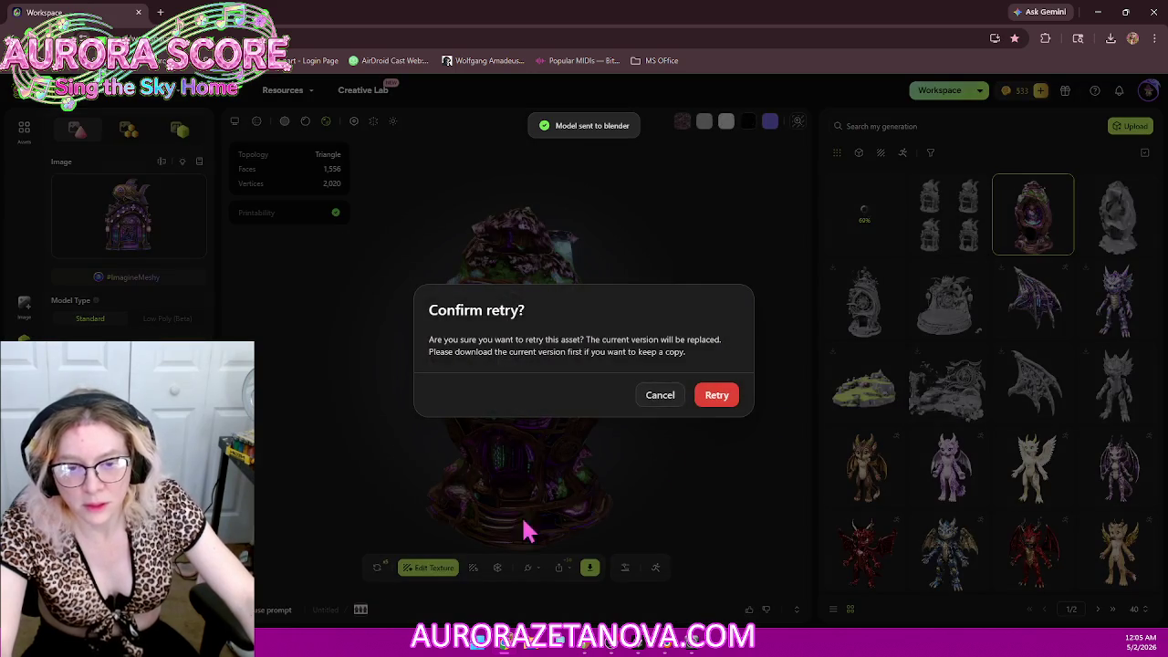
Step: Confirm the egg retry and open the four clockwork fish-store draft models
click(719, 400)
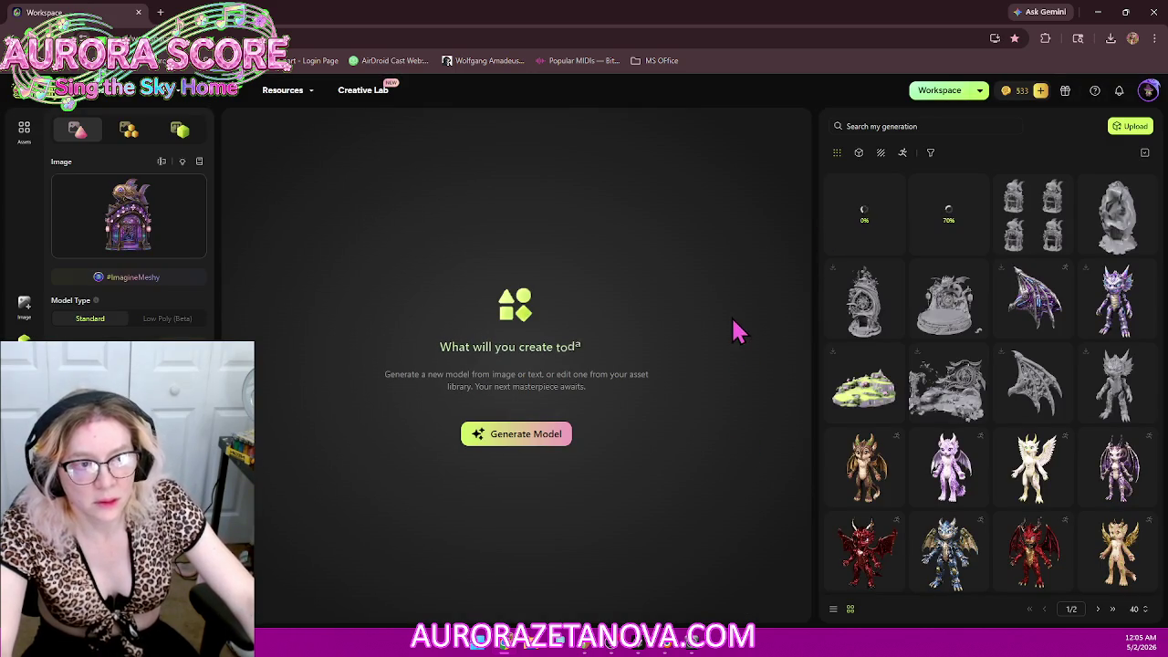
click(1041, 215)
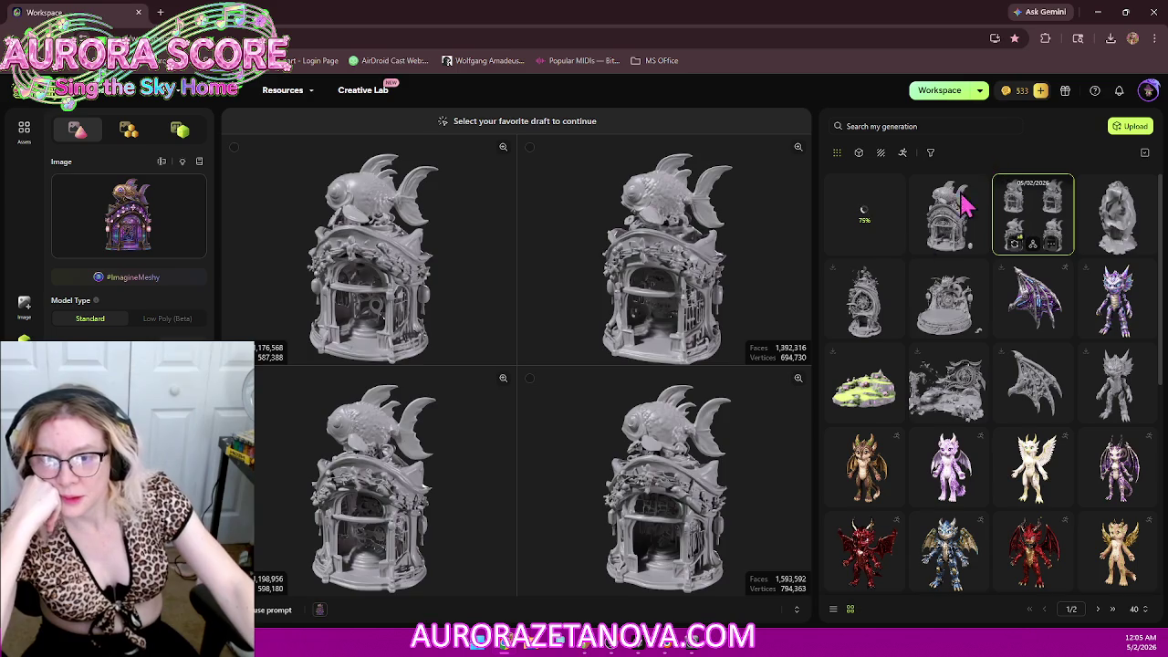
Step: Turn the four fish-store drafts to compare them and pick the top-left draft
mouse_move(444, 253)
mouse_down()
mouse_move(442, 268)
mouse_move(456, 271)
mouse_move(435, 297)
mouse_move(463, 320)
mouse_up()
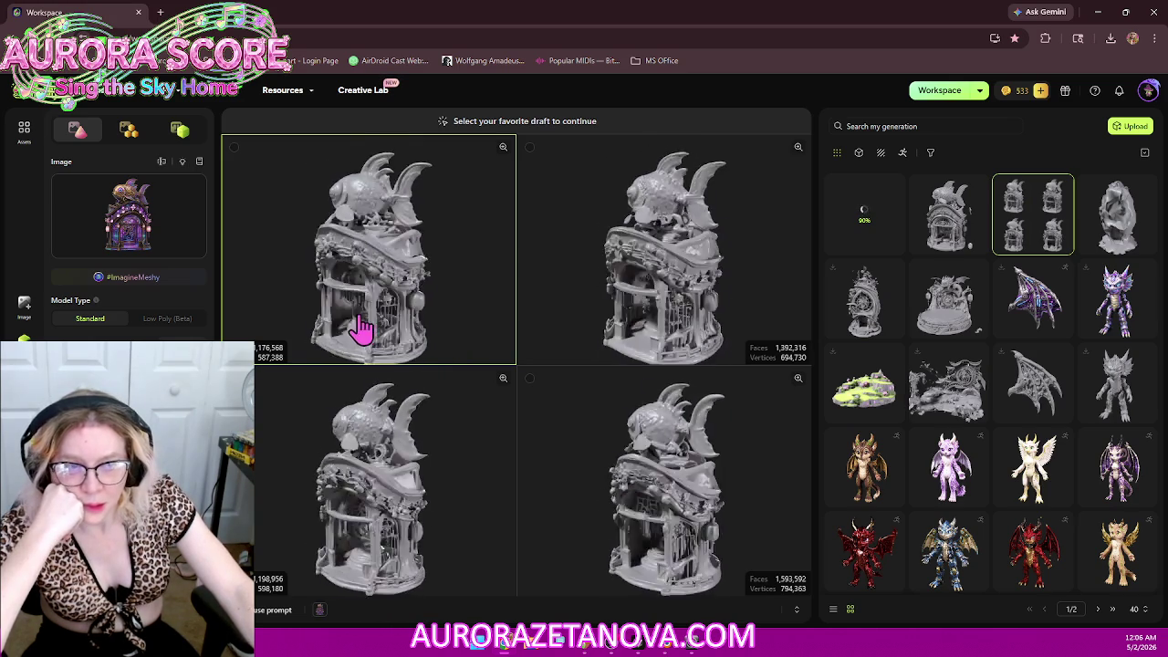
click(382, 325)
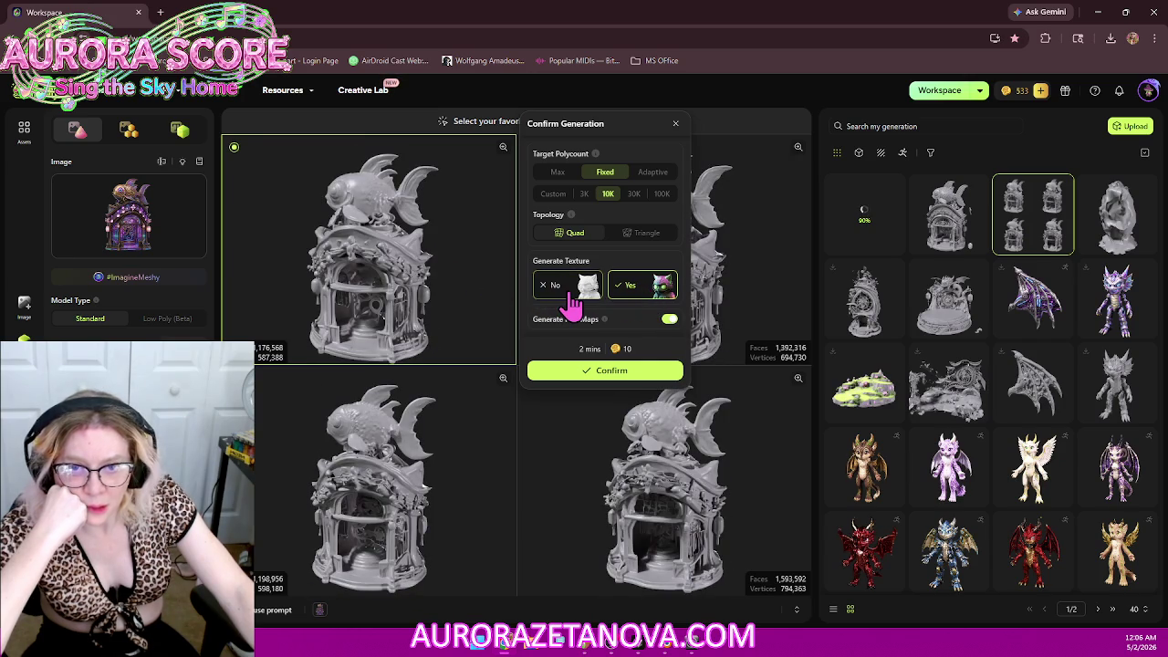
Step: Switch off texturing and choose custom polycount, then open the grey 2,225,004-face goldfish-house model instead
click(558, 290)
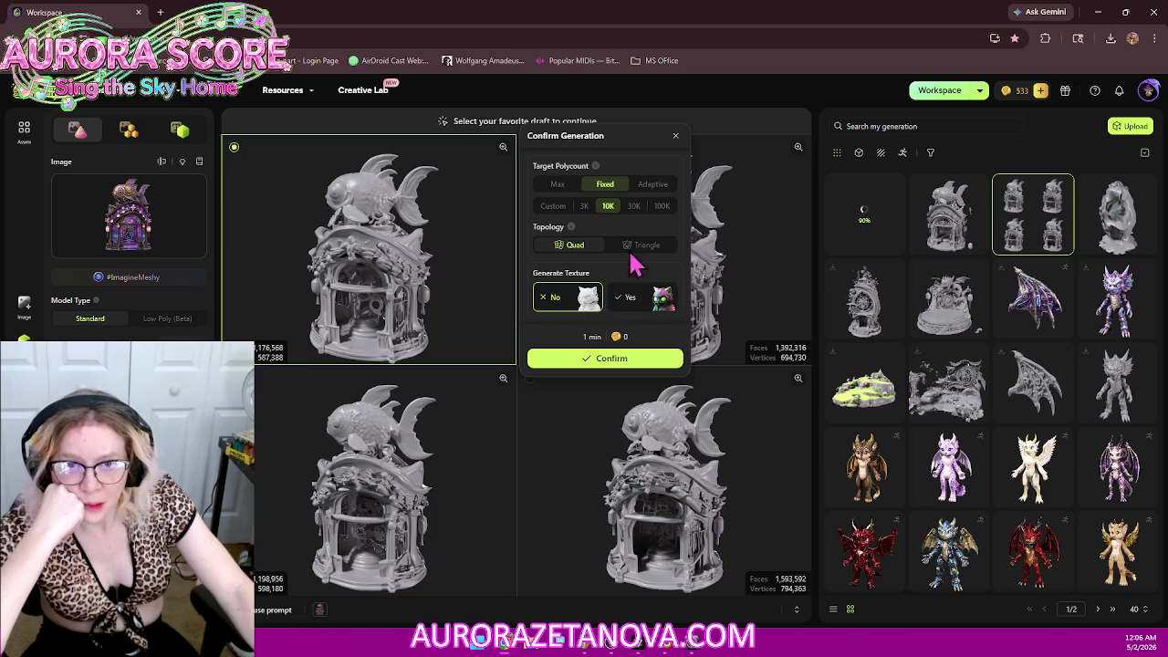
mouse_move(502, 179)
mouse_down()
mouse_move(363, 301)
mouse_move(538, 260)
mouse_up()
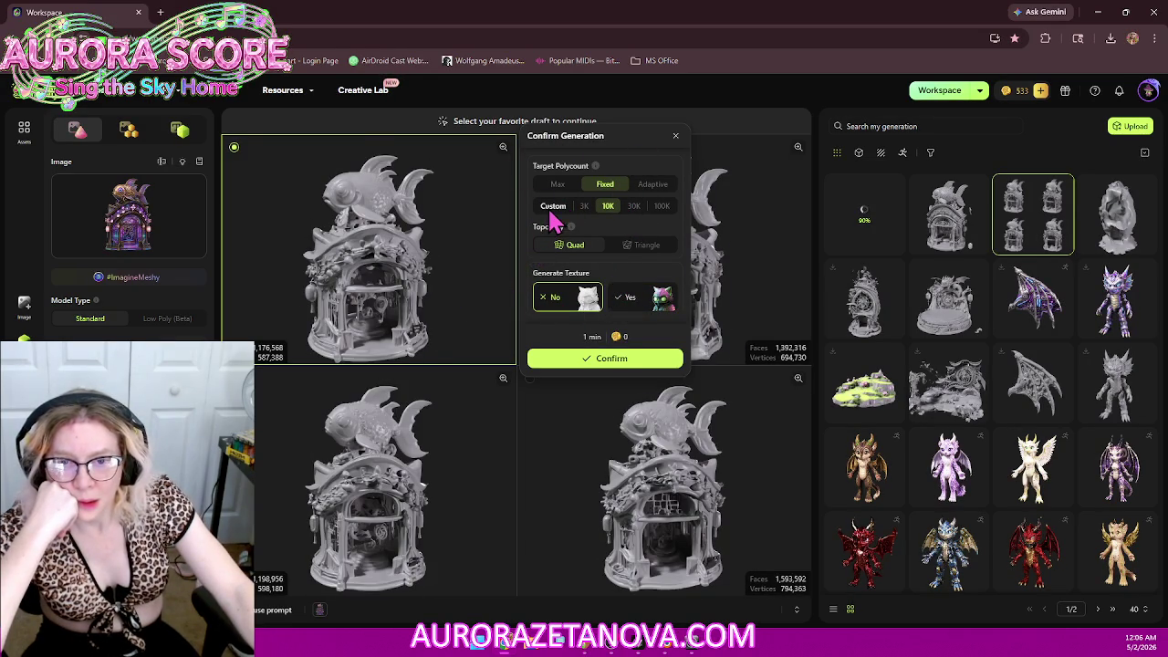
click(553, 208)
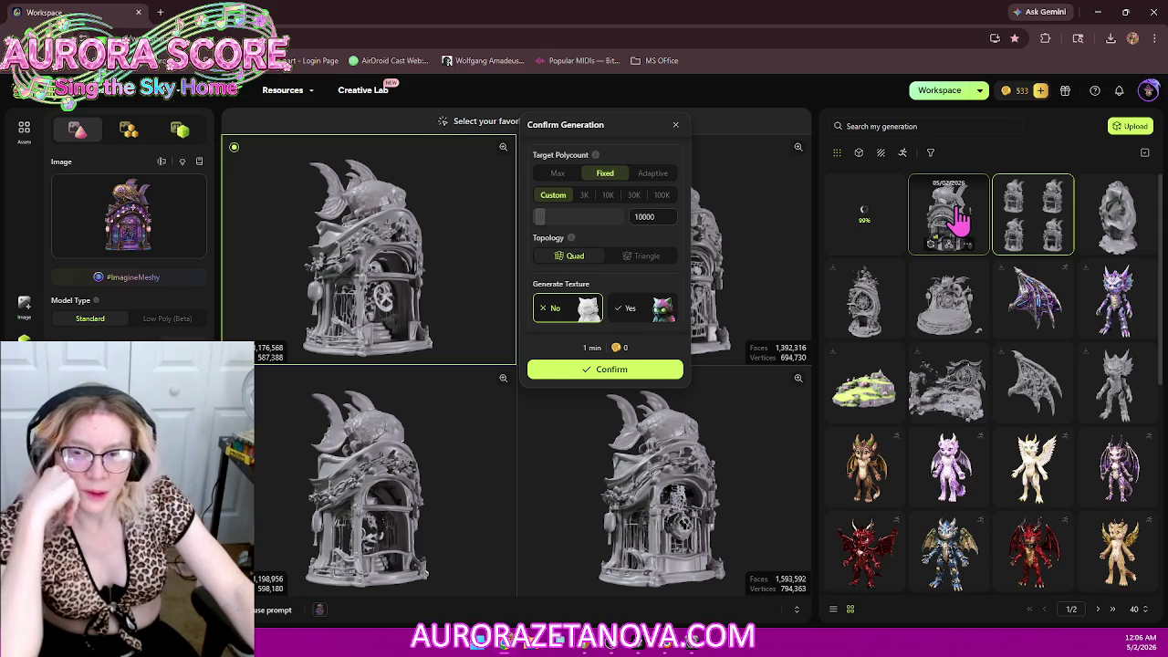
click(958, 219)
click(958, 219)
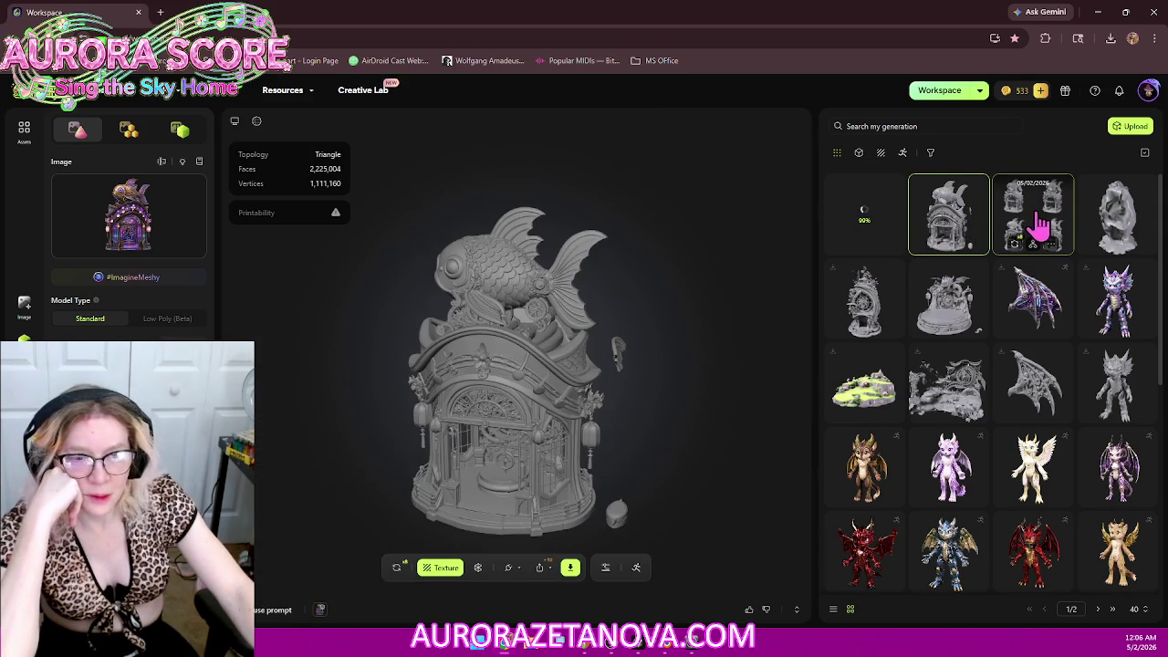
drag(417, 412, 473, 363)
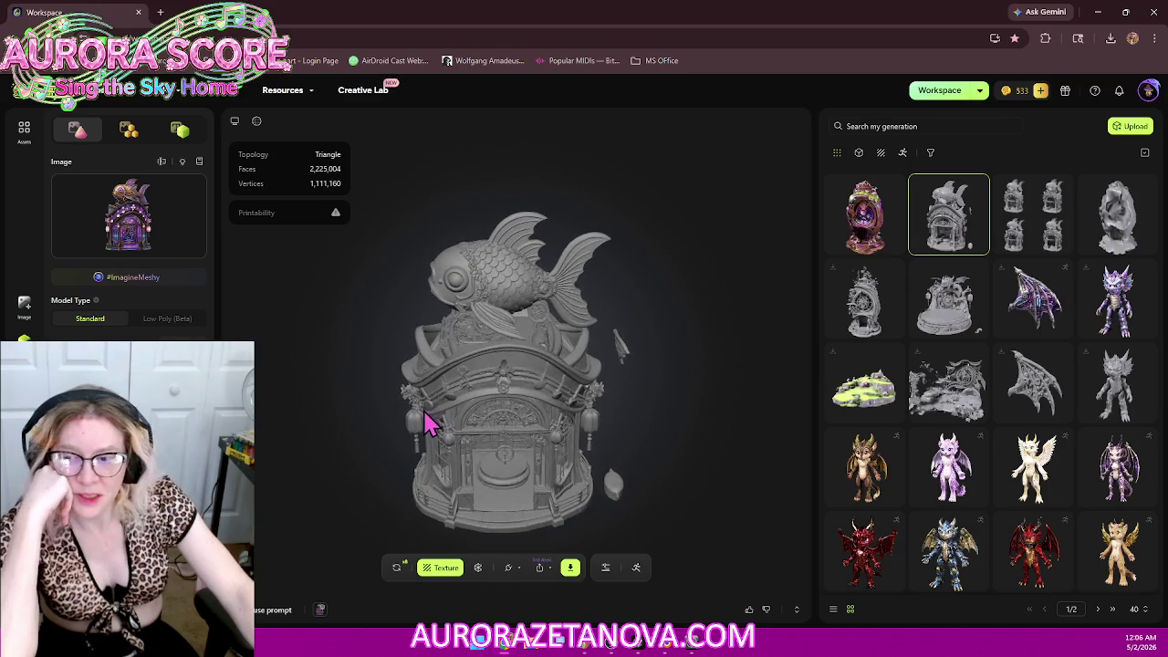
scroll(496, 438, up, 2)
scroll(469, 459, up, 3)
scroll(477, 482, down, 3)
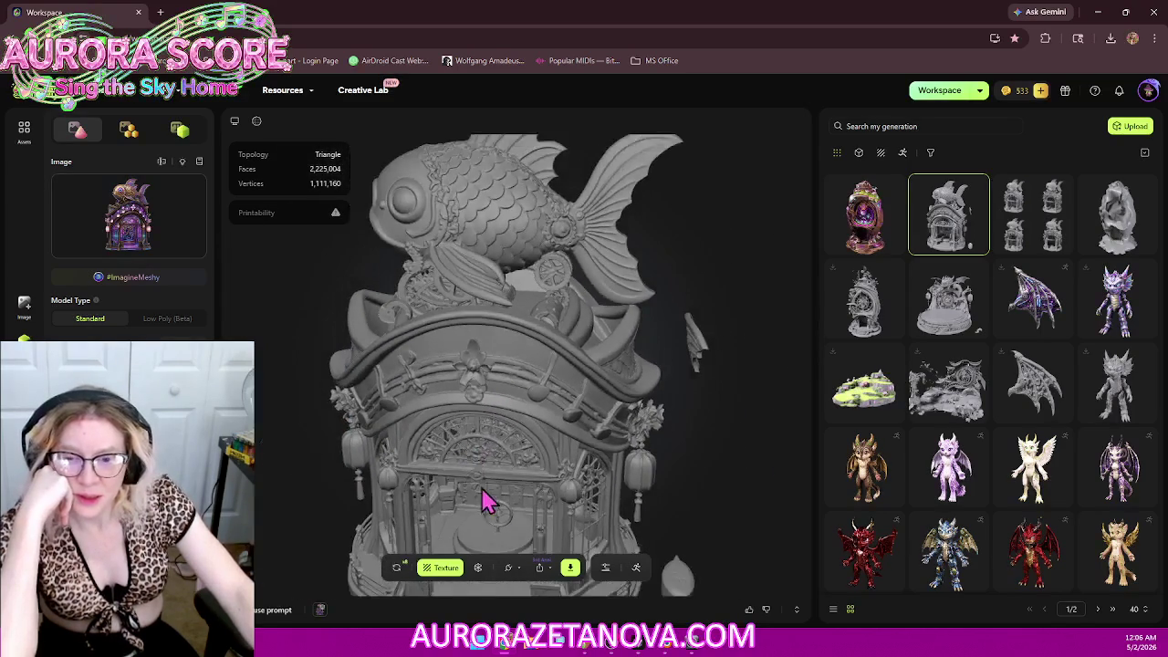
scroll(539, 411, up, 2)
scroll(499, 410, up, 2)
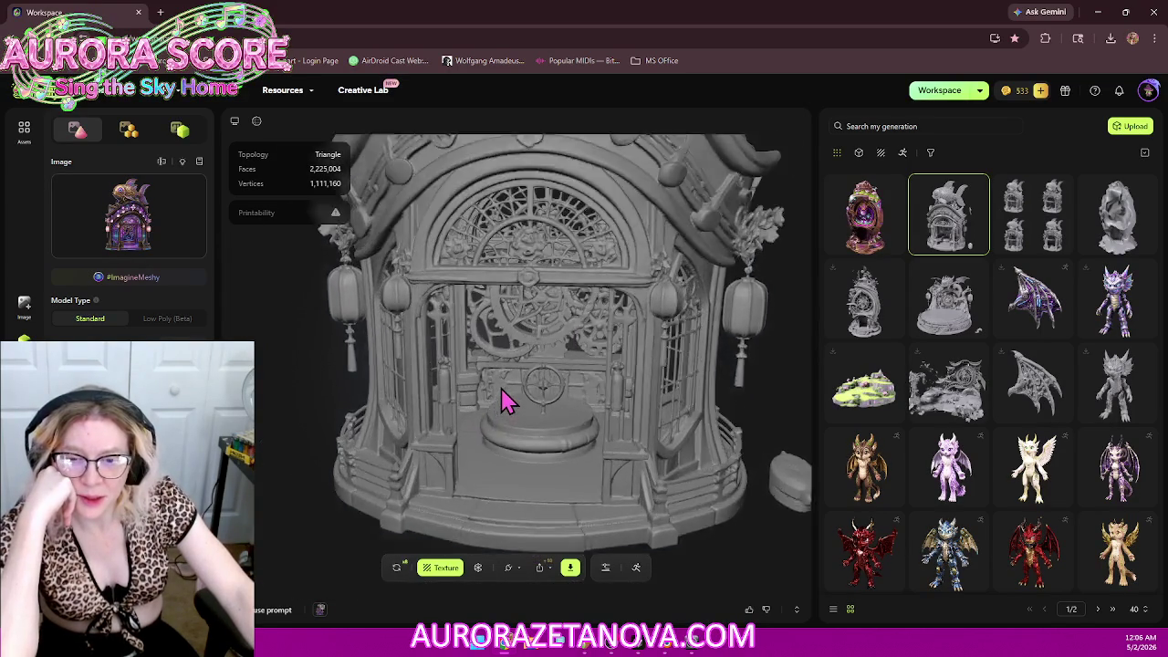
scroll(508, 399, up, 3)
scroll(512, 406, down, 3)
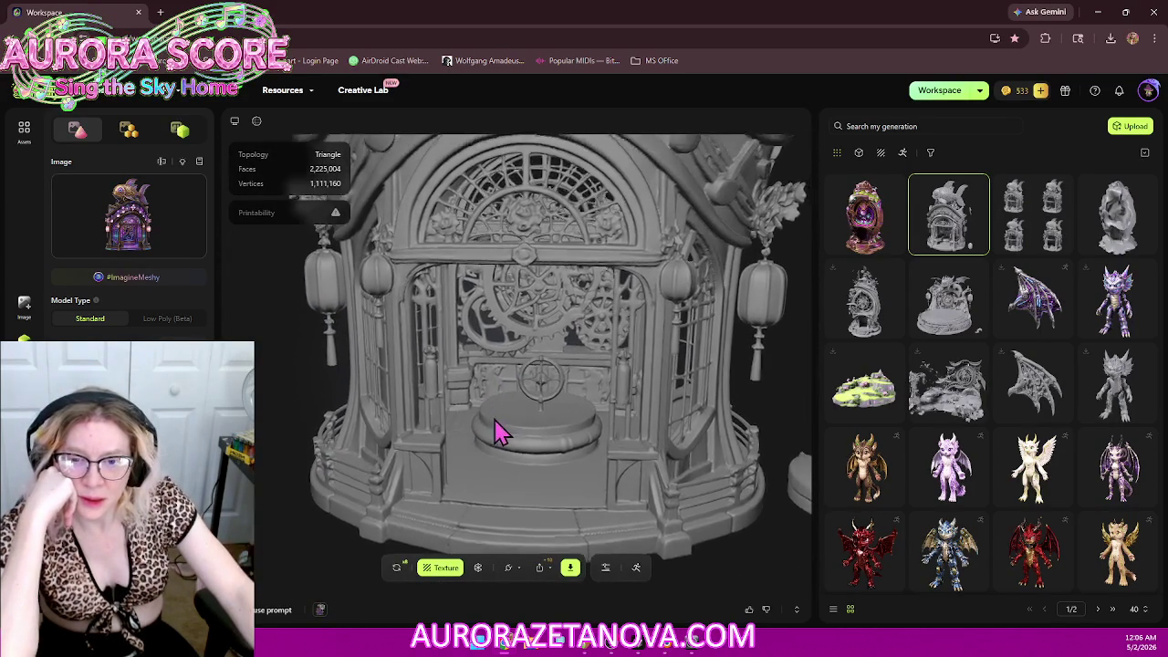
scroll(508, 425, up, 3)
mouse_move(508, 406)
mouse_down()
mouse_move(483, 390)
mouse_move(456, 404)
mouse_move(579, 407)
mouse_move(439, 413)
mouse_move(331, 399)
mouse_move(673, 391)
mouse_move(411, 429)
mouse_move(553, 391)
mouse_move(514, 261)
mouse_move(357, 227)
mouse_up()
right_drag(357, 227, 298, 217)
mouse_move(498, 292)
mouse_down()
mouse_move(737, 331)
mouse_move(650, 342)
mouse_up()
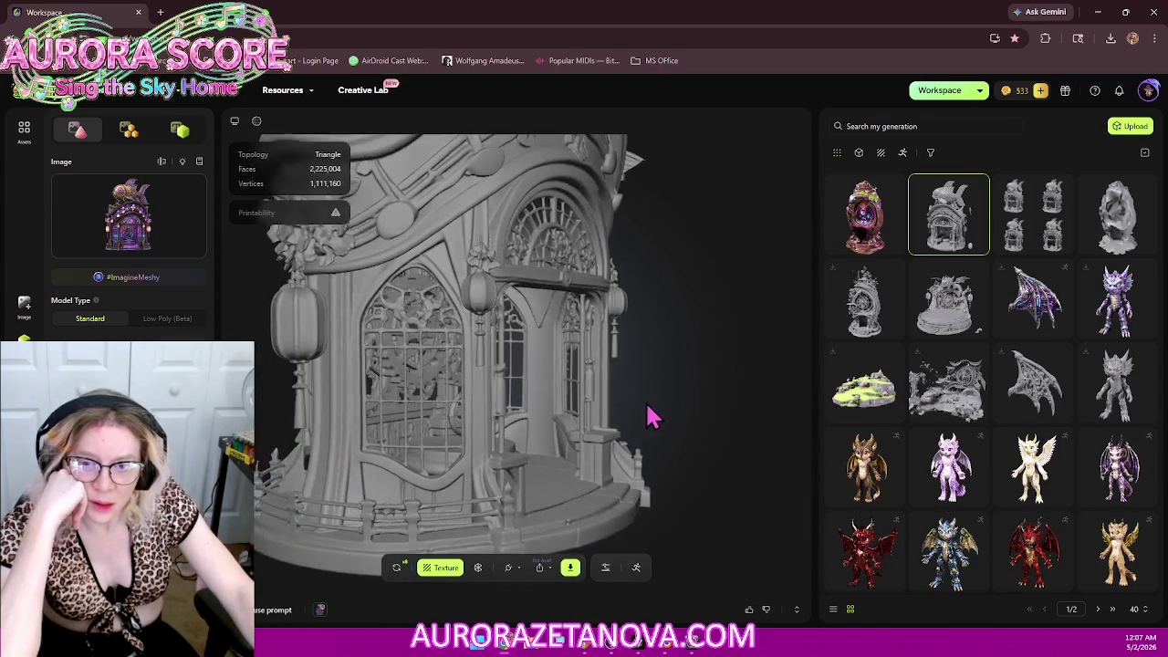
mouse_move(566, 376)
mouse_down()
mouse_move(537, 350)
mouse_move(539, 323)
mouse_move(644, 469)
mouse_move(618, 480)
mouse_move(629, 449)
mouse_up()
scroll(629, 448, up, 3)
scroll(629, 399, up, 3)
scroll(618, 373, up, 5)
mouse_move(634, 298)
right_down()
mouse_move(454, 110)
mouse_move(452, 88)
right_up()
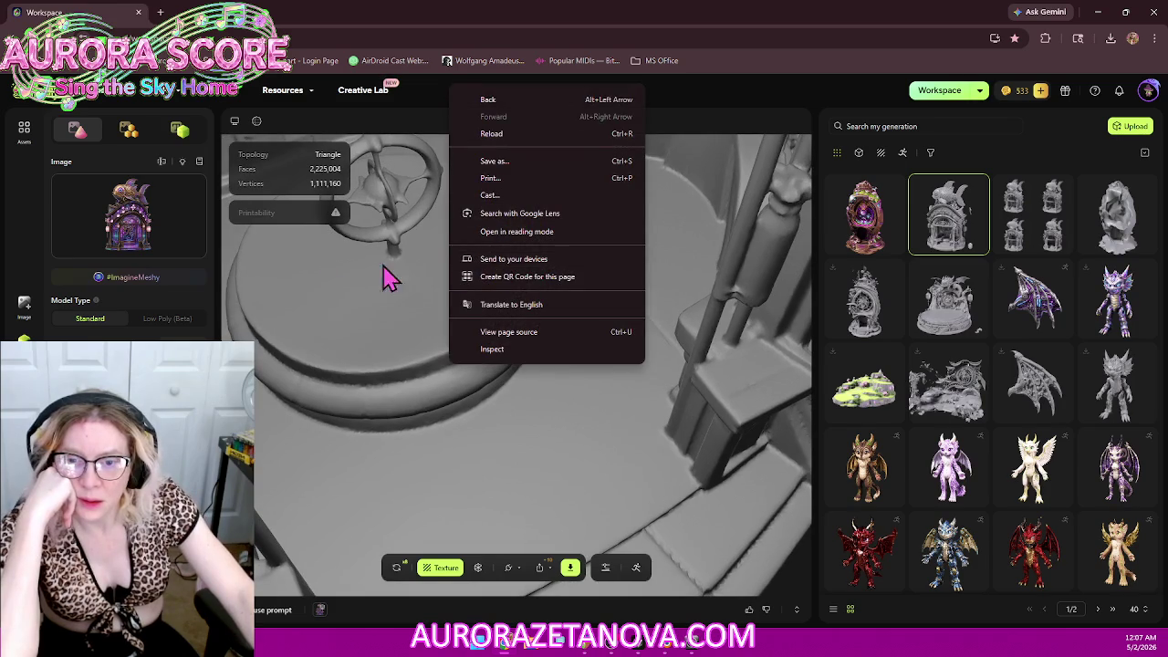
click(425, 399)
scroll(621, 447, down, 5)
scroll(639, 452, down, 5)
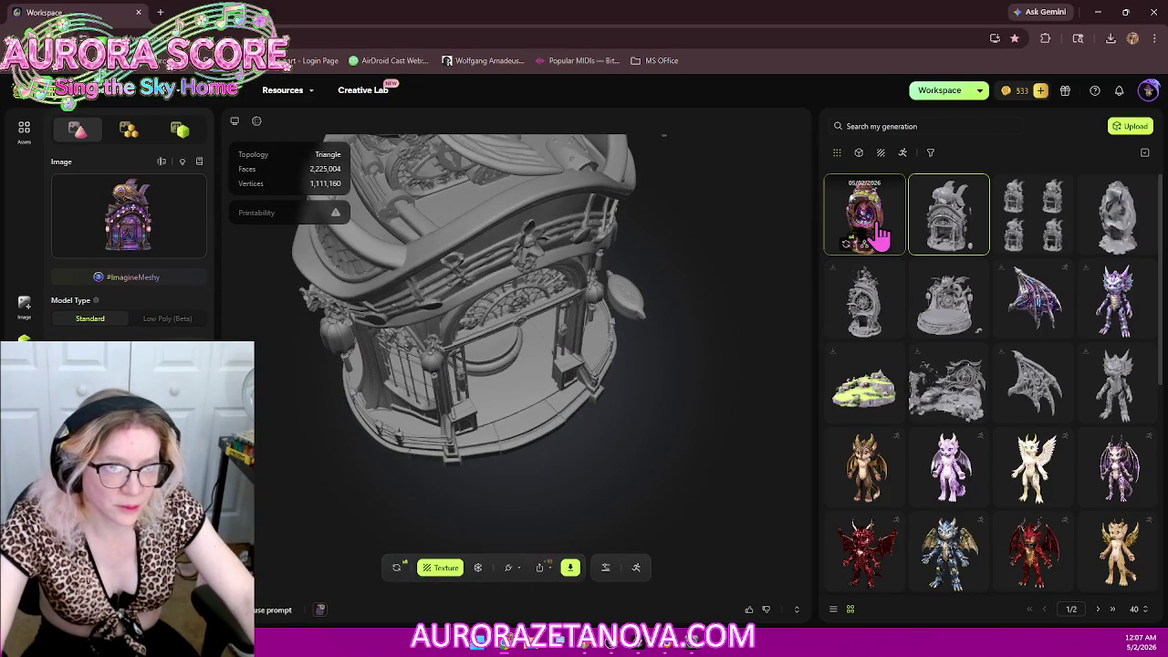
click(878, 228)
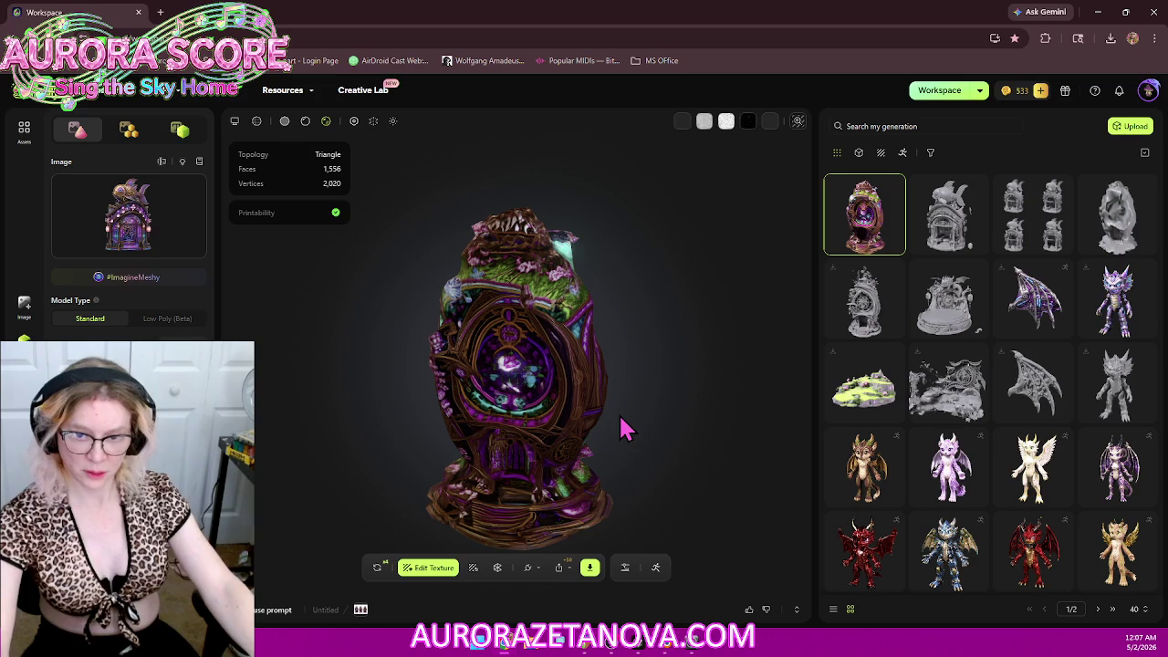
Step: Send the textured egg to Blender, confirm its retry, and reopen the goldfish-house model
click(529, 570)
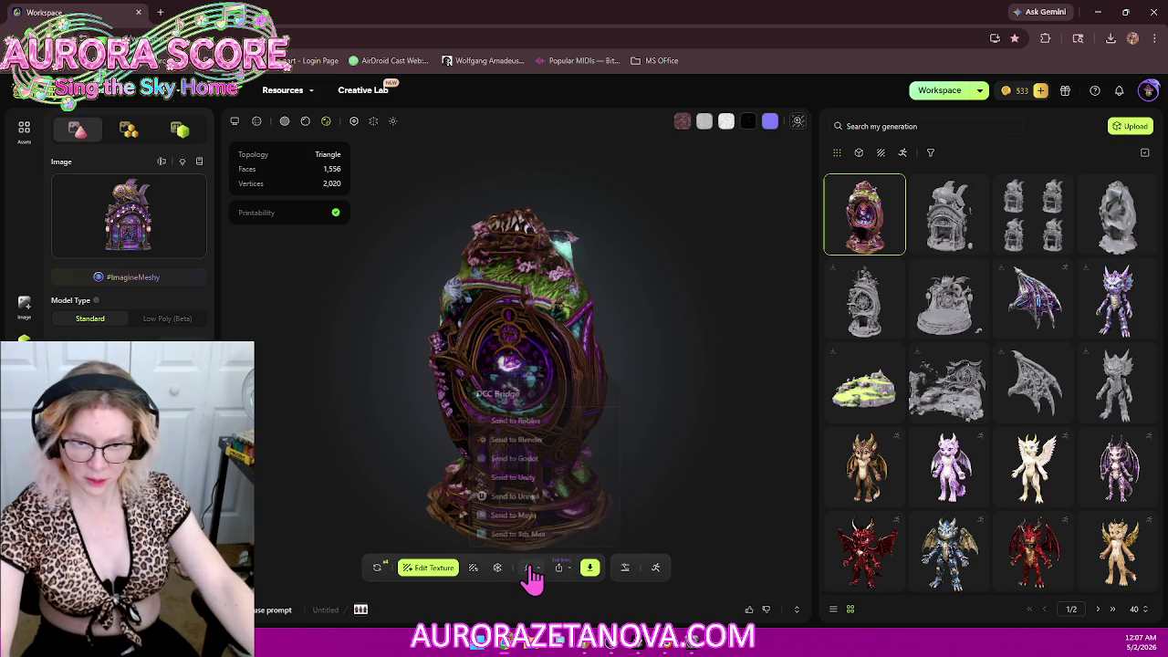
click(547, 438)
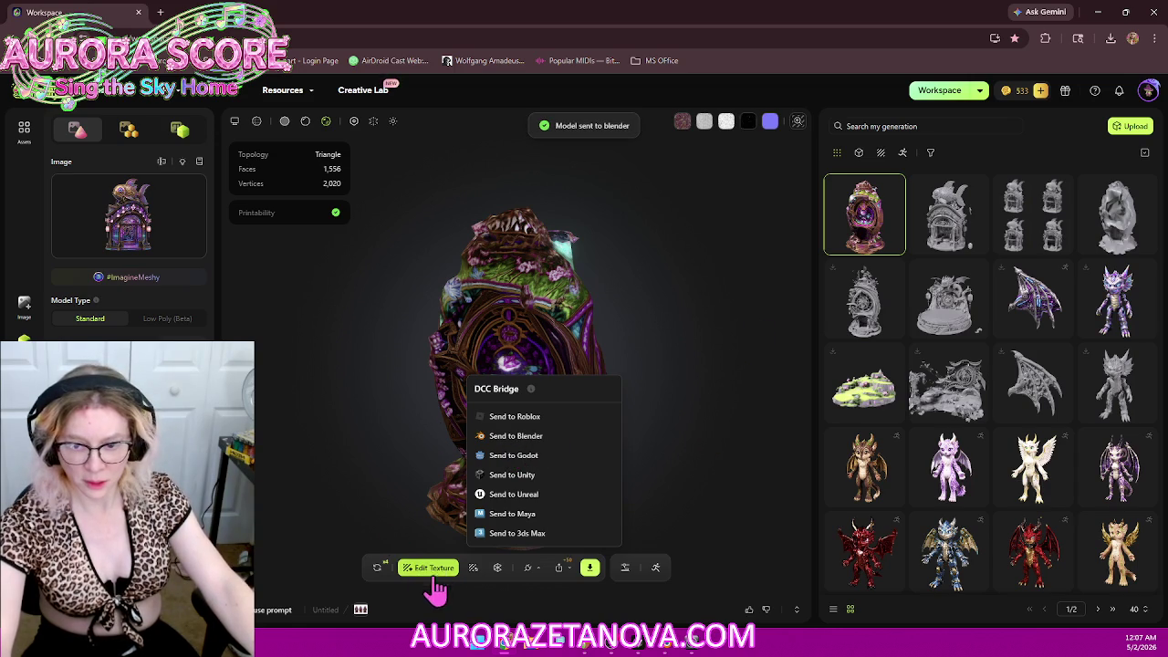
click(378, 570)
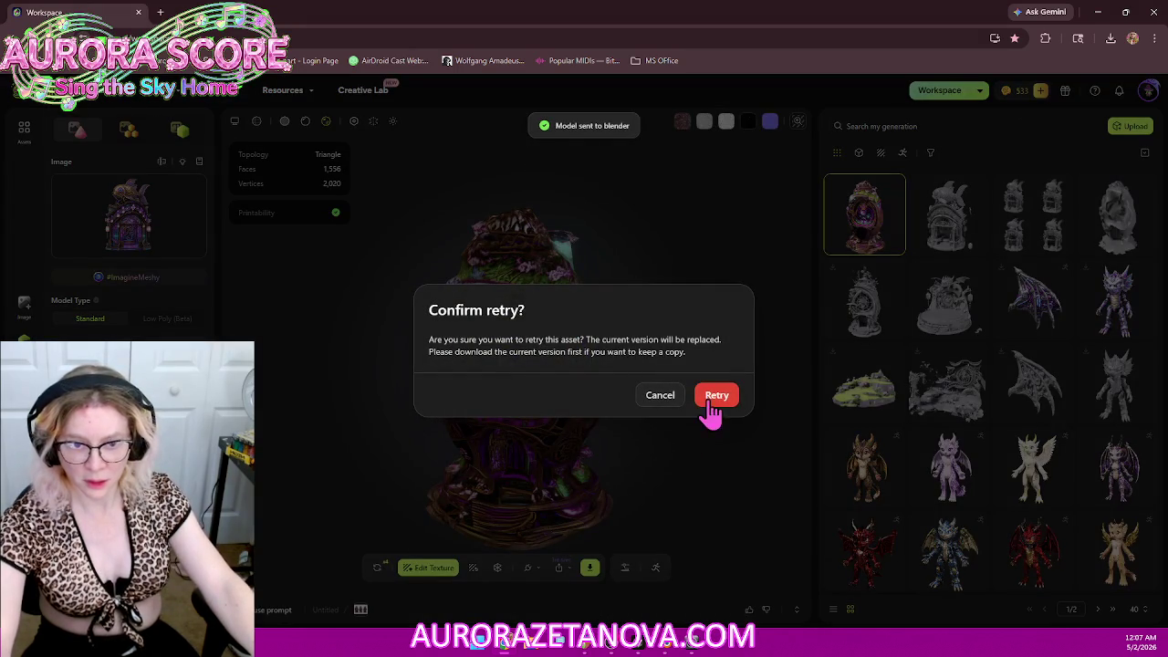
click(711, 406)
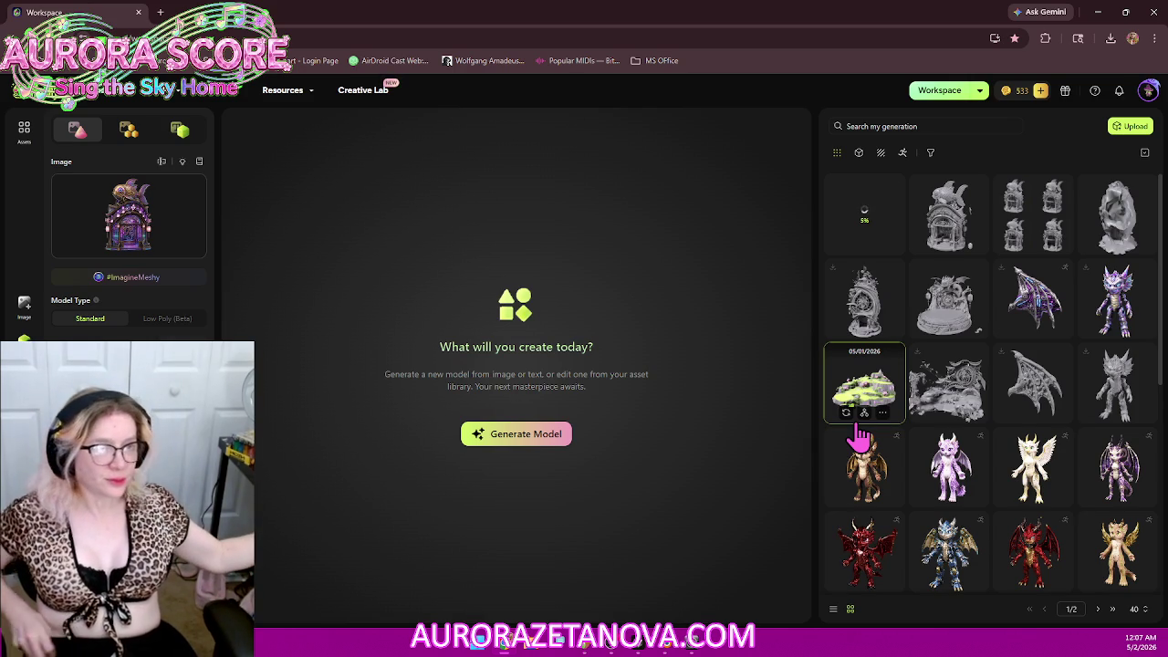
click(949, 208)
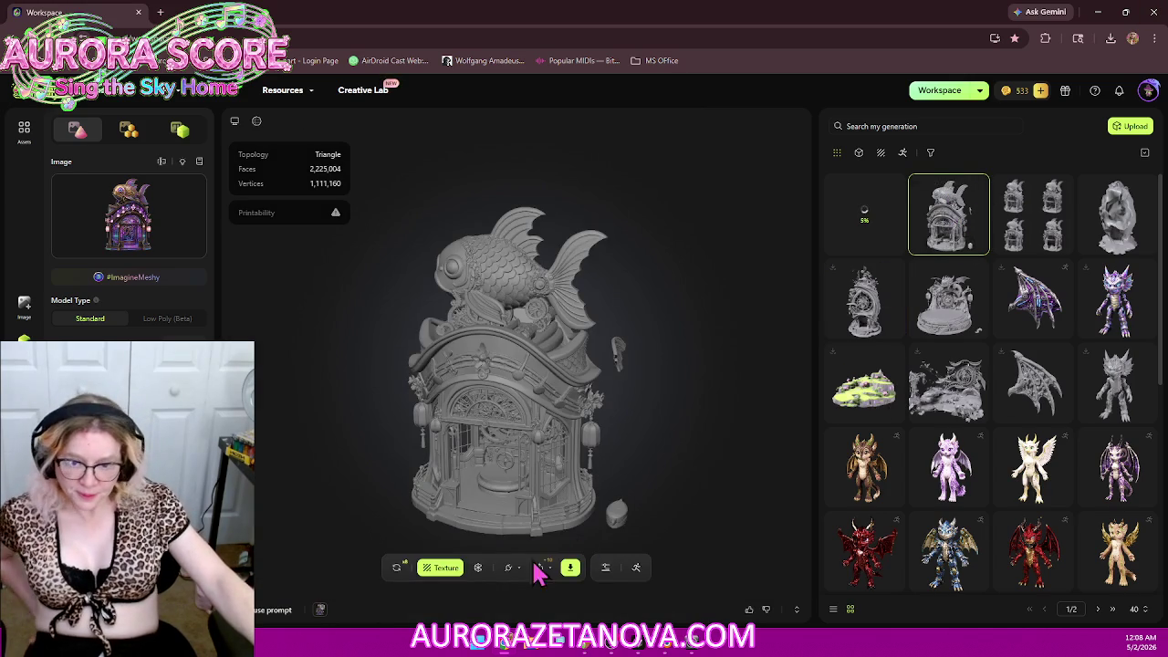
Step: Remesh the goldfish house with a custom polycount of 1000 triangles
click(477, 574)
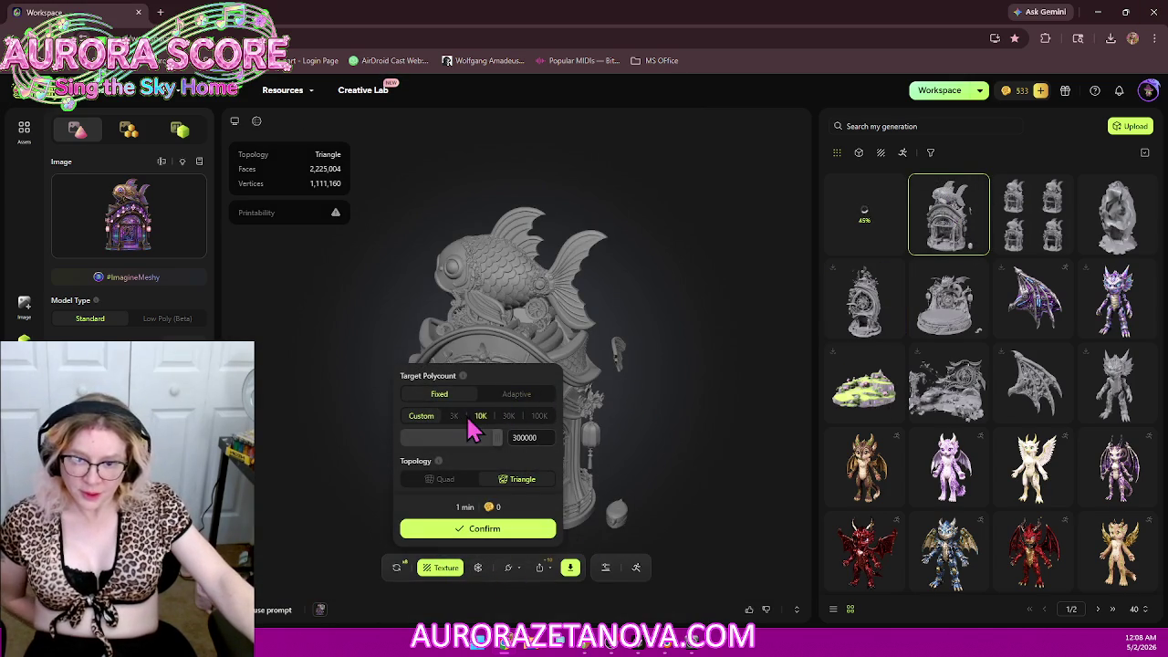
drag(495, 438, 349, 438)
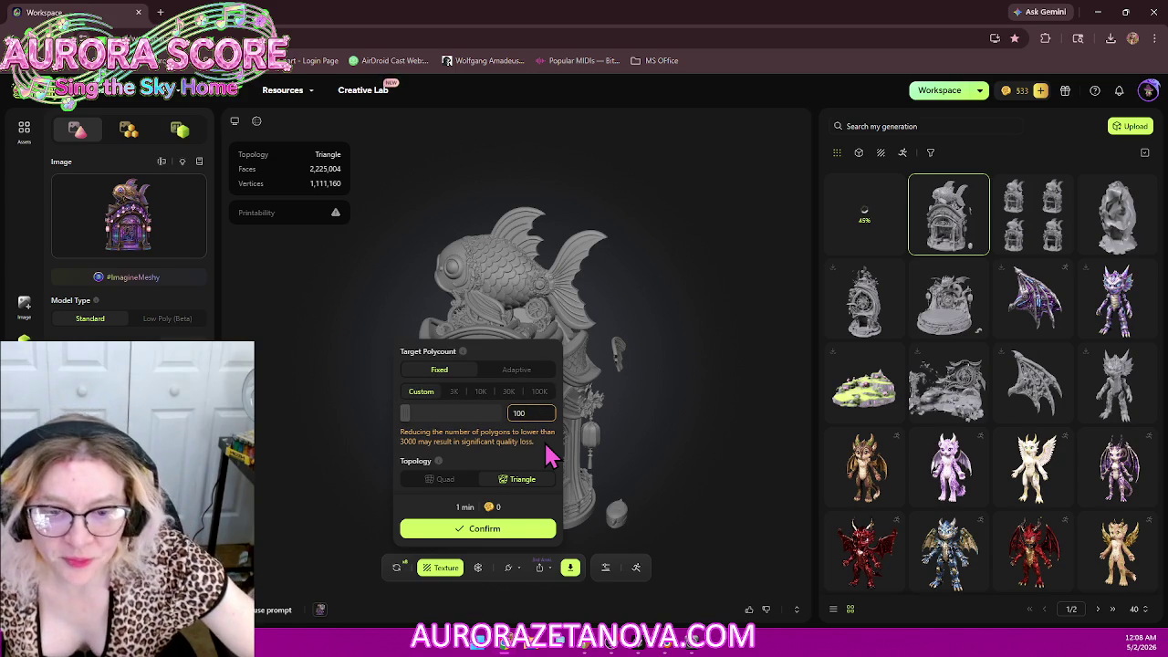
text(0)
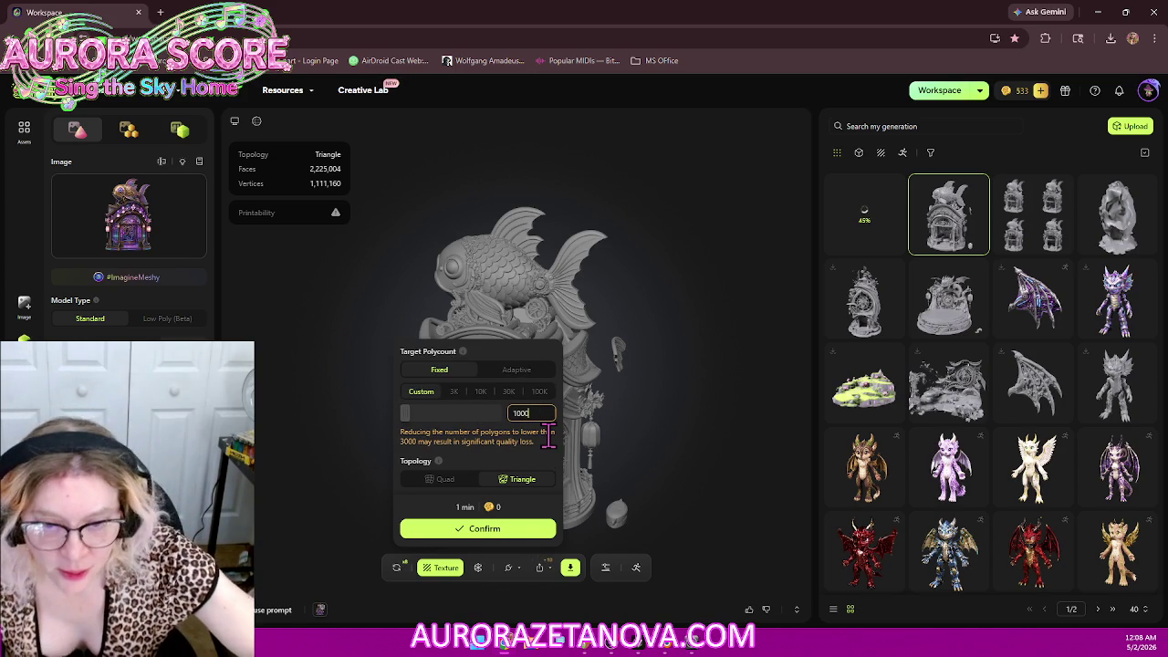
click(516, 537)
Step: Queue a second triangle remesh using the 3K polycount preset
key(BackSpace)
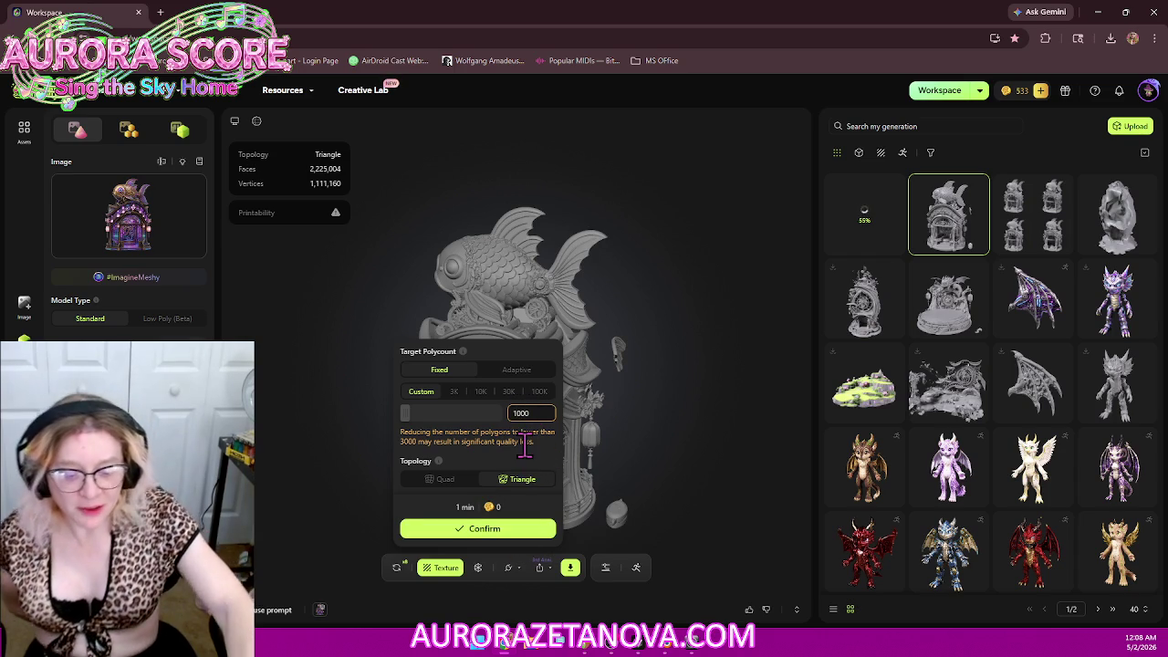
text(2)
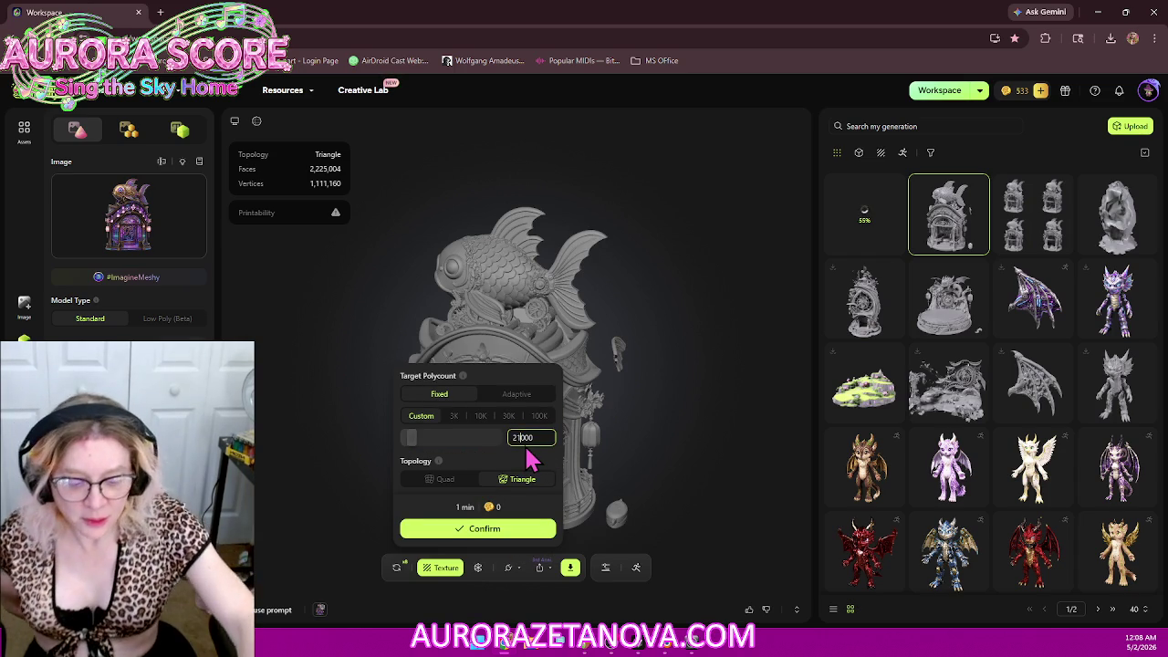
key(Delete)
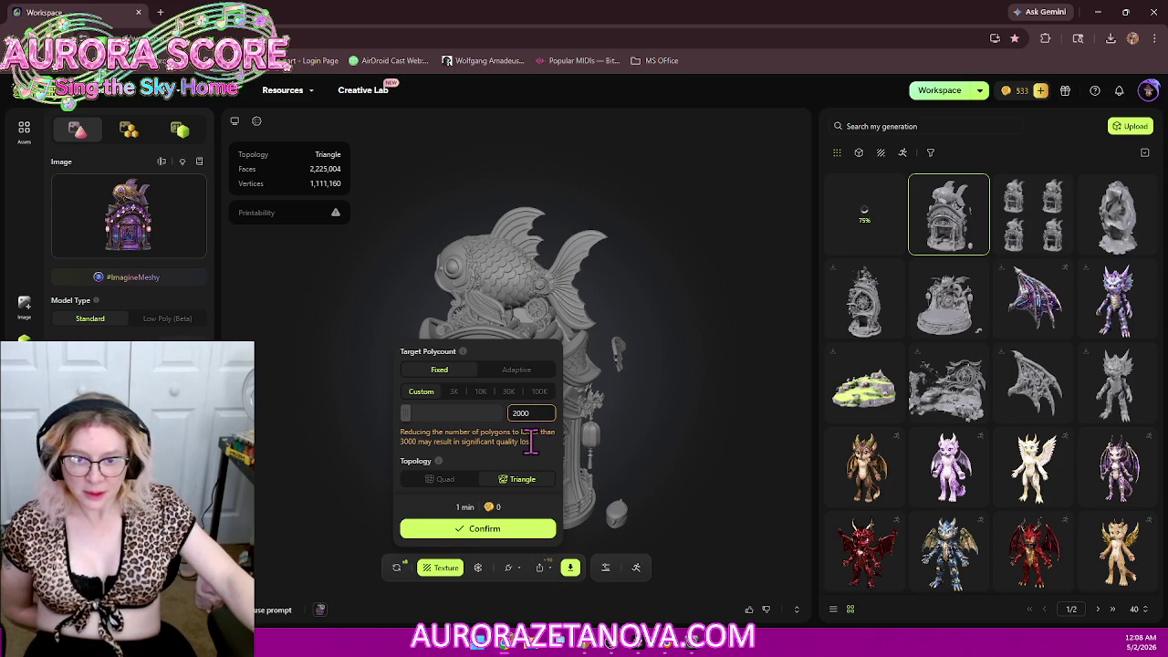
click(453, 393)
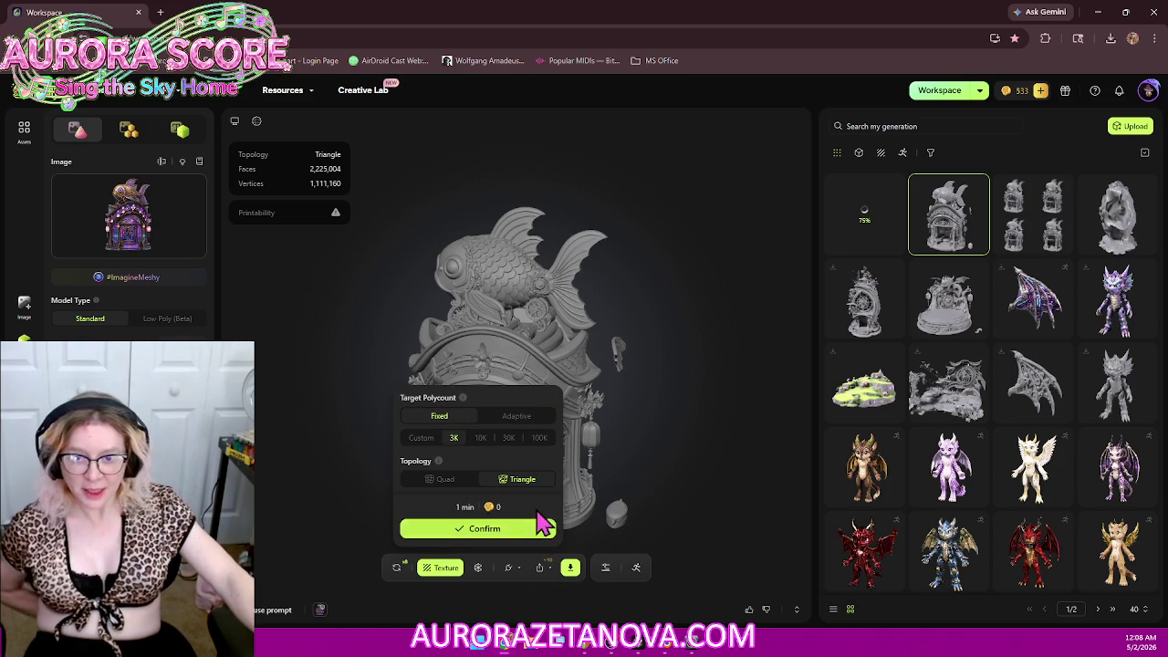
click(534, 540)
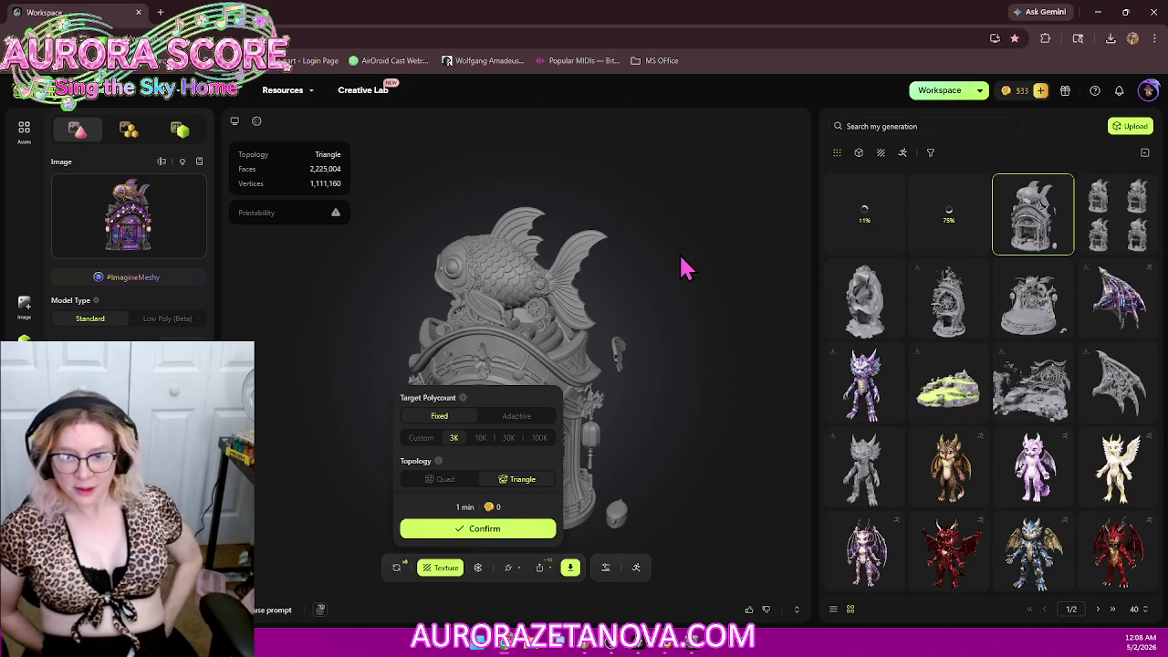
Step: Queue another triangle remesh at a custom 1000 polygons and close the polycount settings
click(419, 441)
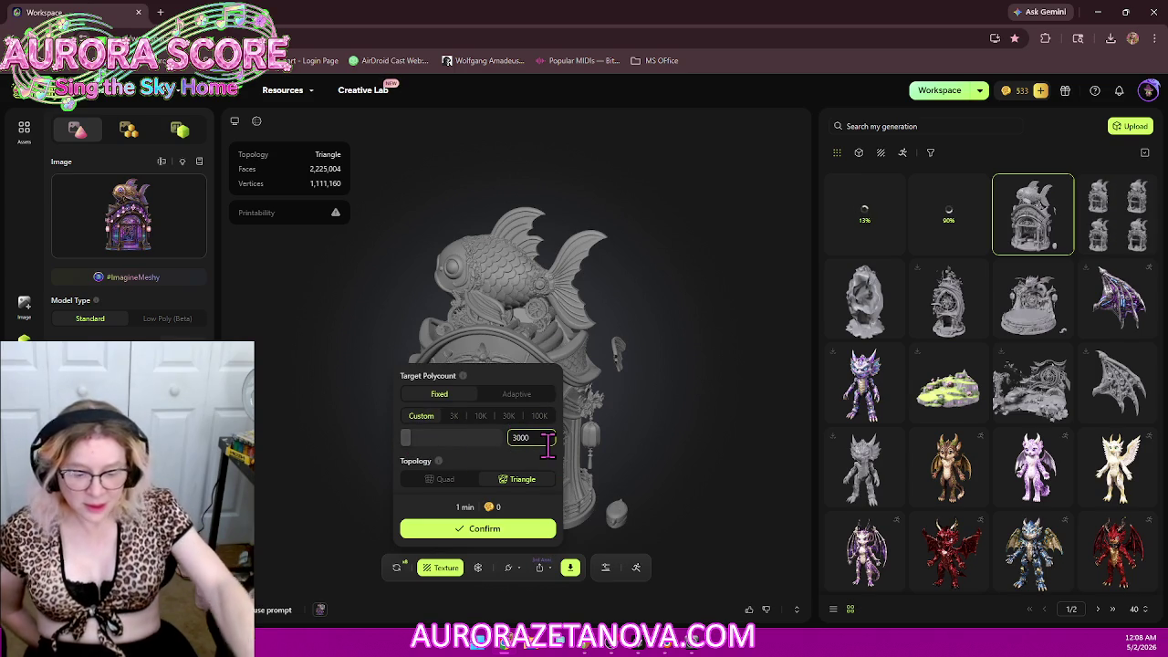
key(BackSpace)
text(1)
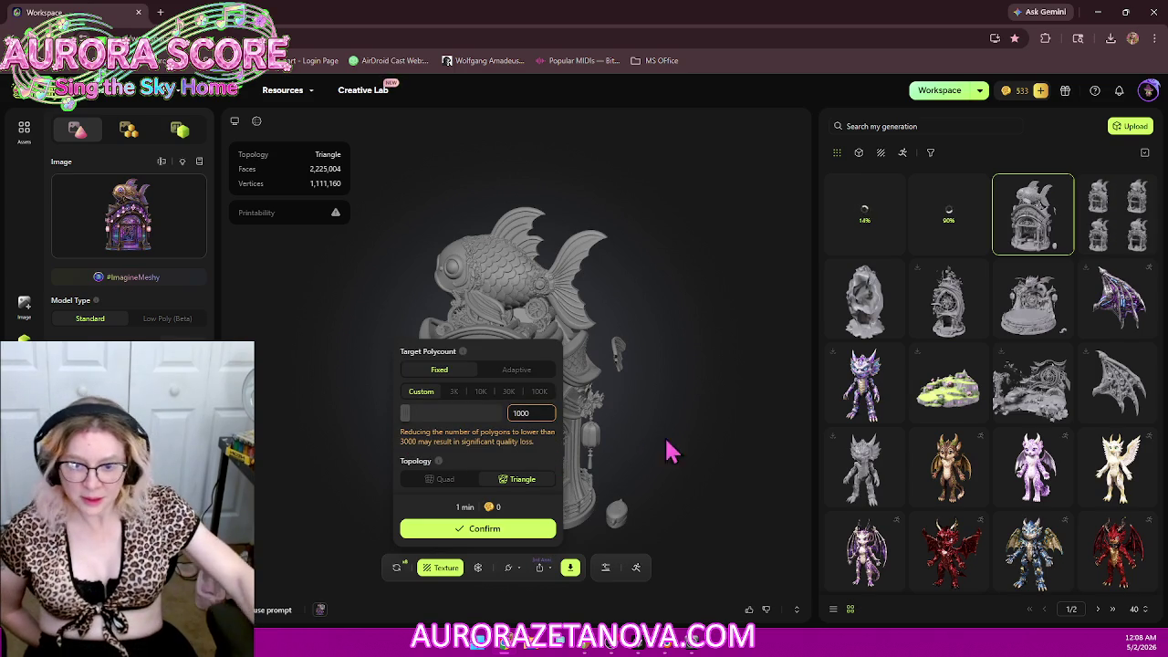
click(480, 533)
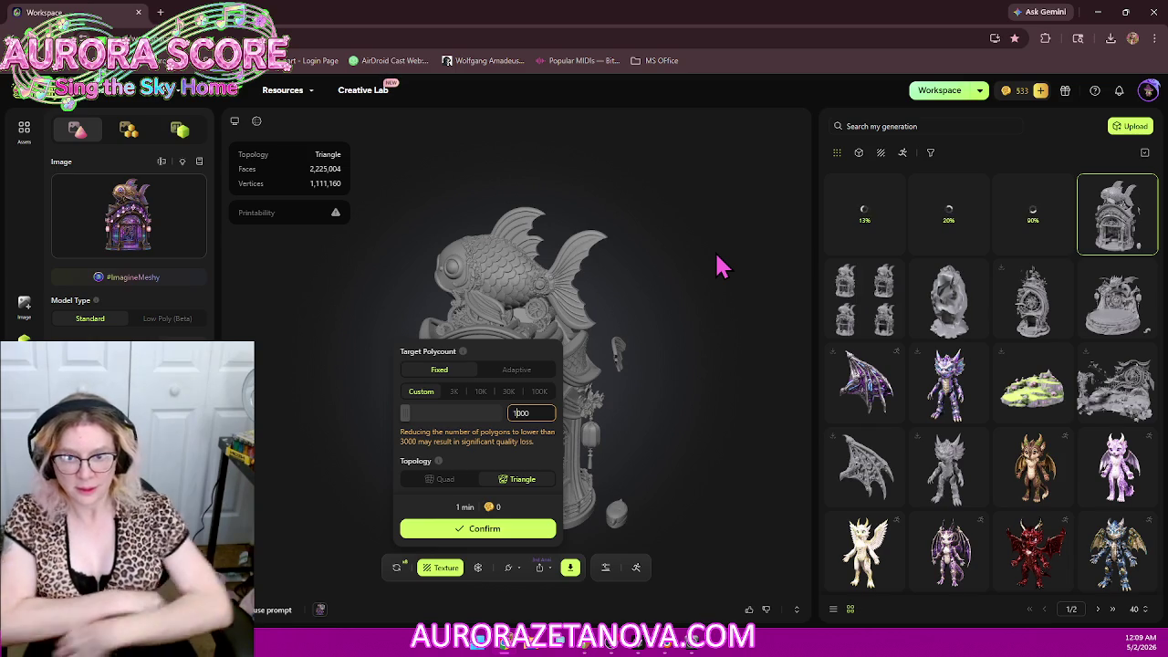
click(767, 253)
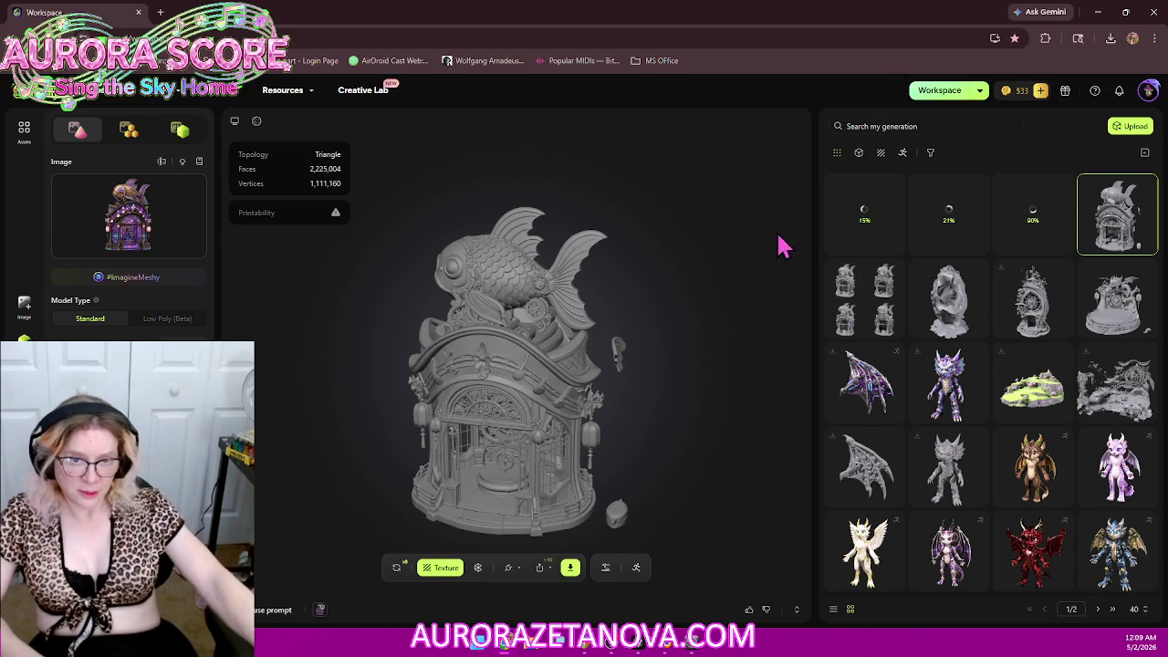
Step: Widen the generations panel, send the textured egg to Blender again, and confirm its retry
drag(817, 267, 665, 263)
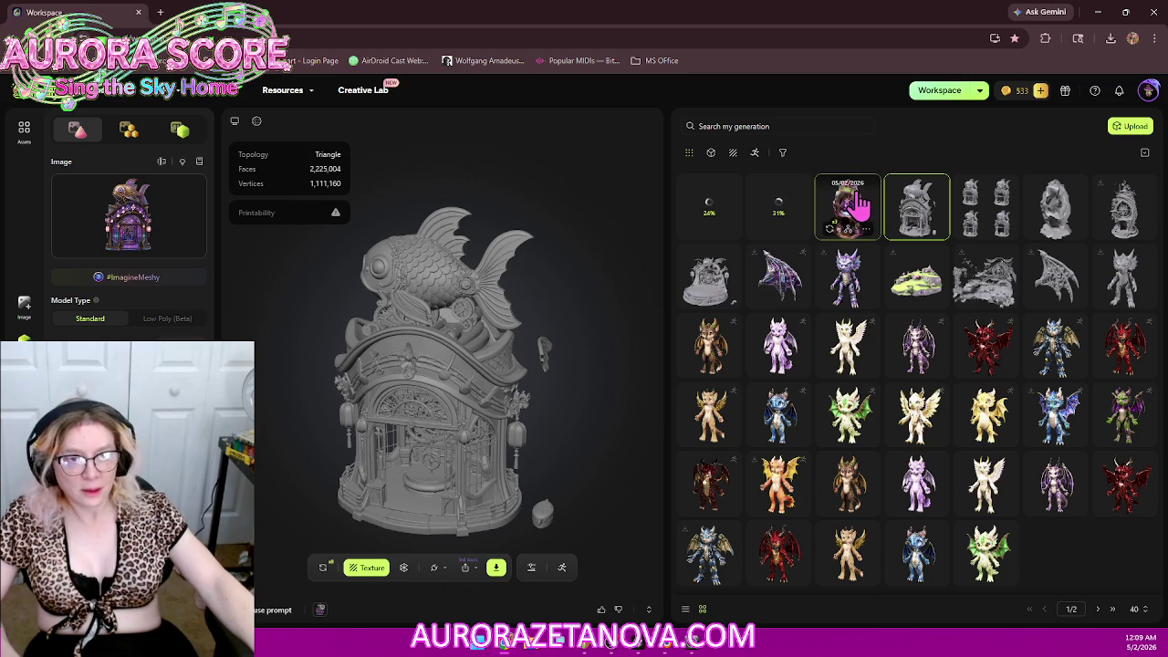
click(858, 205)
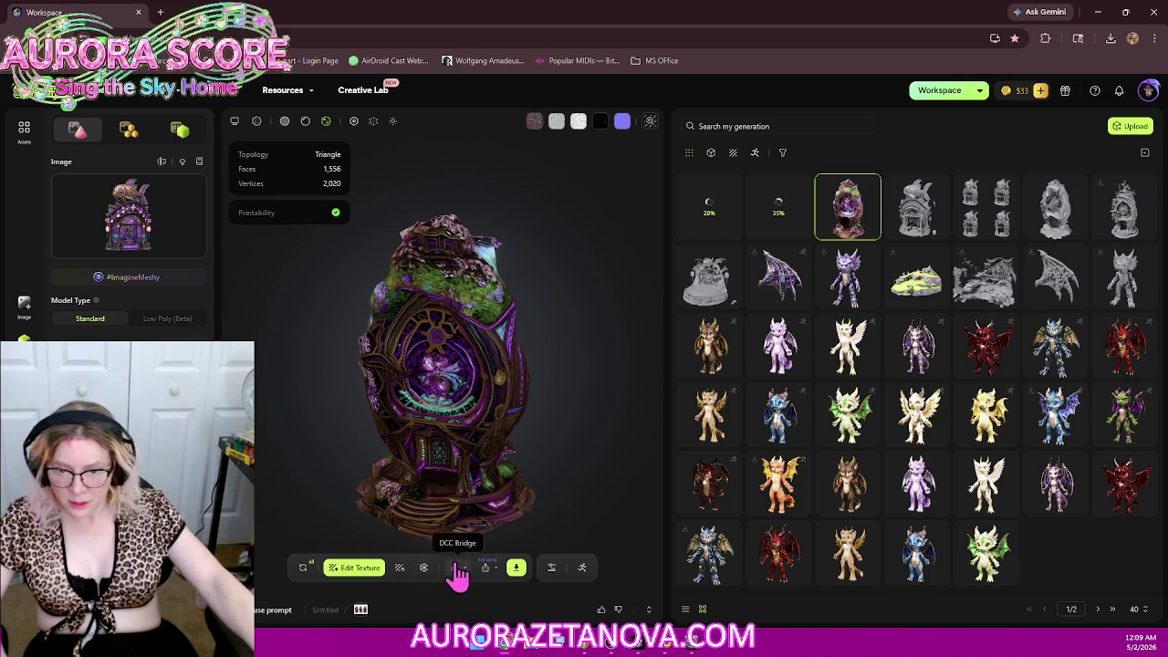
click(454, 569)
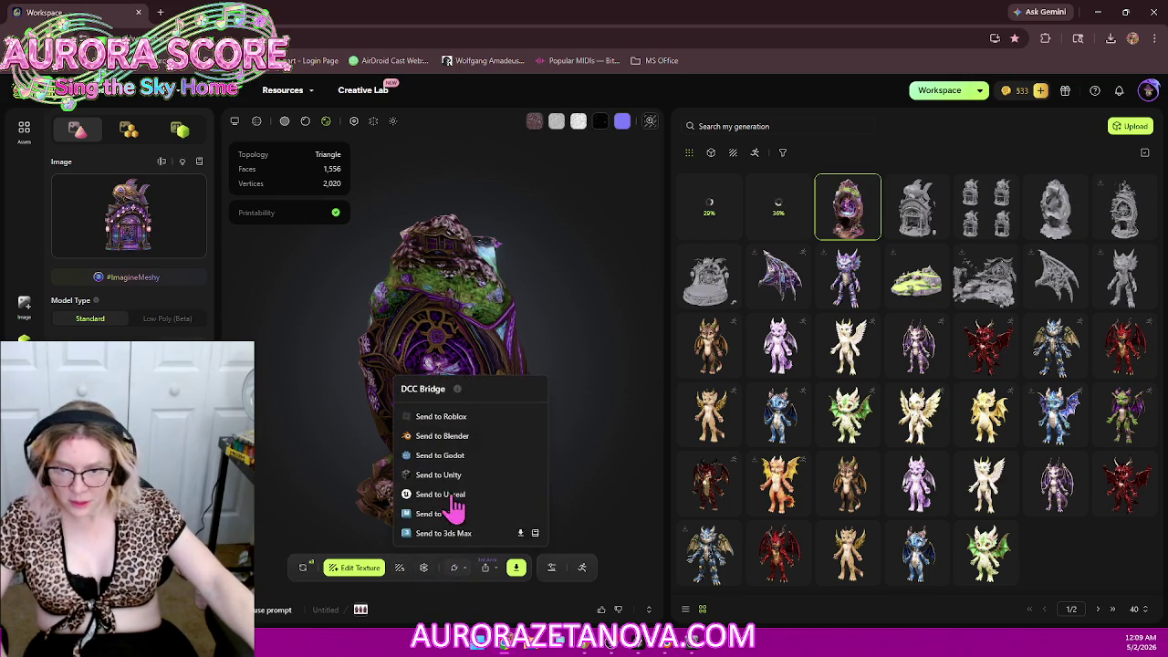
click(461, 438)
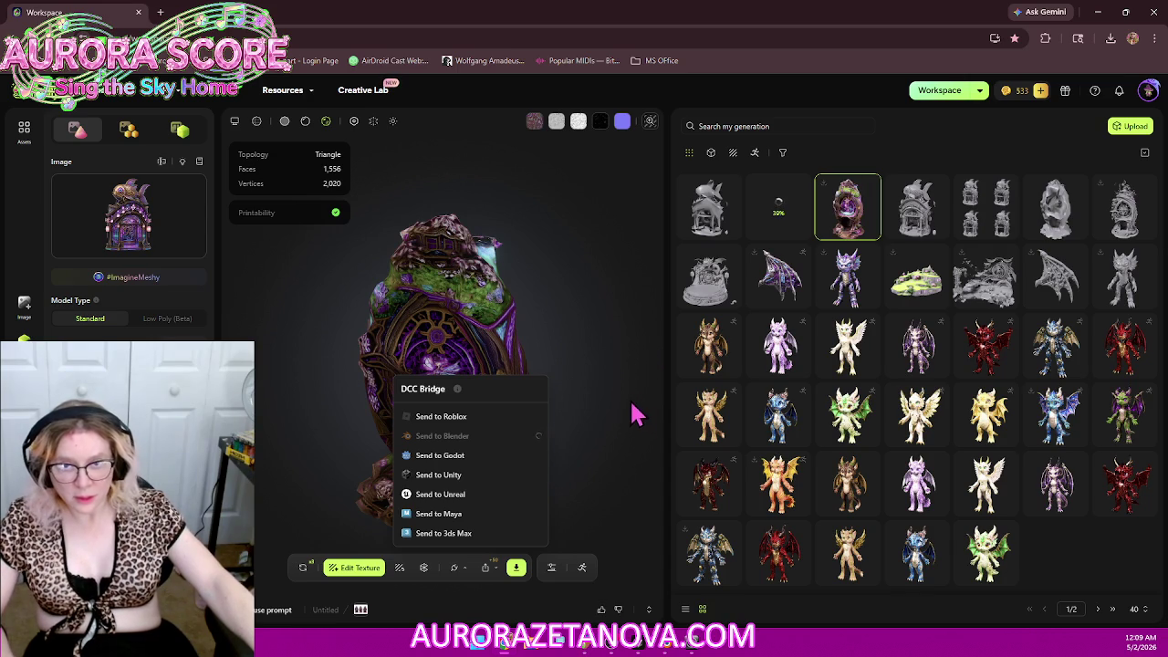
click(307, 572)
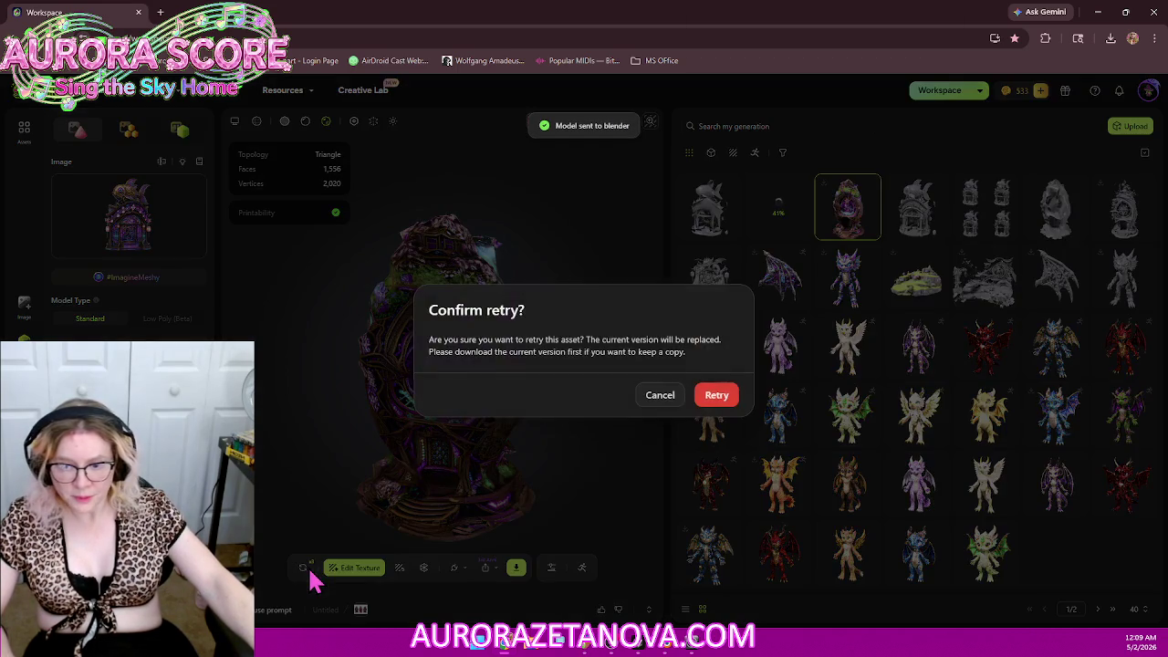
click(711, 398)
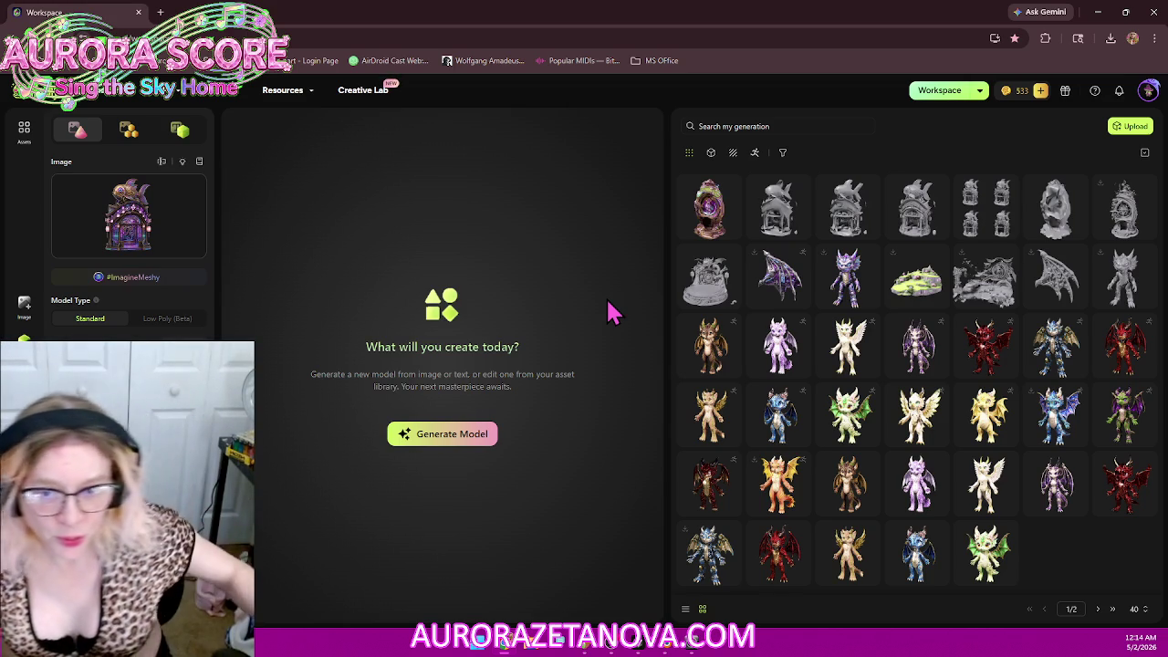
Step: Load the textured egg shrine, a 1,556-face triangle mesh, into the viewer
click(717, 189)
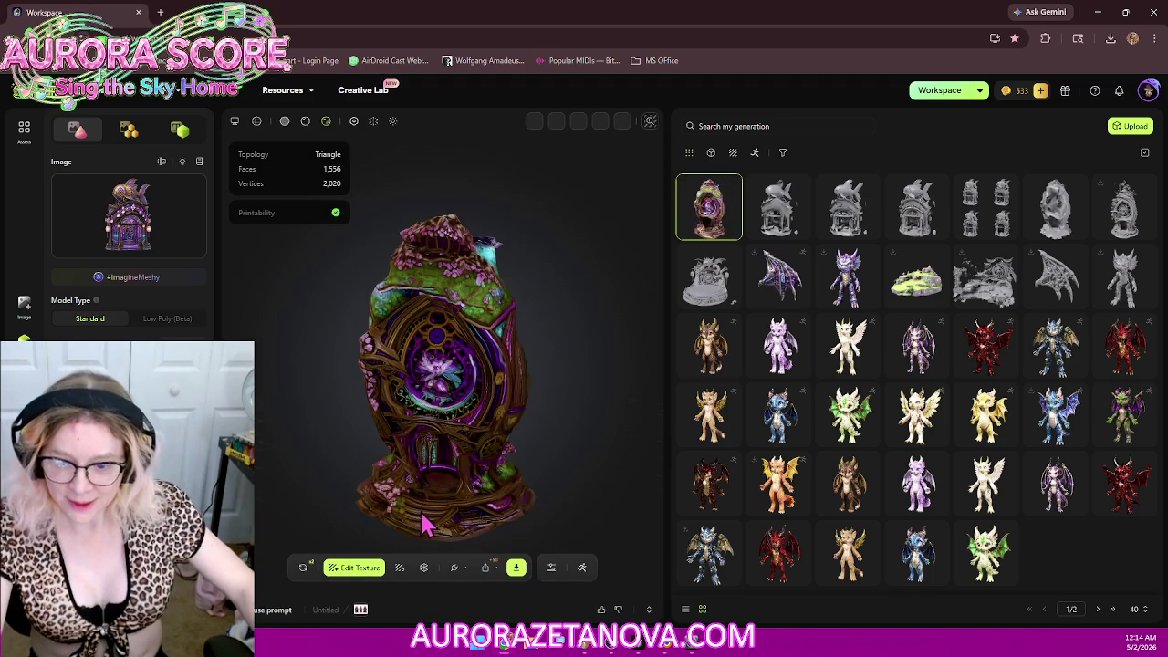
Step: Send the egg to Blender via DCC Bridge, then confirm a free retry of the egg model
click(459, 569)
click(480, 440)
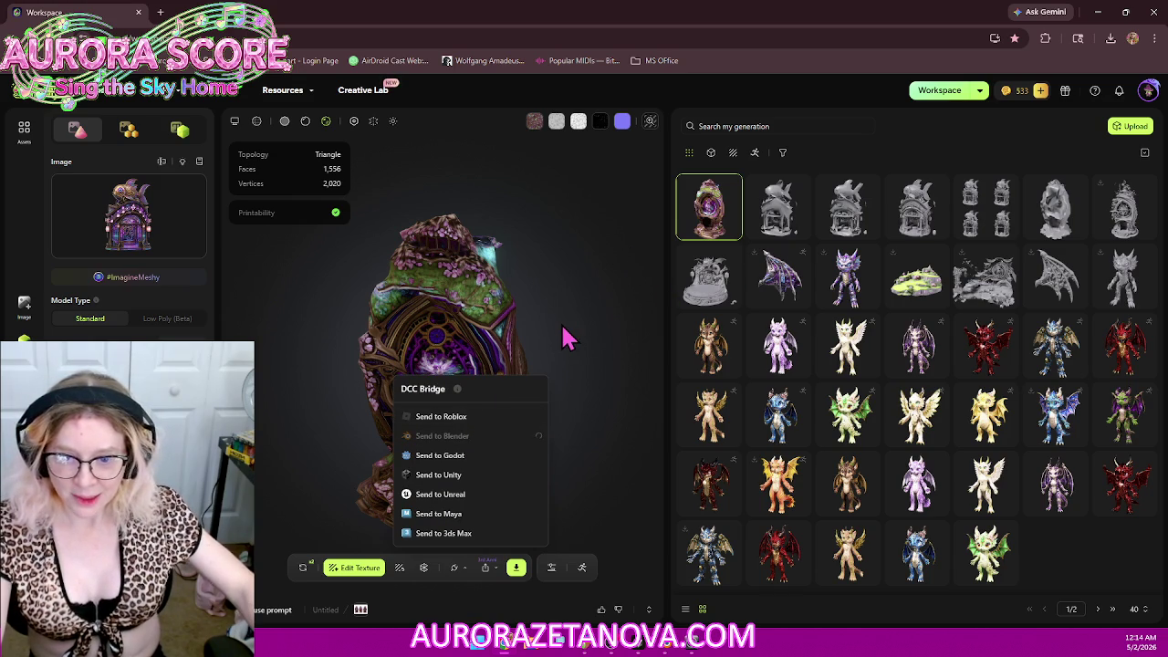
click(303, 568)
click(719, 402)
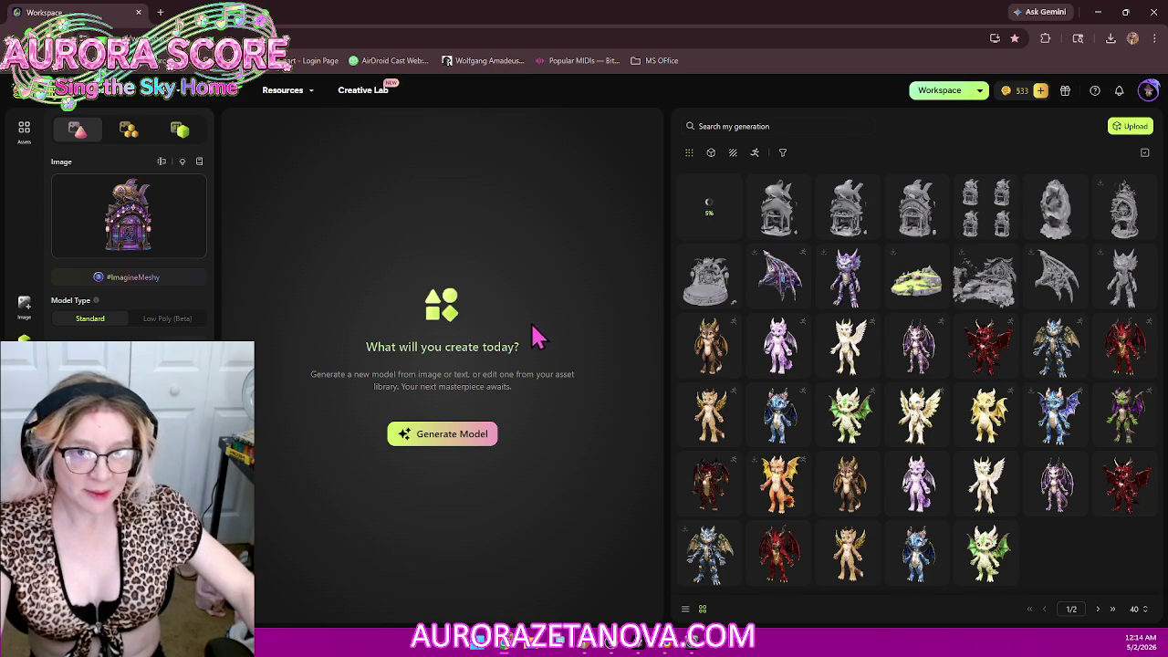
Step: Inspect the low-poly fish store remesh, then load the detailed 2,225,004-face fish-house model
click(794, 201)
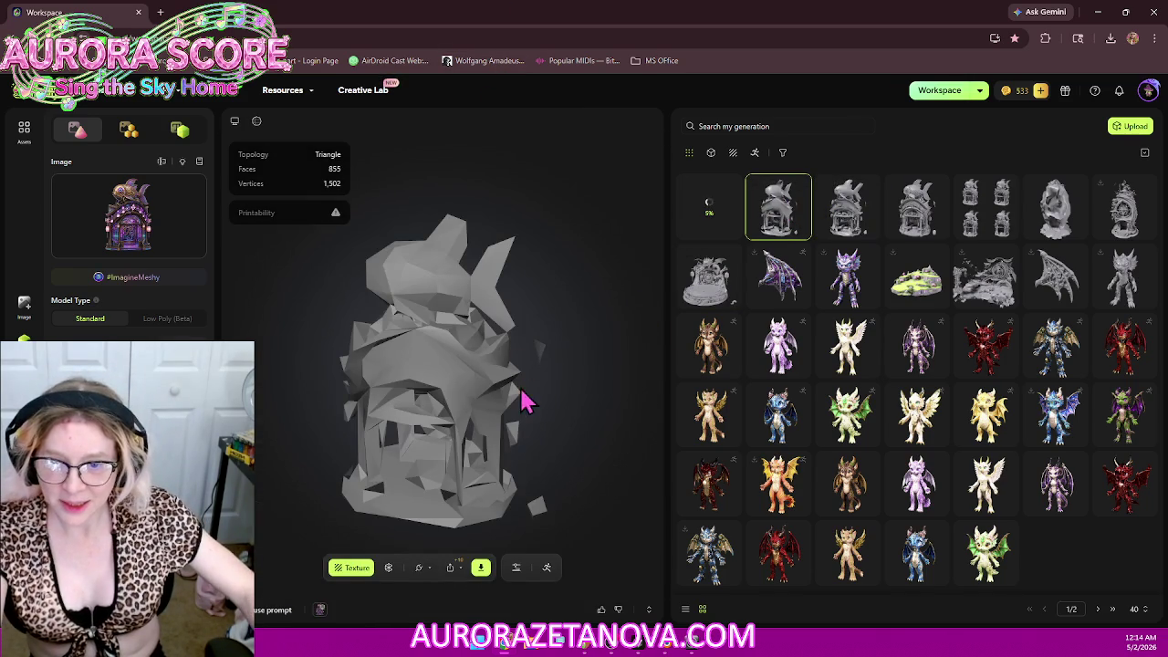
mouse_move(482, 383)
mouse_down()
mouse_move(516, 308)
mouse_move(402, 356)
mouse_move(271, 363)
mouse_move(519, 368)
mouse_move(454, 436)
mouse_move(378, 404)
mouse_move(386, 386)
mouse_move(536, 352)
mouse_move(550, 334)
mouse_move(545, 294)
mouse_move(511, 388)
mouse_move(438, 378)
mouse_move(561, 354)
mouse_move(709, 373)
mouse_move(471, 360)
mouse_move(496, 292)
mouse_move(508, 385)
mouse_move(579, 352)
mouse_move(665, 339)
mouse_move(503, 367)
mouse_move(503, 357)
mouse_up()
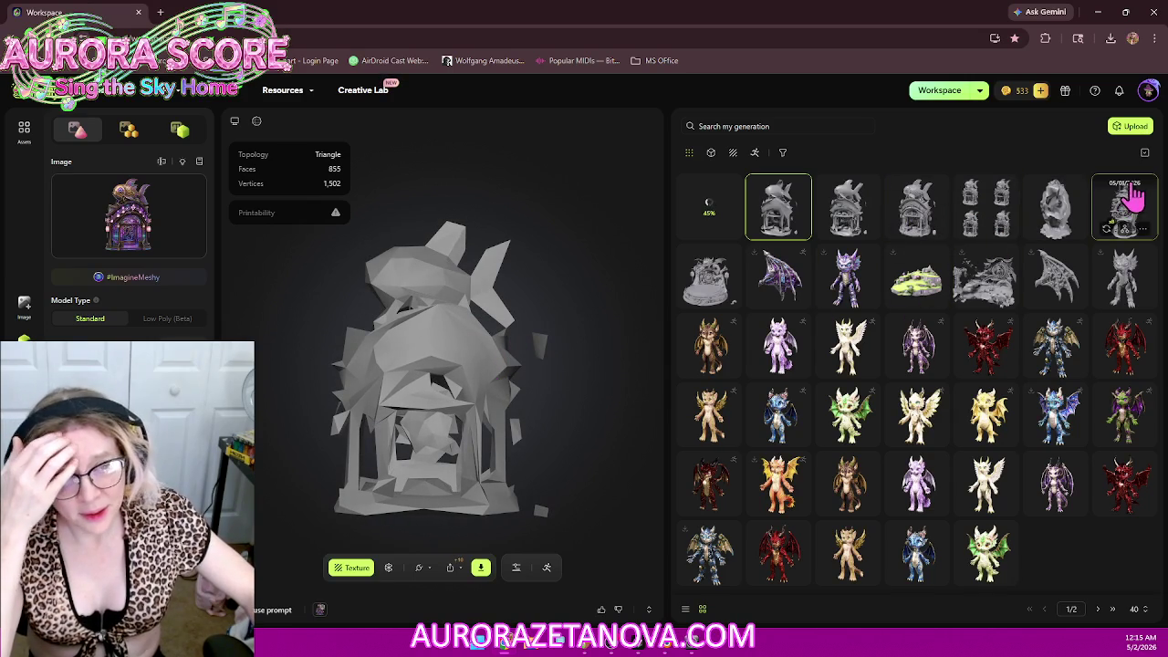
click(929, 213)
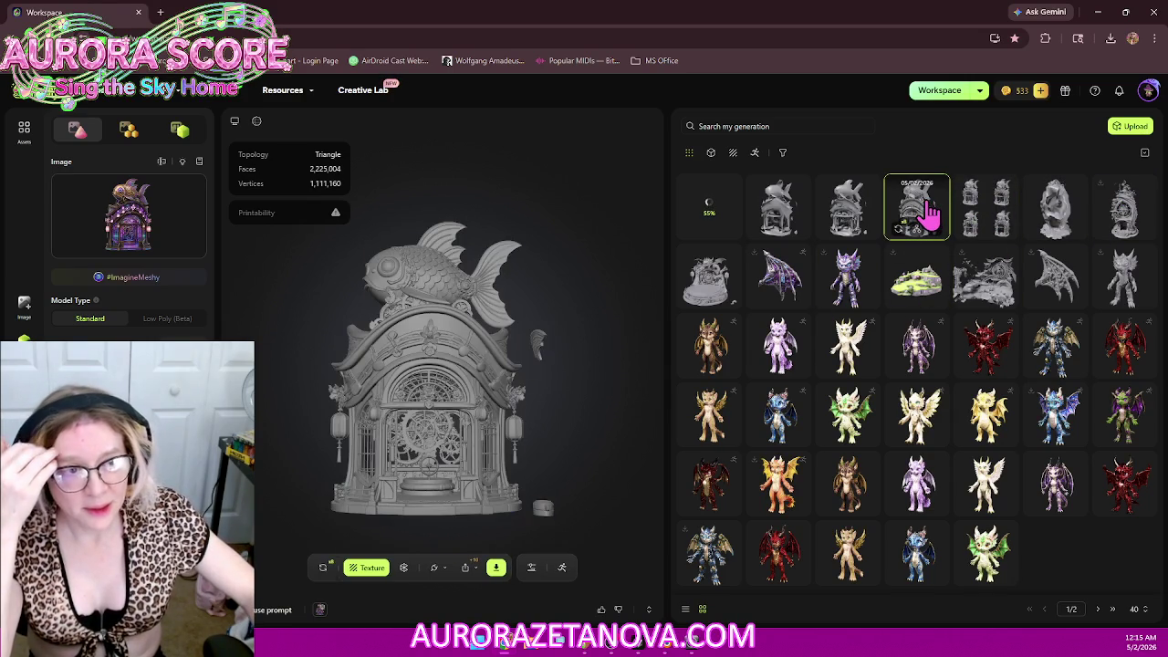
Step: Inspect the detailed fish house and check the Remesh polycount popup without remeshing
mouse_move(463, 370)
mouse_down()
mouse_move(509, 347)
mouse_move(391, 389)
mouse_up()
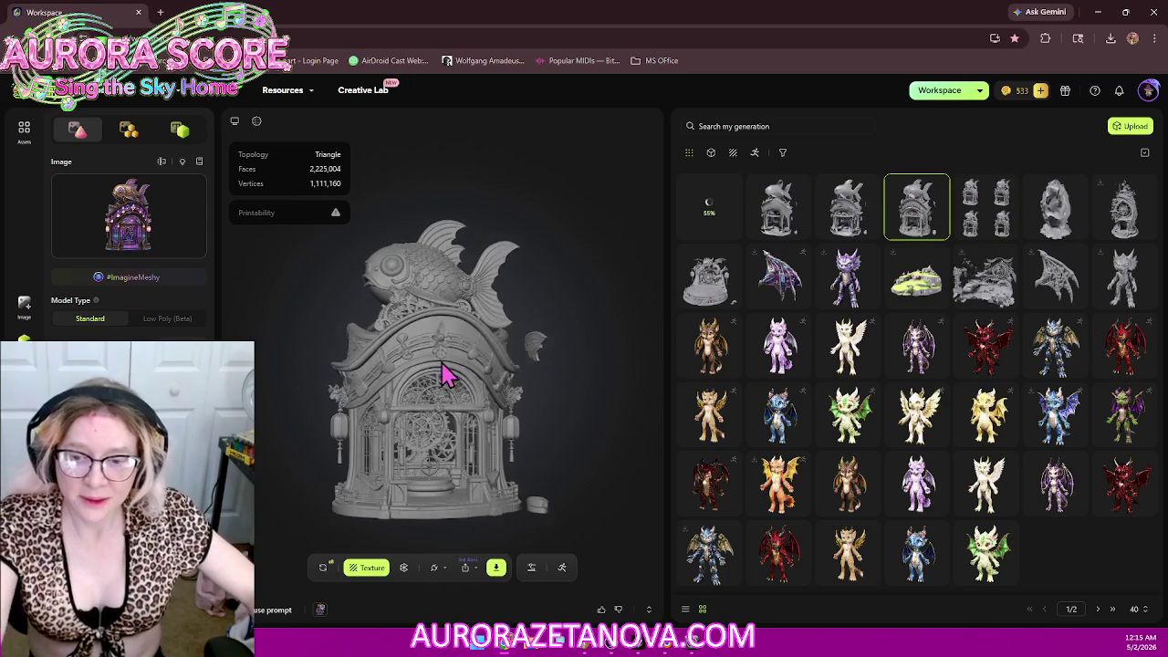
scroll(424, 365, up, 3)
scroll(424, 365, down, 2)
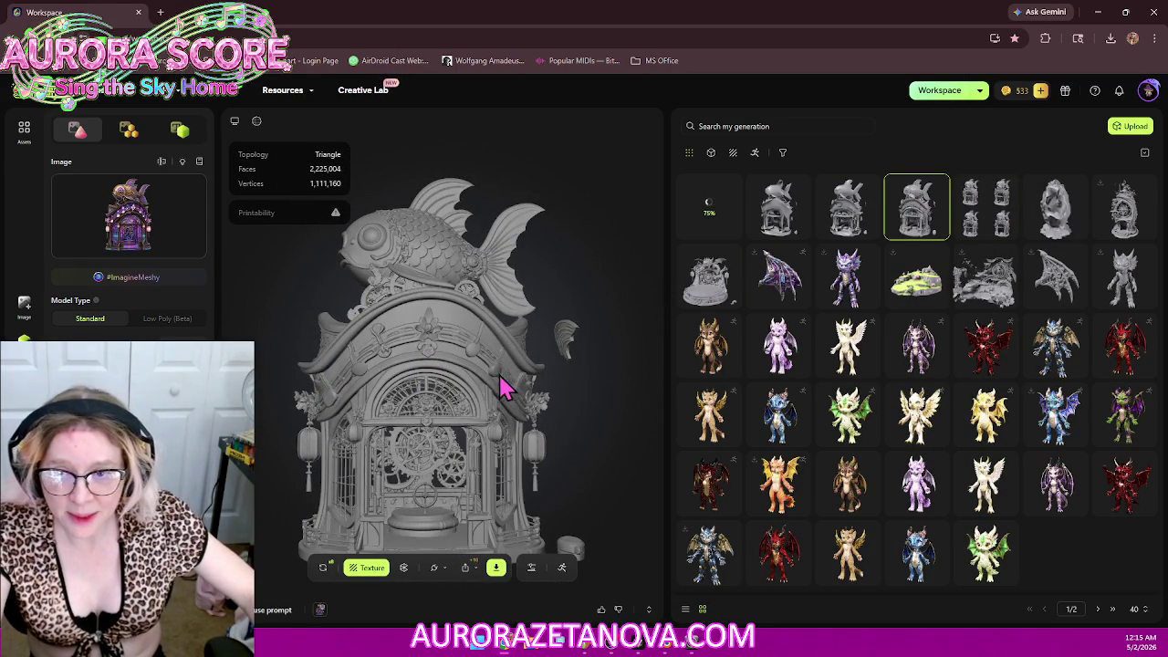
click(405, 567)
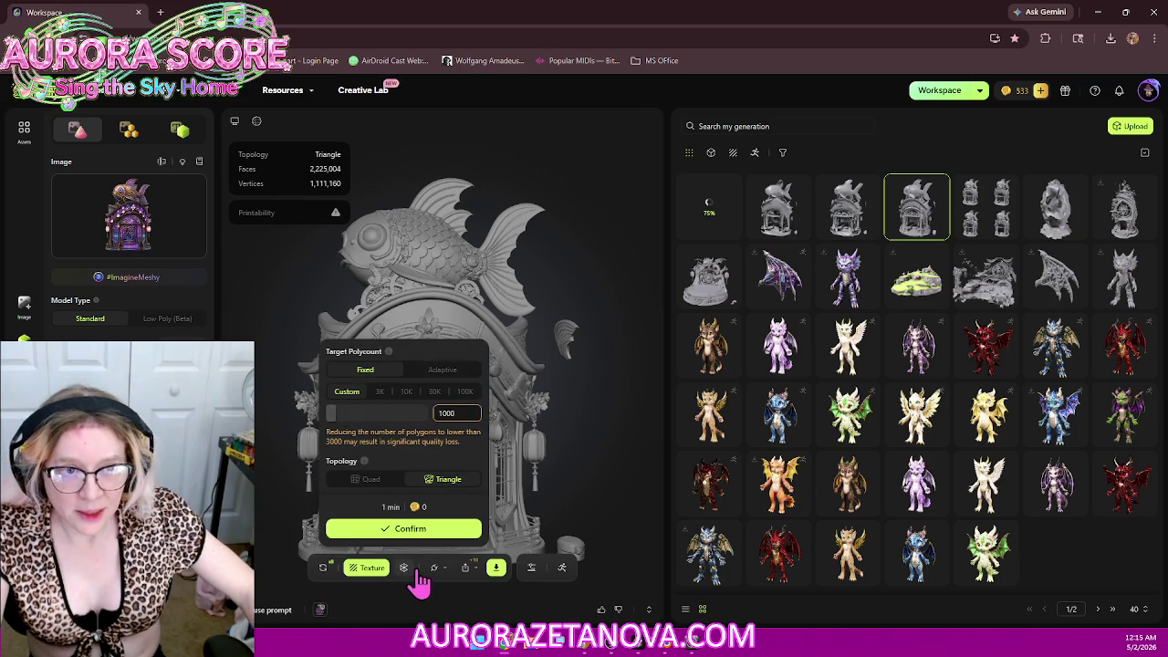
click(861, 204)
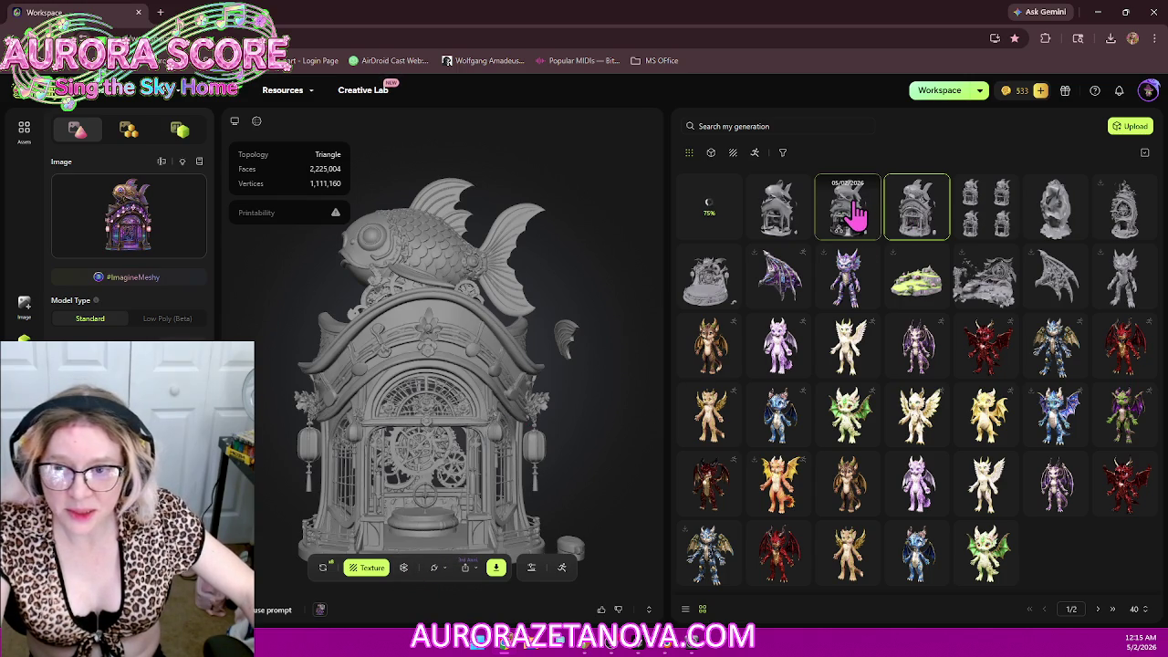
Step: Load the 2,794-face low-poly remesh and orbit it to check its underside
click(855, 213)
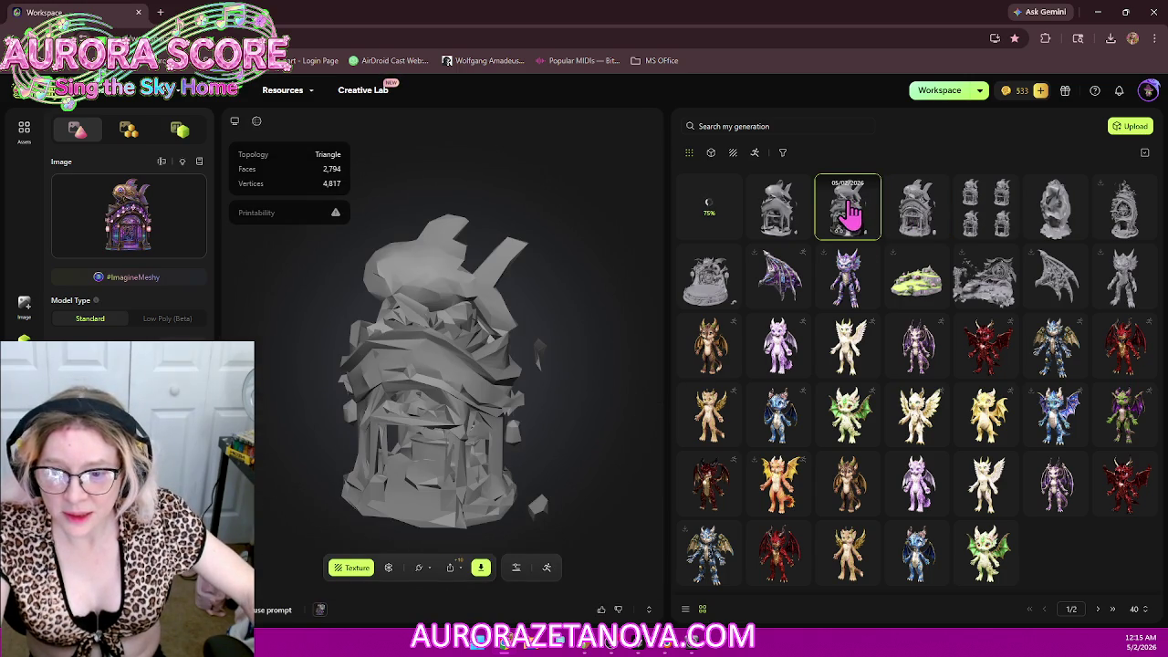
mouse_move(496, 383)
mouse_down()
mouse_move(487, 356)
mouse_move(618, 372)
mouse_up()
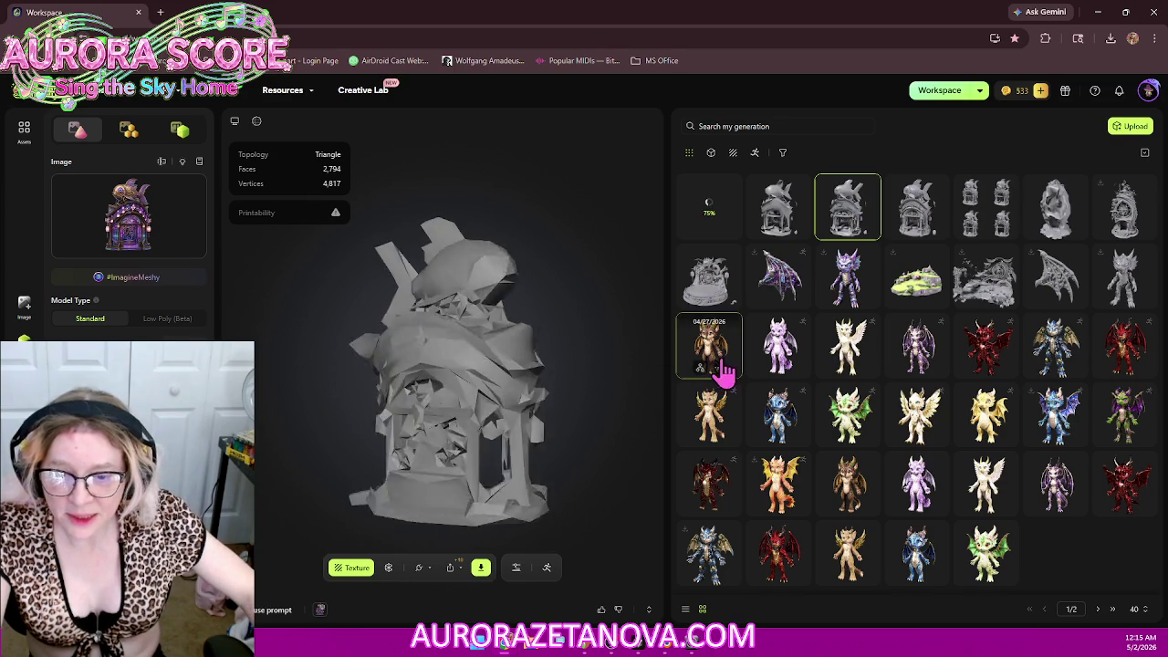
mouse_move(465, 381)
mouse_down()
mouse_move(496, 334)
mouse_move(516, 329)
mouse_up()
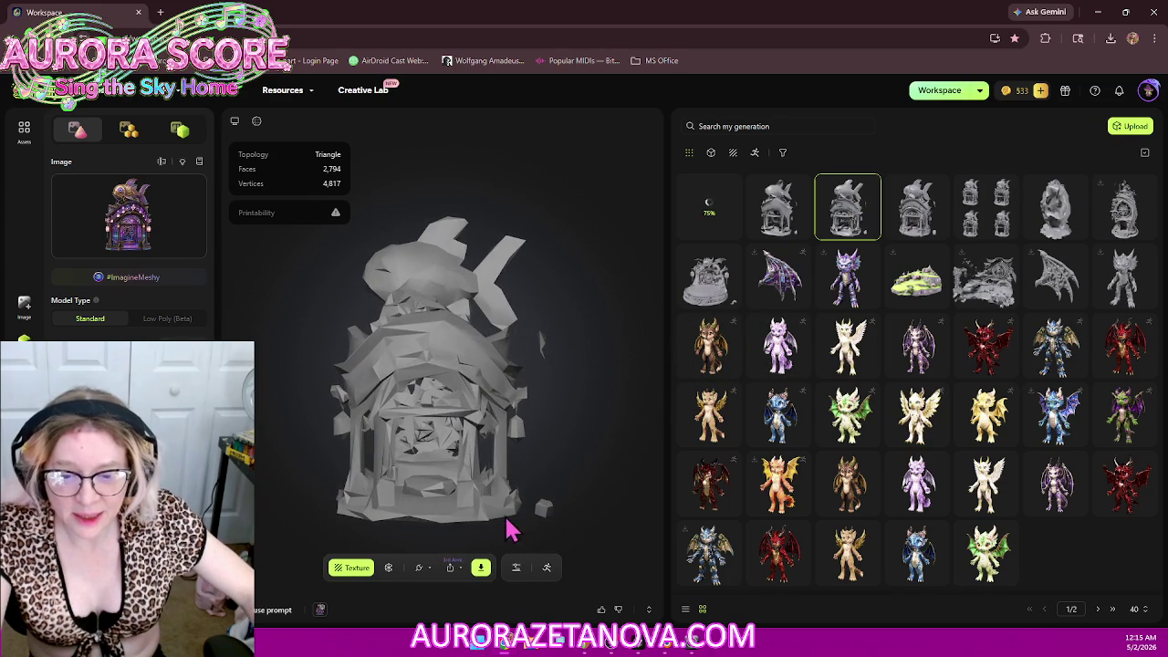
click(862, 237)
Step: Delete the 2,794-face remesh, then load and inspect the 855-face remesh
click(882, 447)
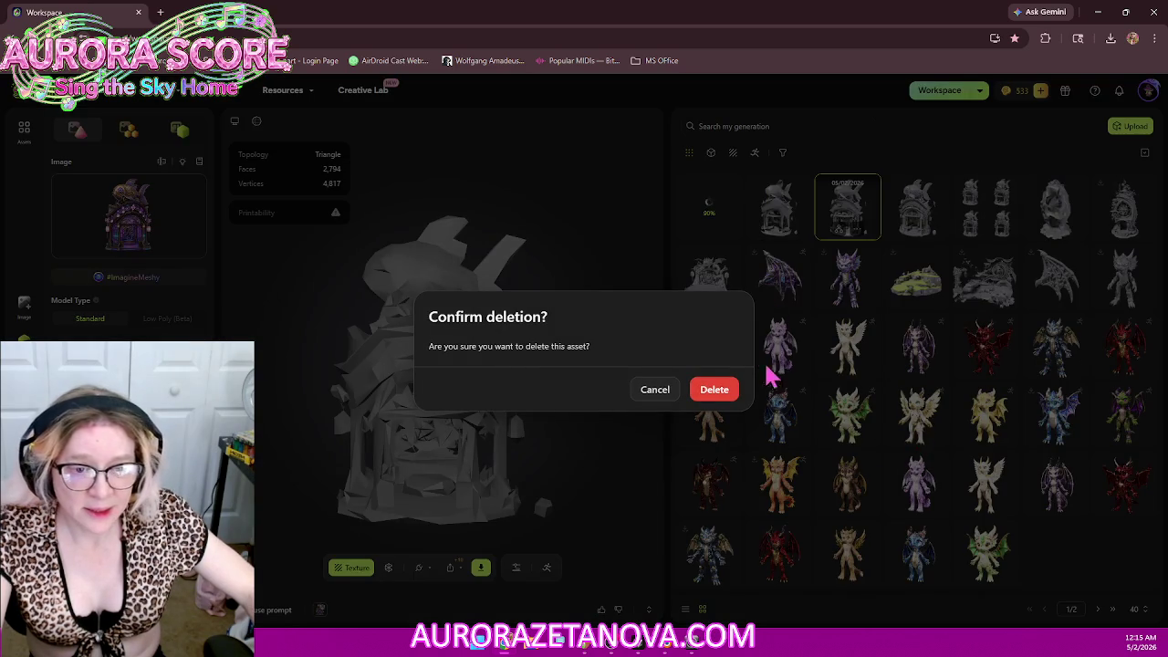
click(714, 391)
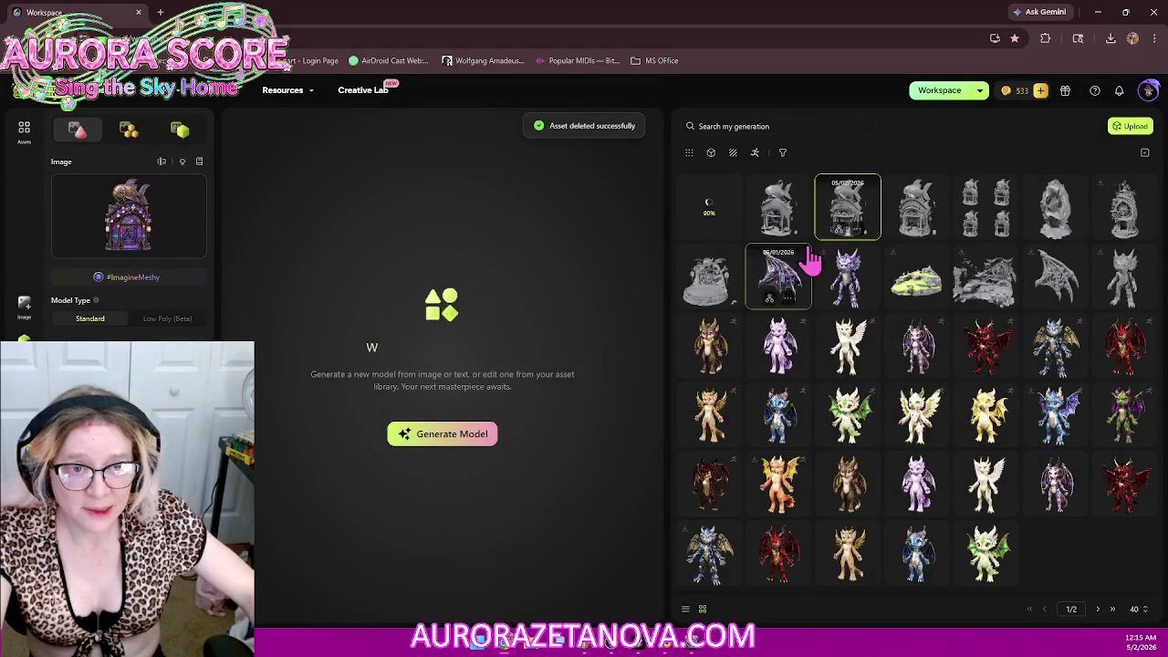
click(790, 222)
mouse_move(447, 372)
mouse_down()
mouse_move(347, 357)
mouse_move(287, 396)
mouse_move(544, 376)
mouse_move(509, 326)
mouse_move(465, 360)
mouse_move(529, 431)
mouse_move(553, 412)
mouse_move(694, 410)
mouse_move(652, 396)
mouse_move(529, 399)
mouse_up()
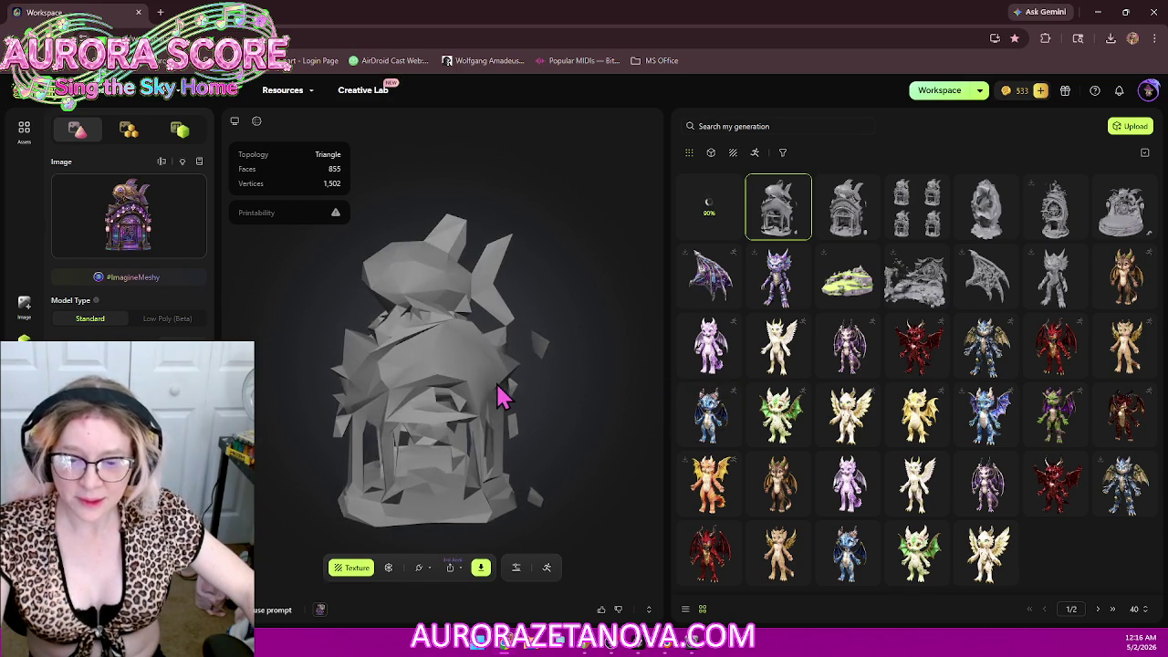
Step: Delete the 855-face remesh and reload the detailed fish-house model
right_click(797, 245)
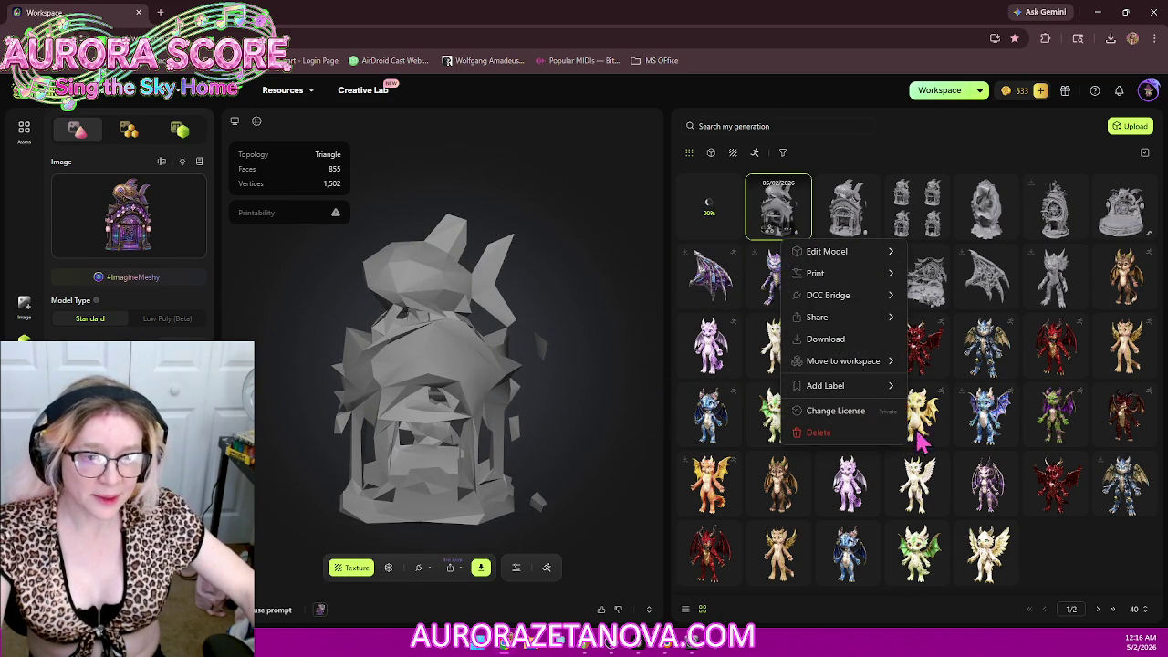
click(833, 445)
click(730, 398)
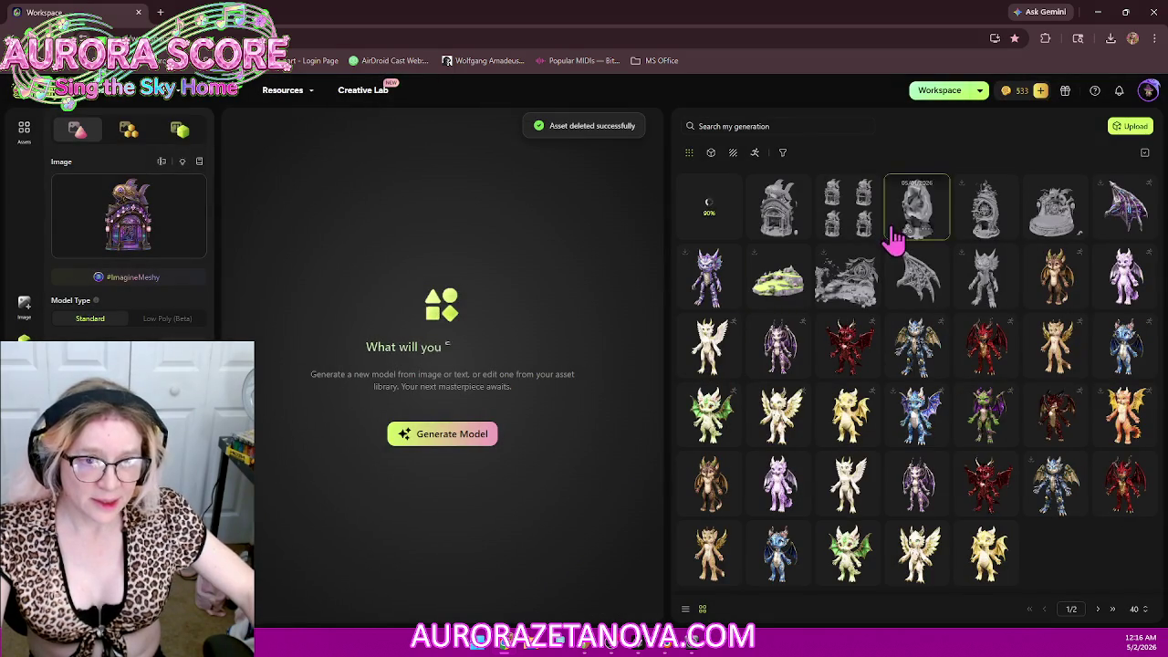
click(783, 205)
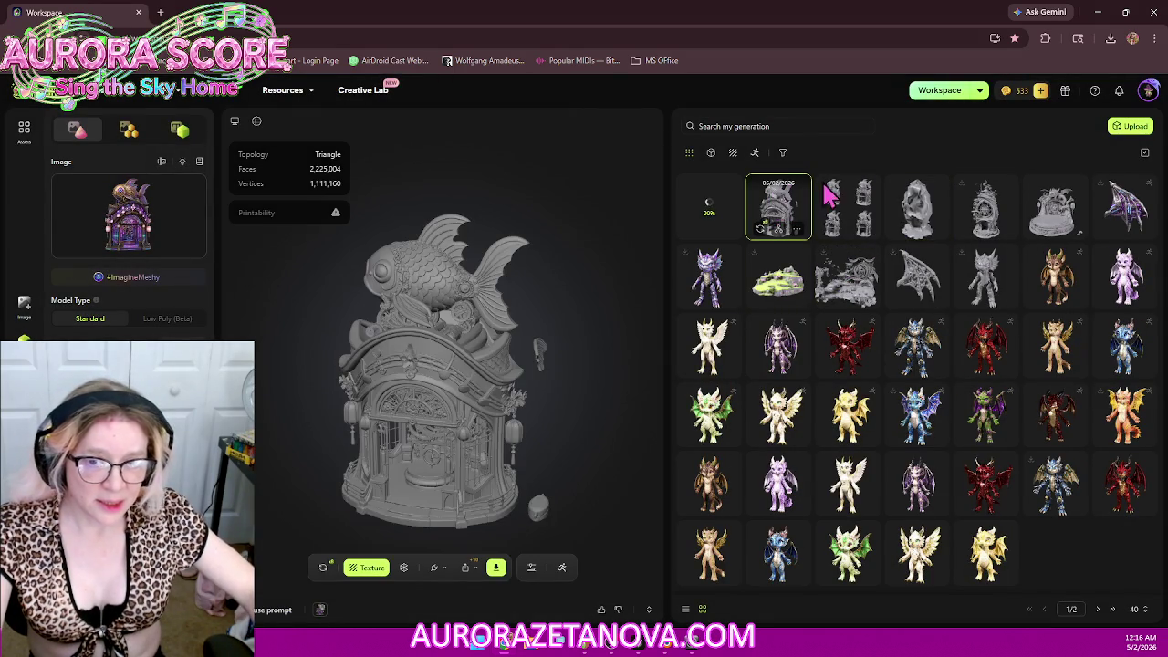
Step: Start a triangle remesh of the fish store with a custom 300000 polycount
drag(438, 319, 379, 369)
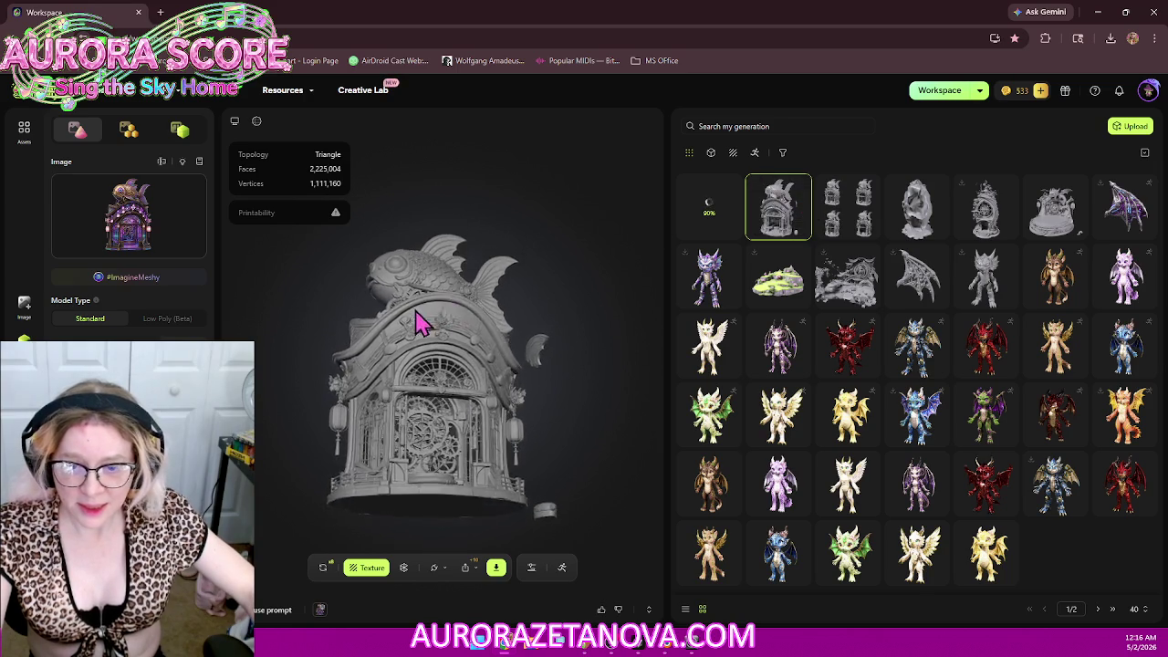
scroll(384, 356, up, 3)
scroll(379, 365, down, 3)
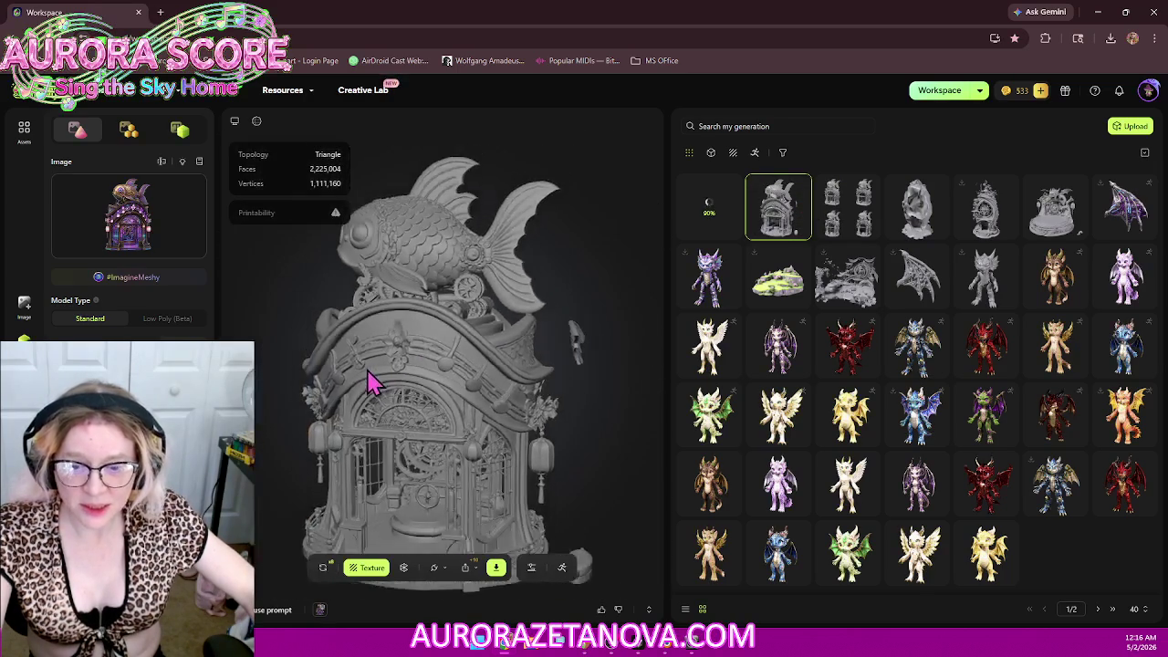
scroll(411, 429, down, 2)
scroll(410, 426, down, 2)
mouse_move(404, 425)
mouse_down()
mouse_move(469, 392)
mouse_move(443, 411)
mouse_up()
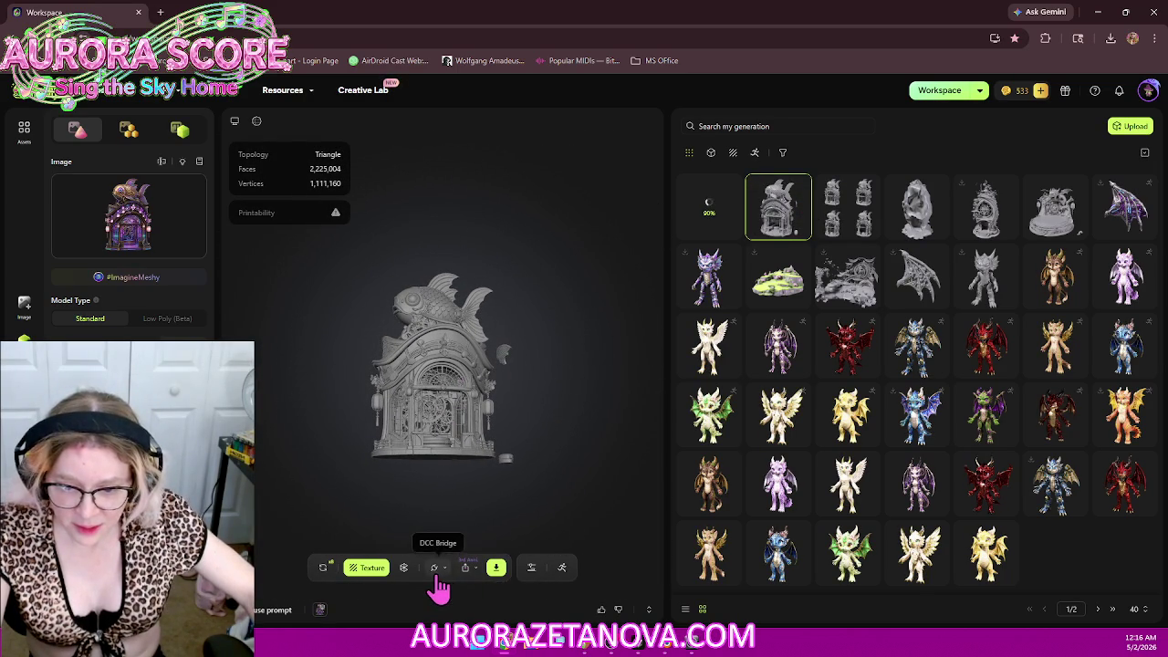
click(403, 567)
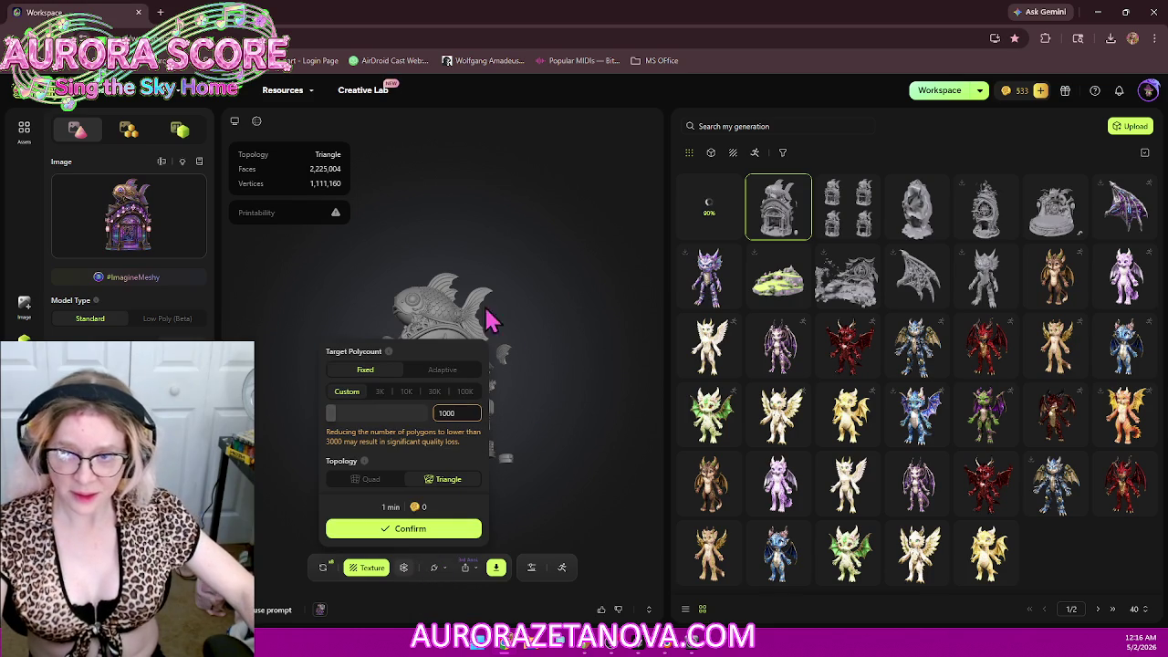
click(467, 393)
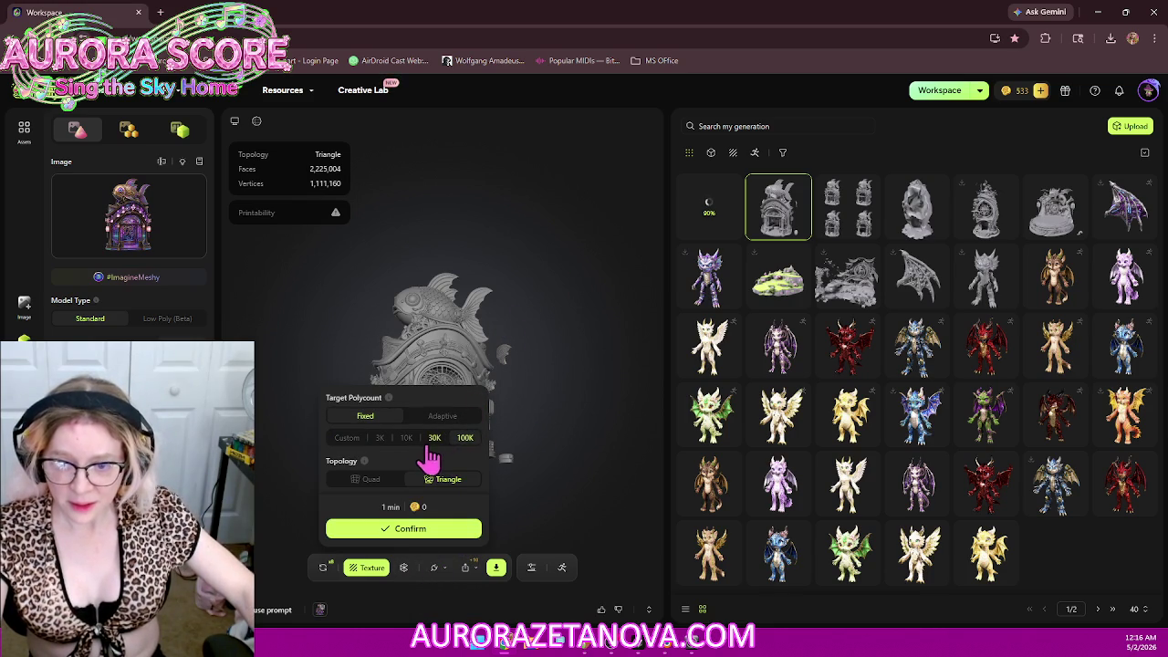
click(347, 437)
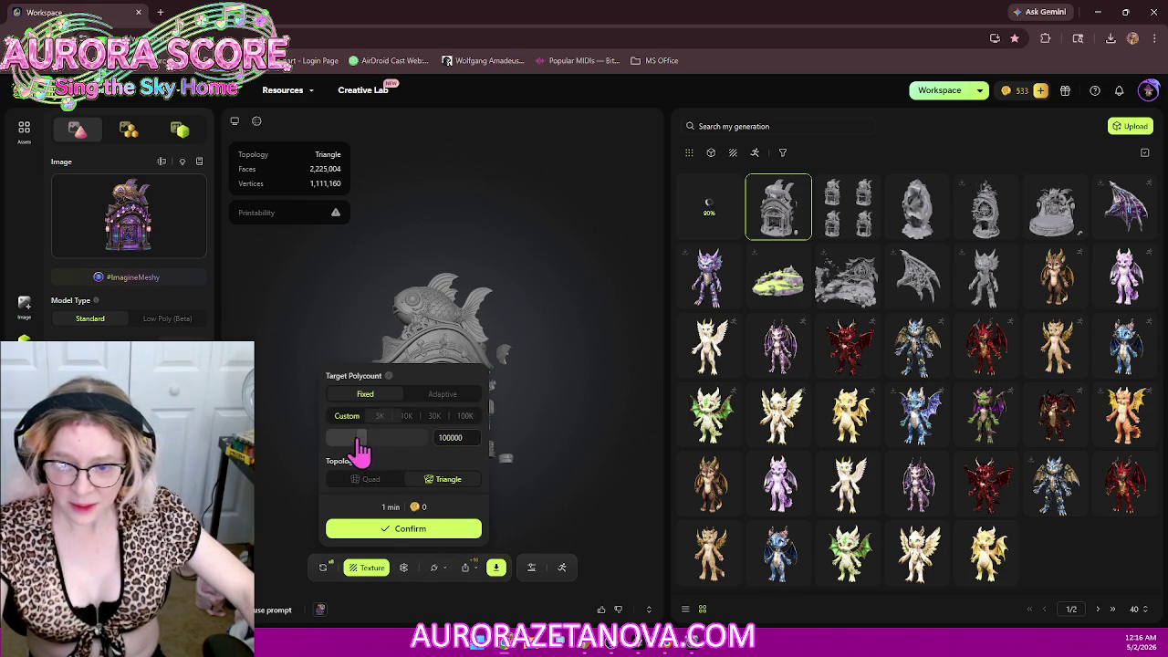
drag(434, 441, 474, 441)
click(438, 530)
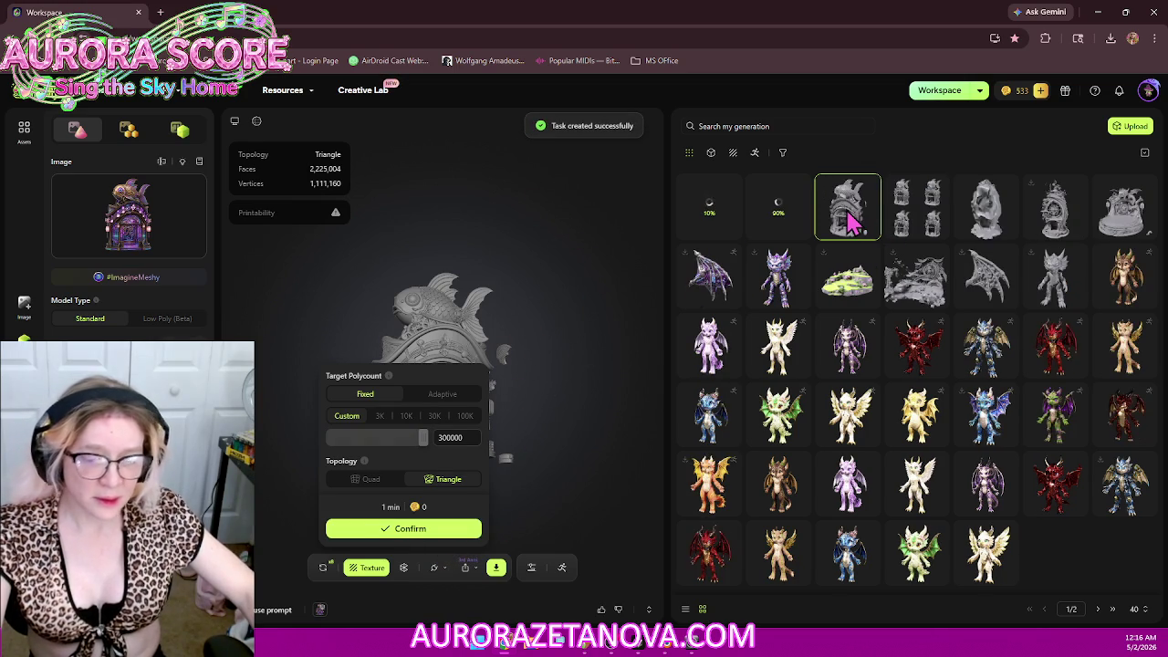
Step: Send the fish store model to Blender through DCC Bridge
click(855, 223)
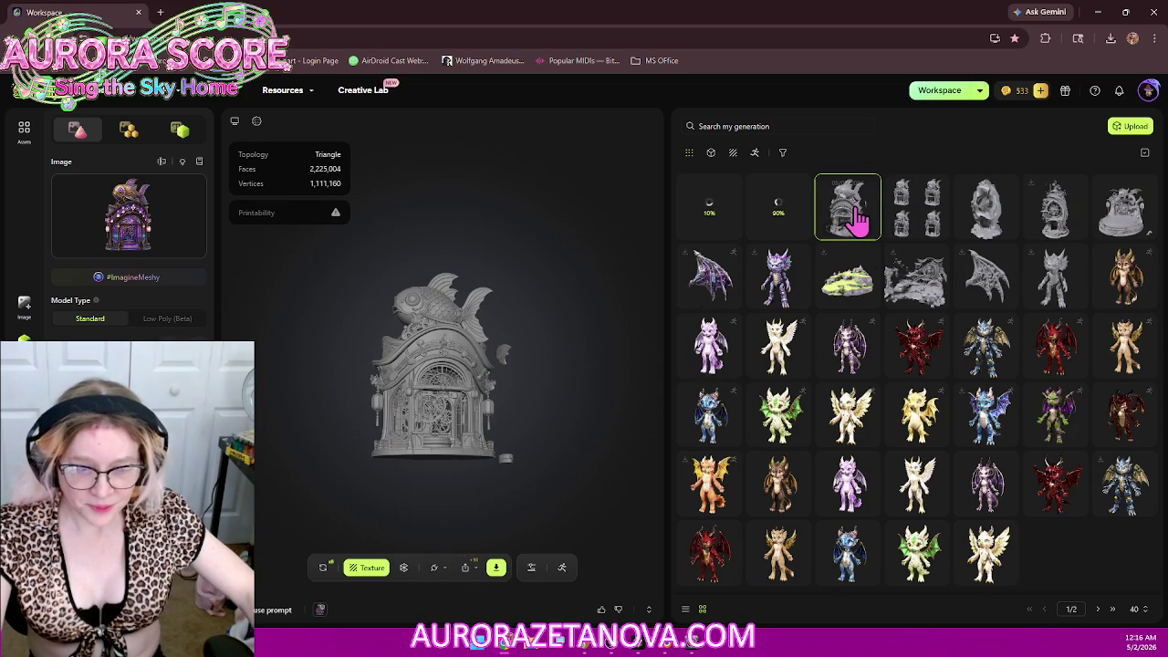
click(438, 575)
click(452, 437)
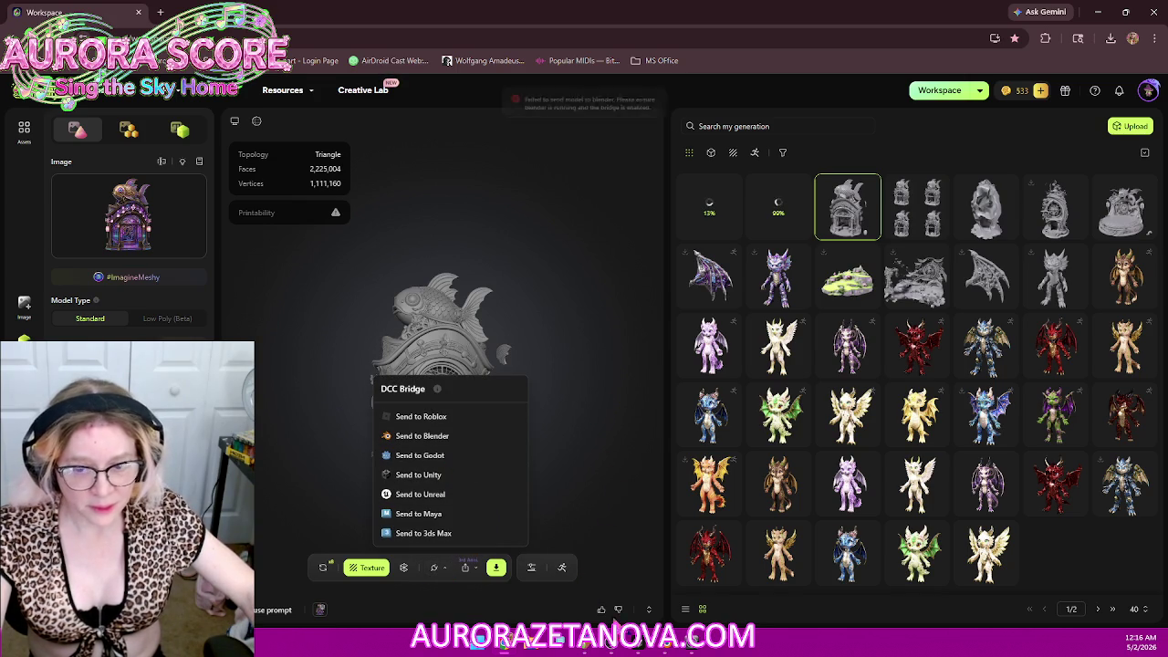
Step: In Blender, hide every imported Meshy_Mesh object in the Outliner, then return to Meshy
click(665, 646)
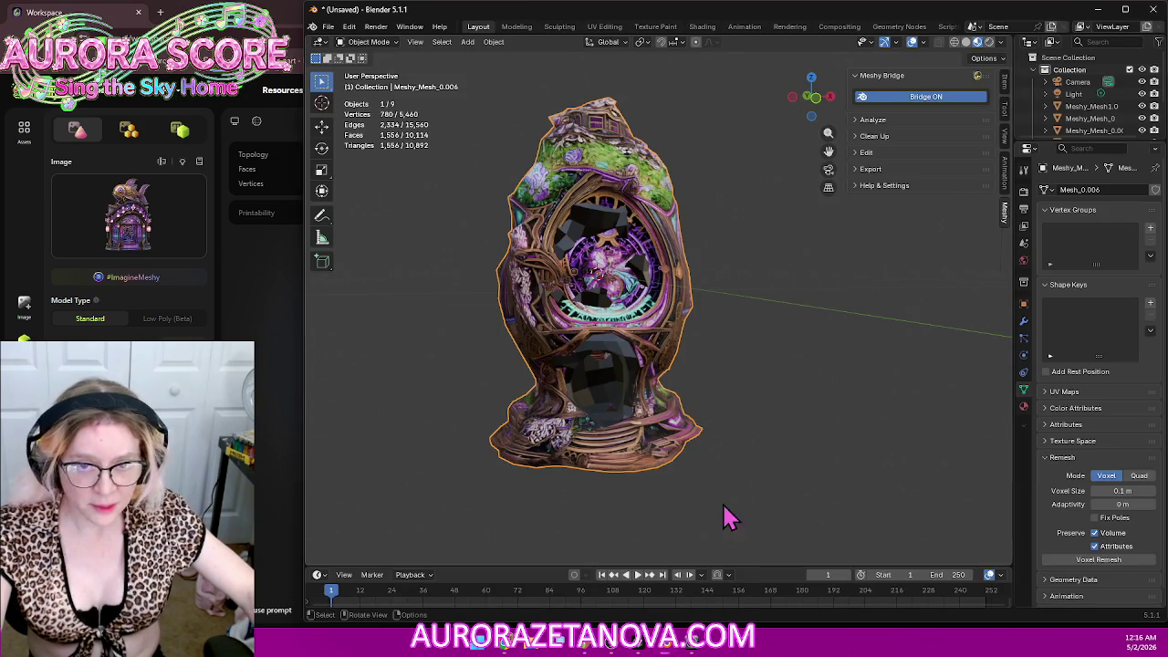
drag(1067, 141, 1067, 363)
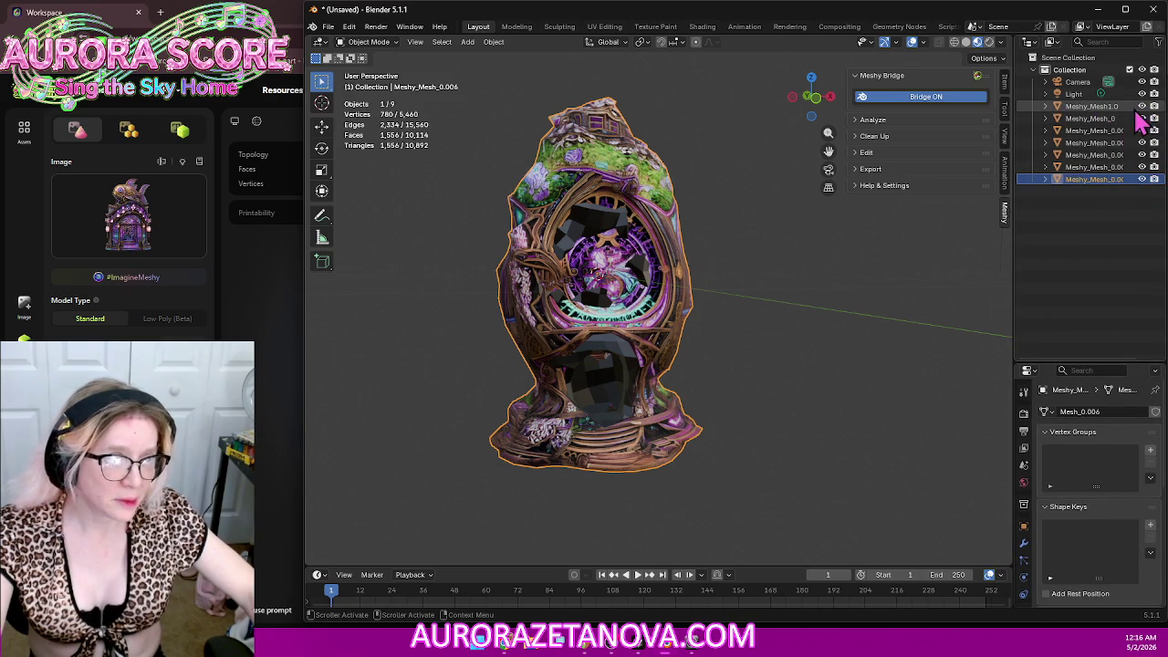
click(1142, 179)
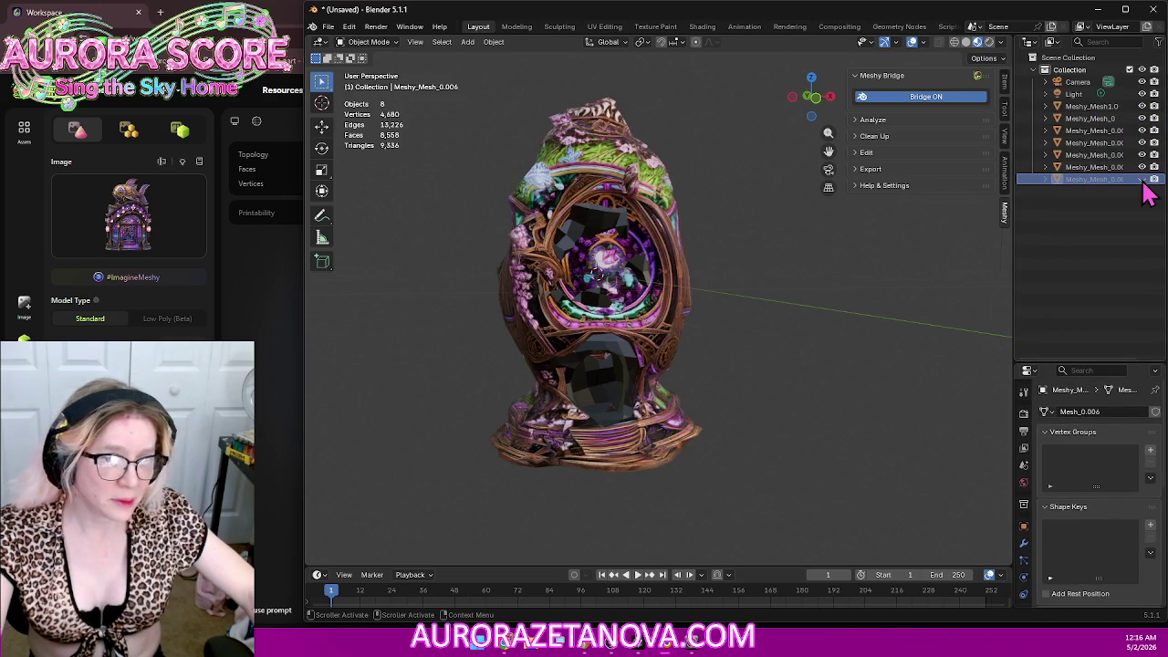
click(1142, 167)
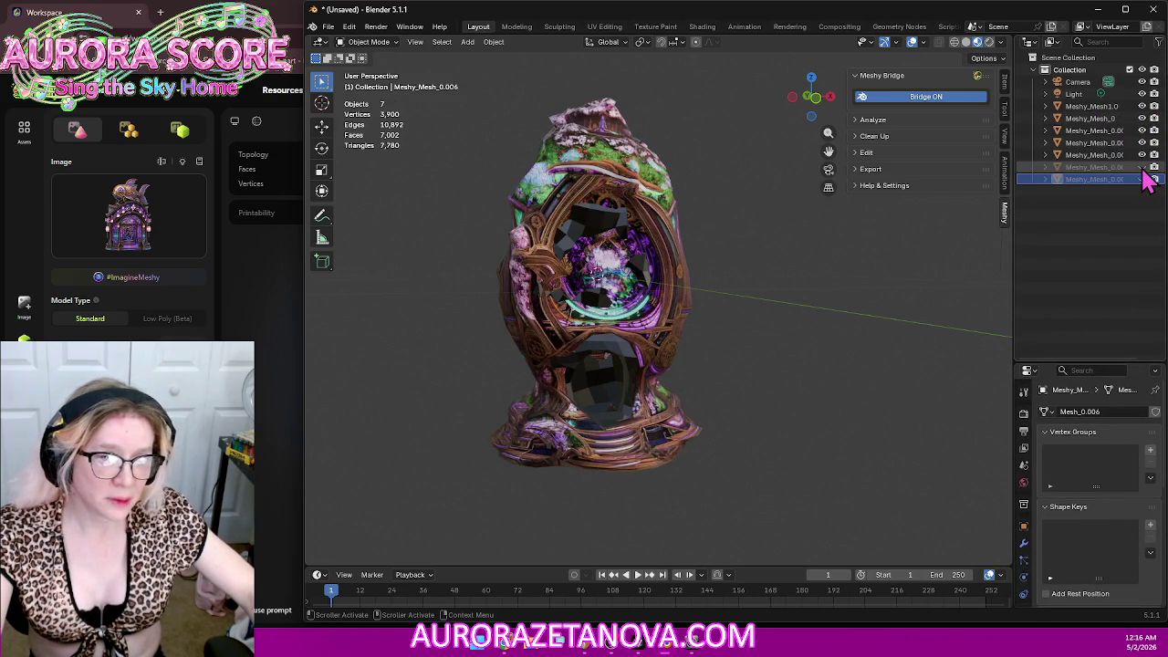
click(1143, 155)
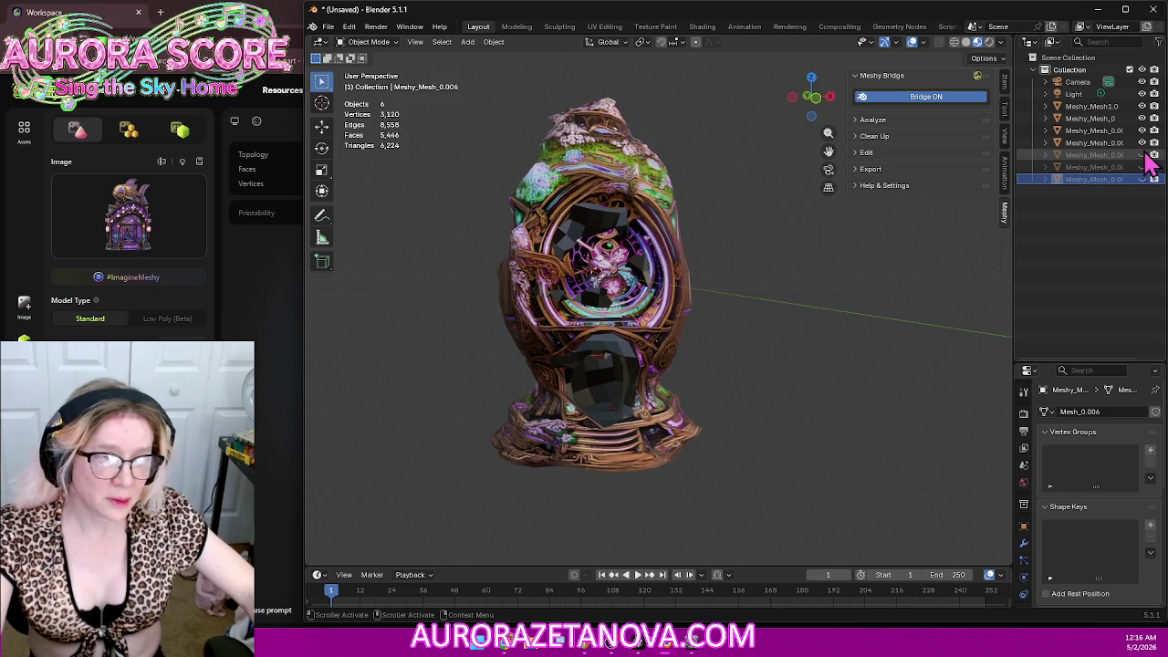
click(1142, 143)
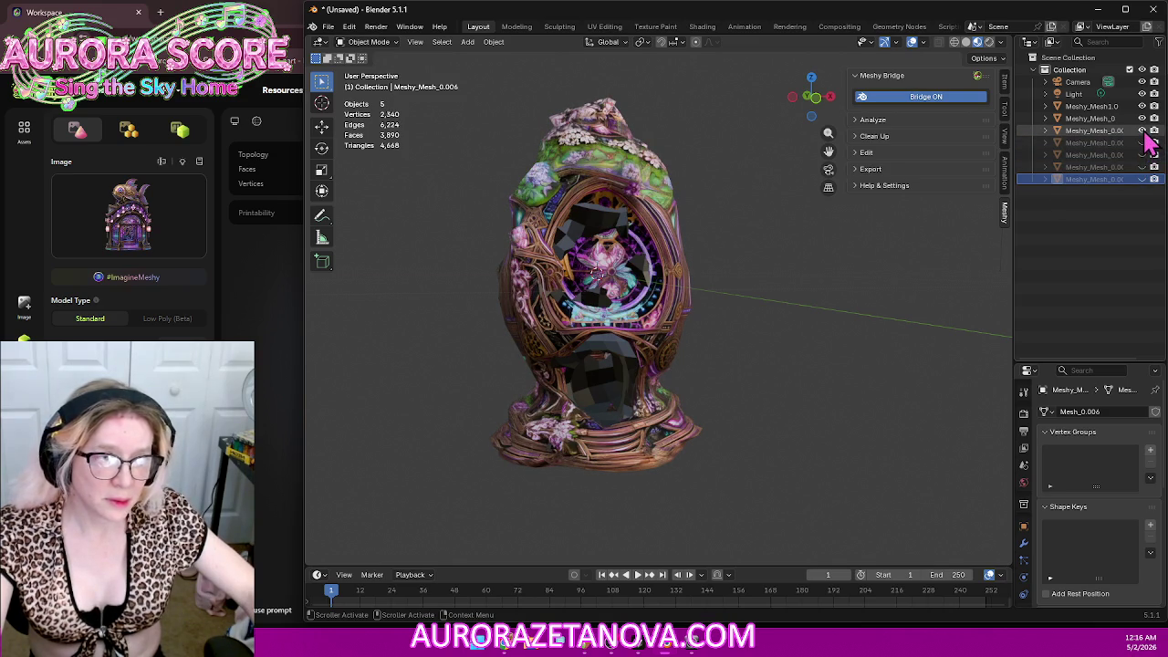
click(1141, 131)
click(1141, 118)
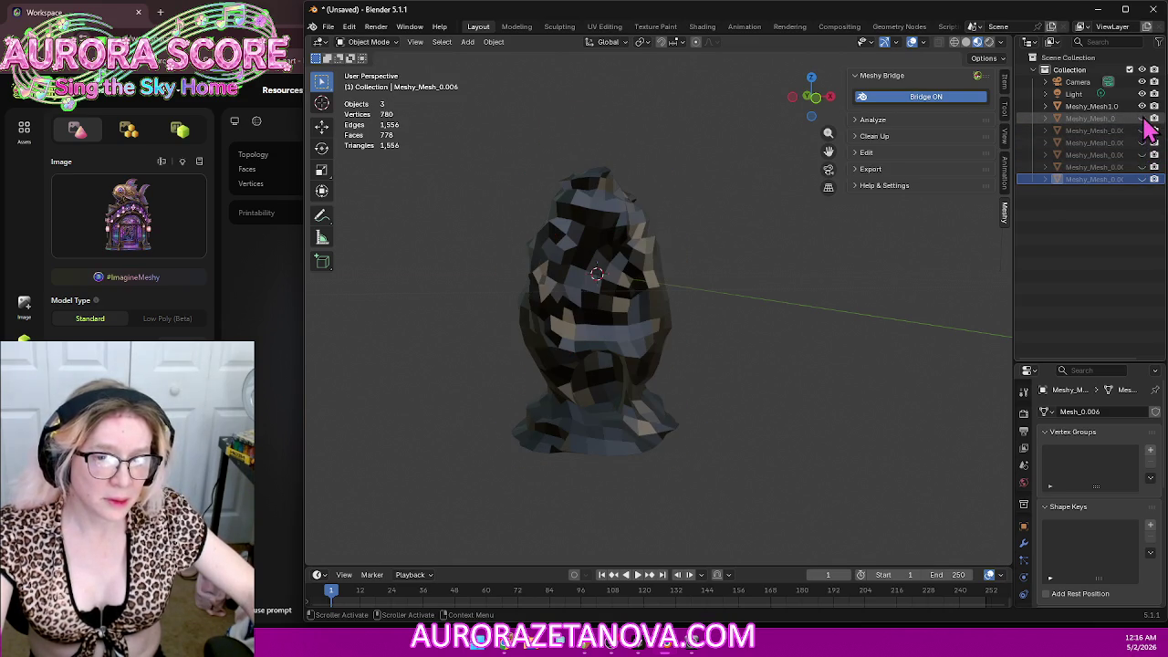
click(1142, 106)
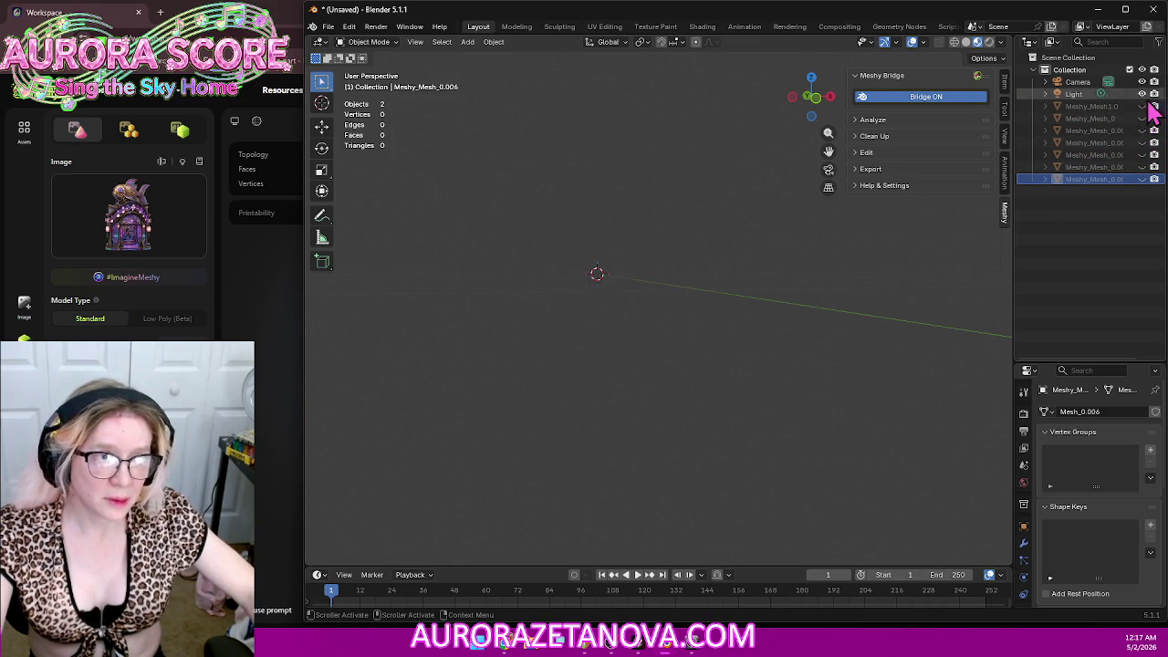
click(1089, 273)
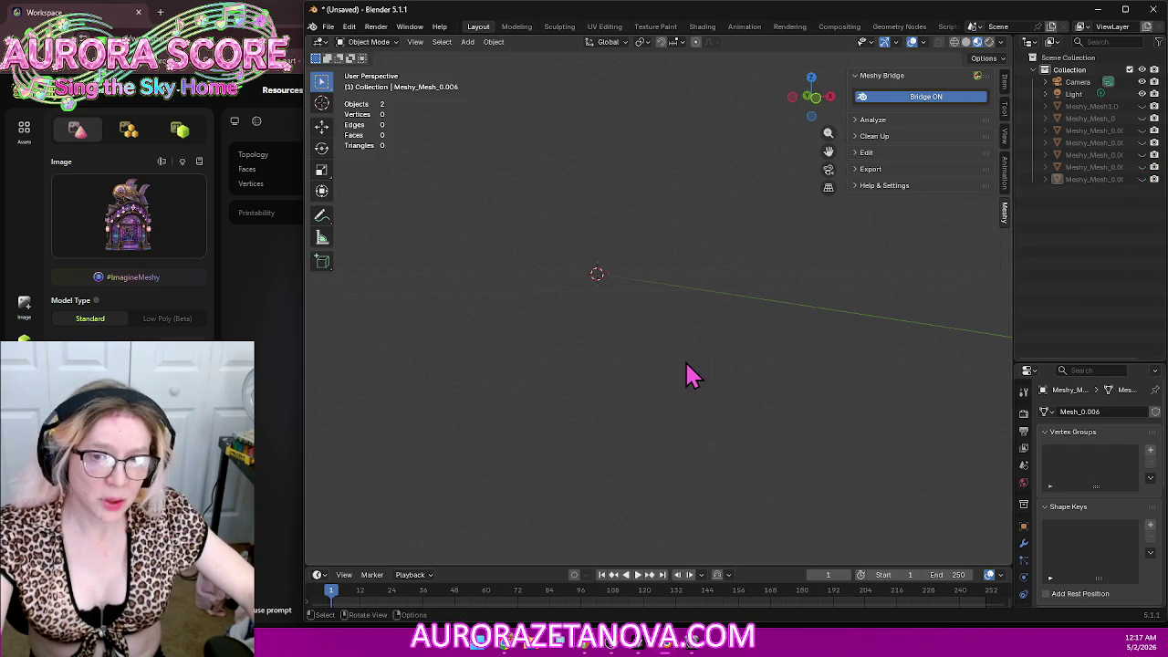
click(523, 644)
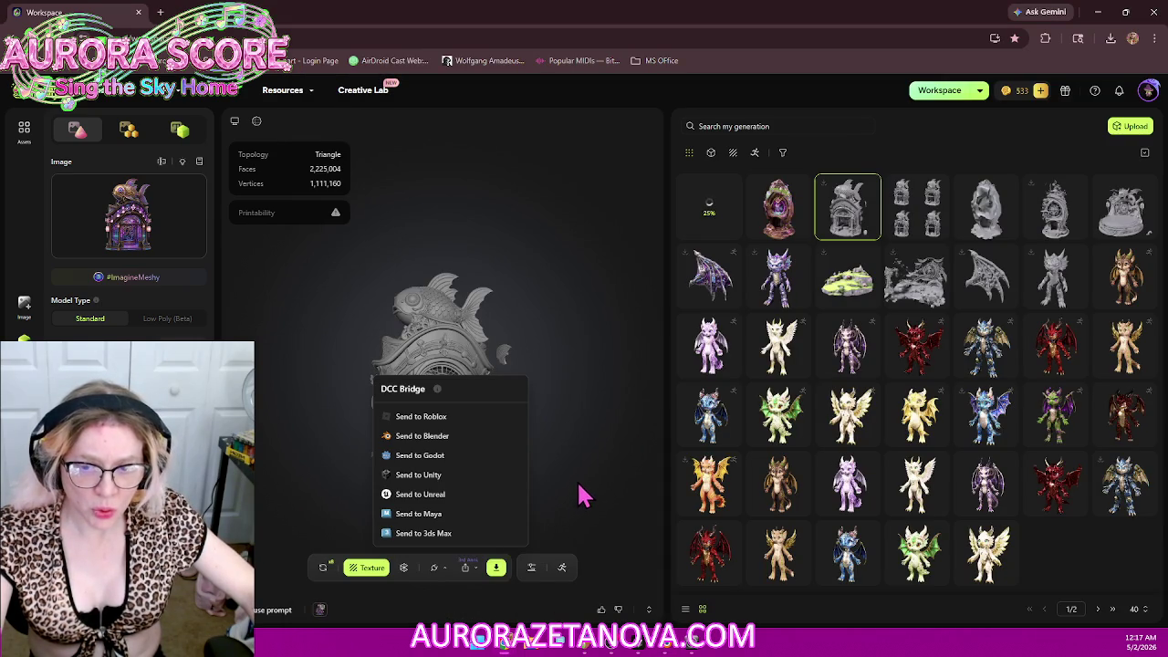
Step: Reopen the textured egg, send it to Blender again, and check Blender
click(611, 427)
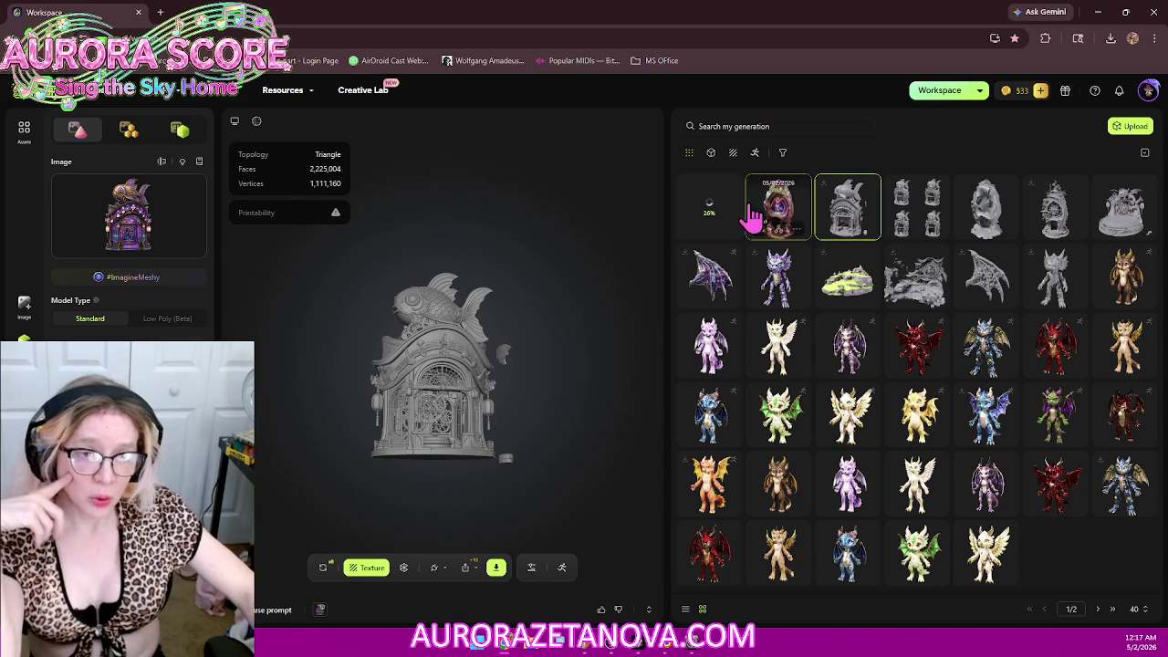
click(779, 228)
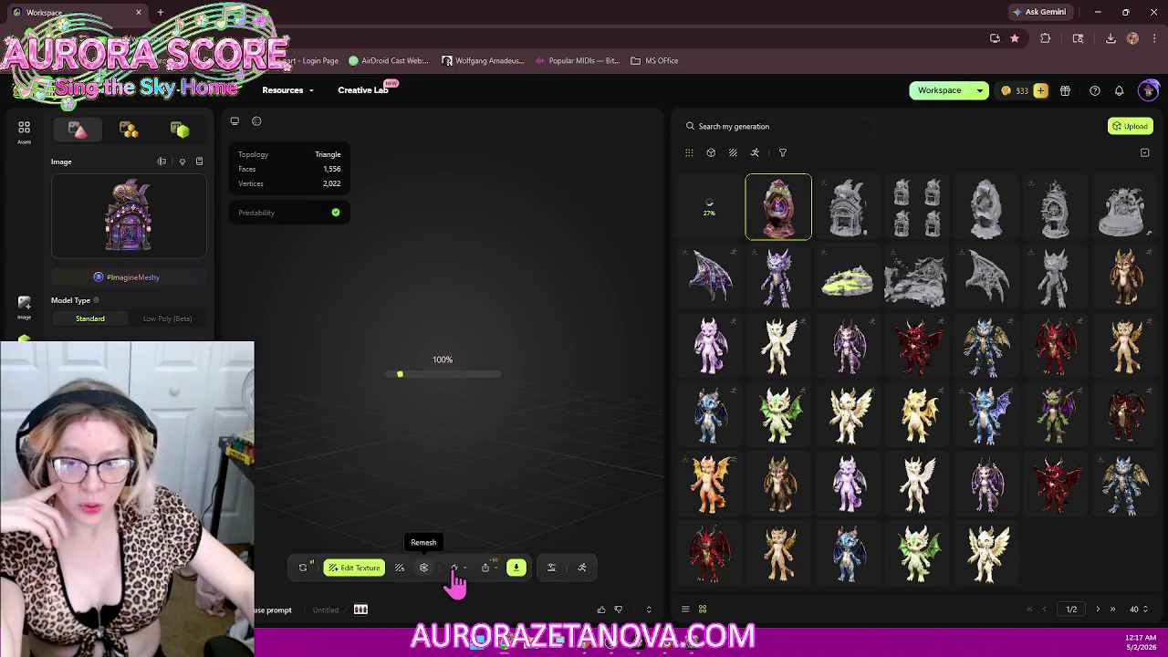
click(452, 573)
click(482, 438)
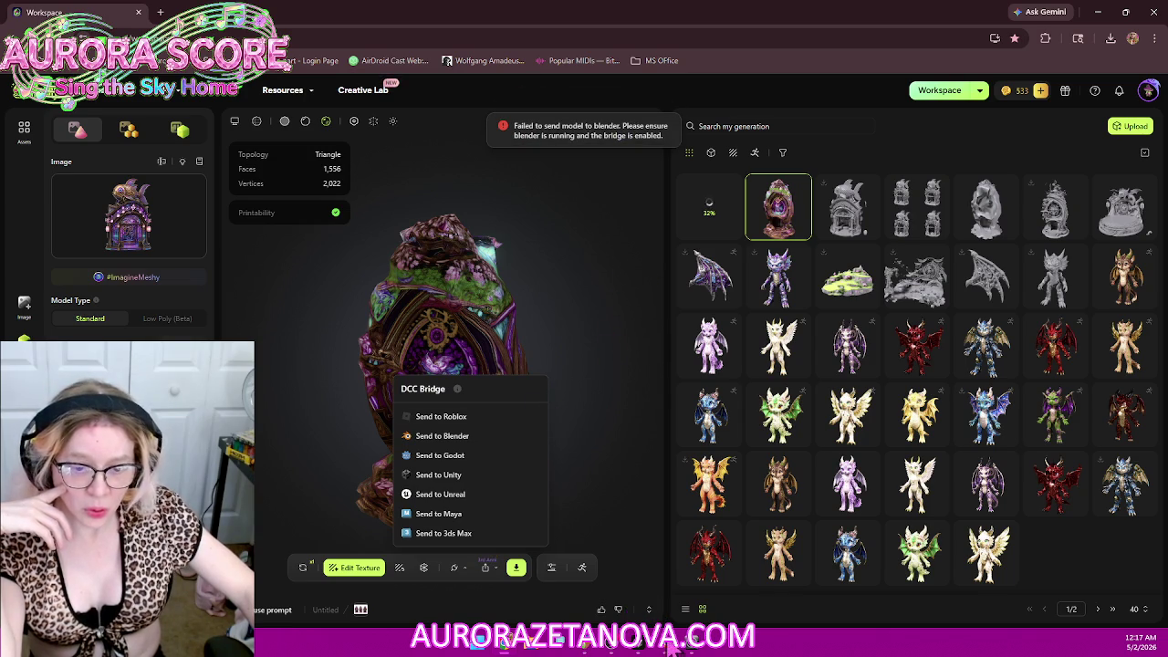
click(670, 648)
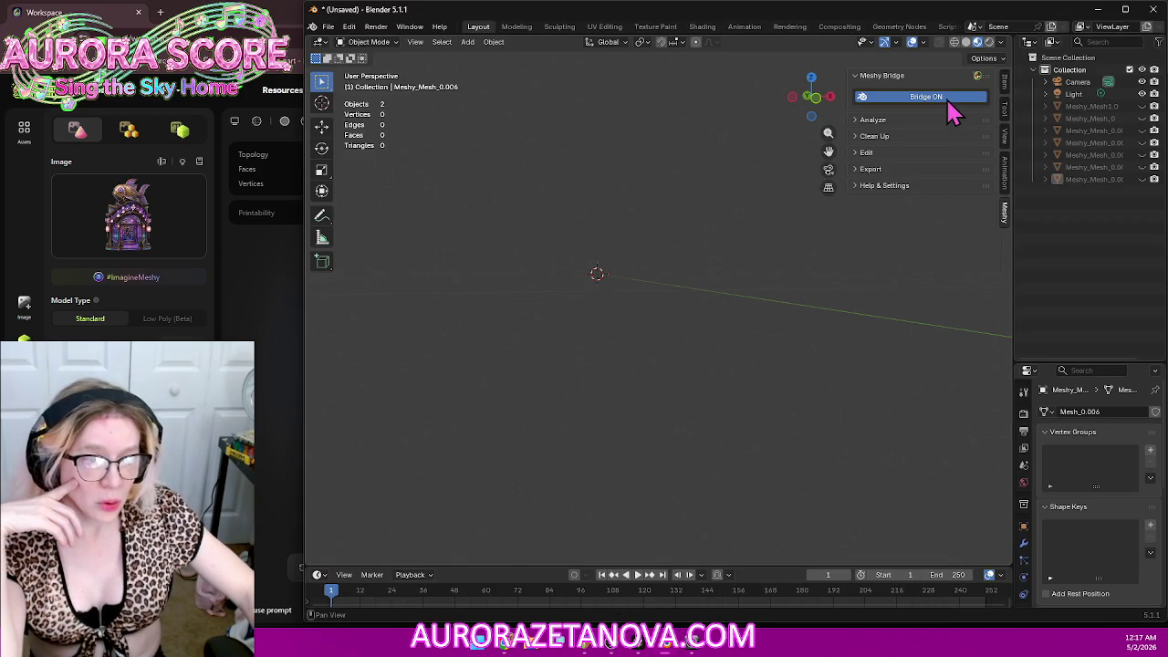
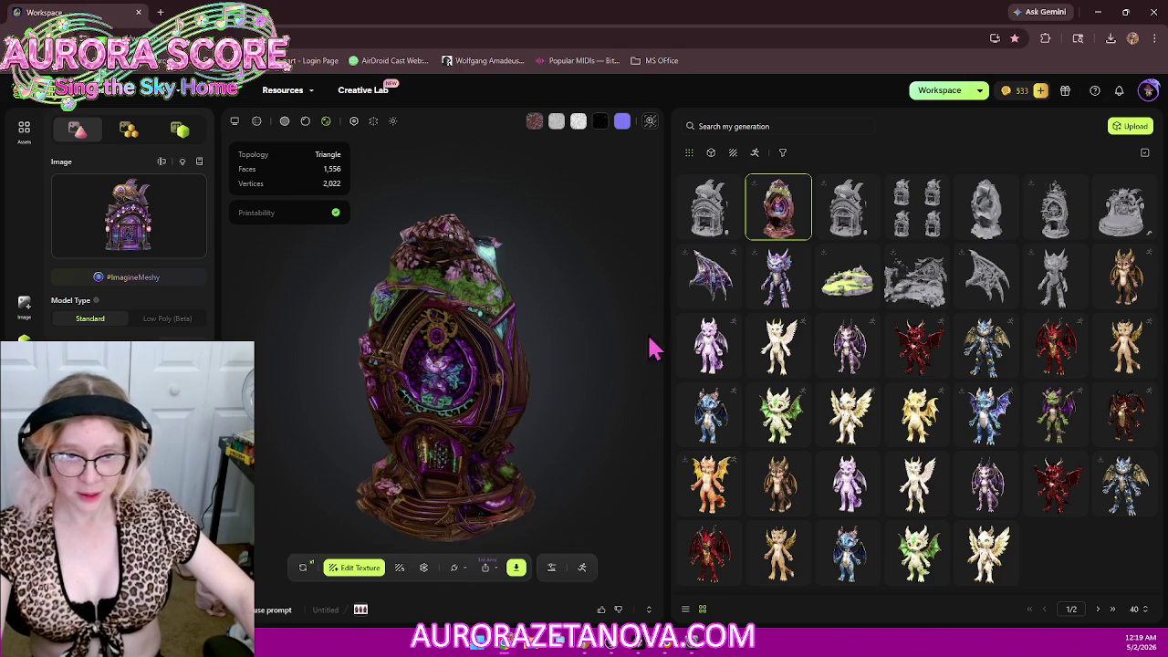
Step: Load the 311,172-face fish-house model and orbit and zoom to inspect it
click(707, 198)
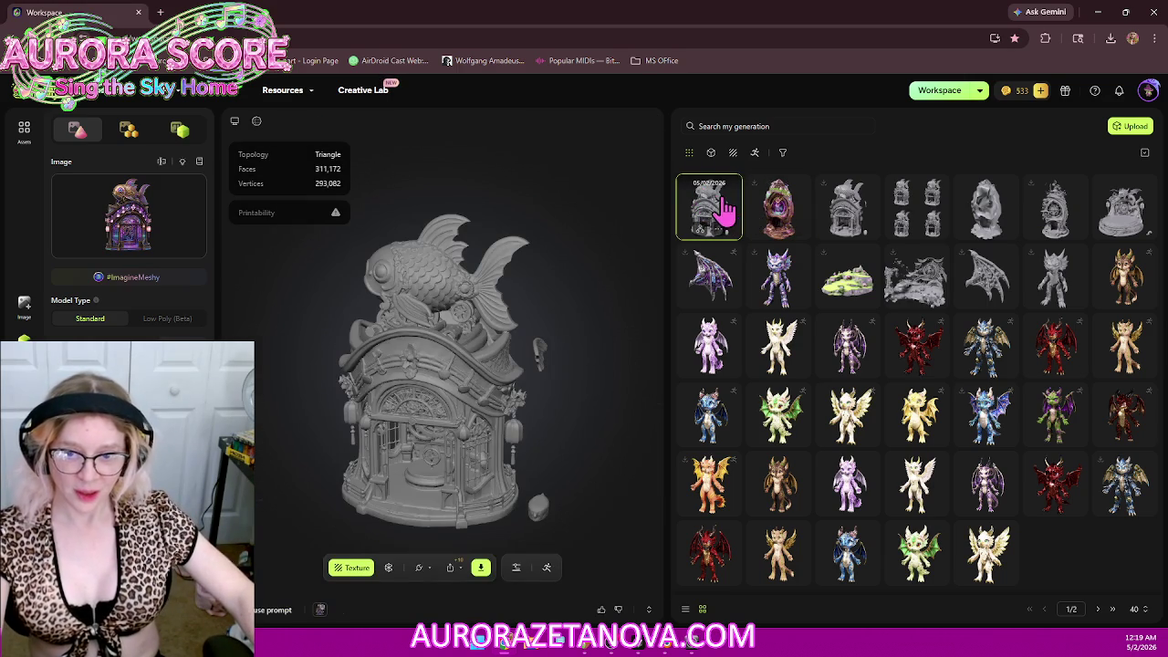
mouse_move(442, 408)
mouse_down()
mouse_move(443, 356)
mouse_move(456, 383)
mouse_up()
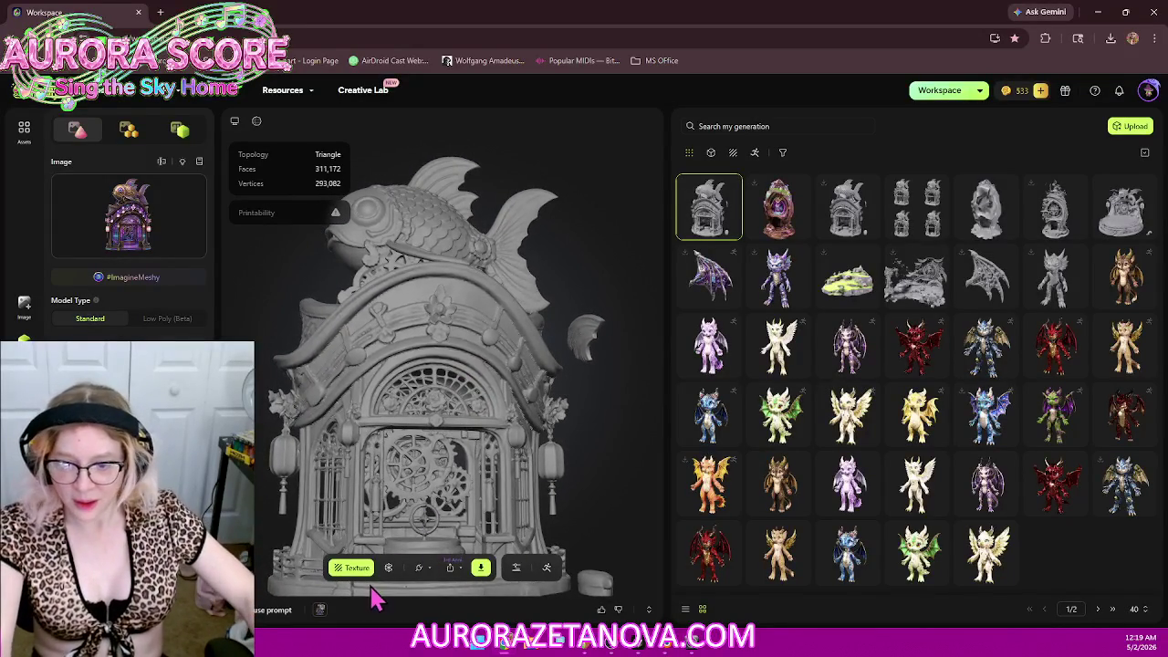
drag(469, 404, 474, 427)
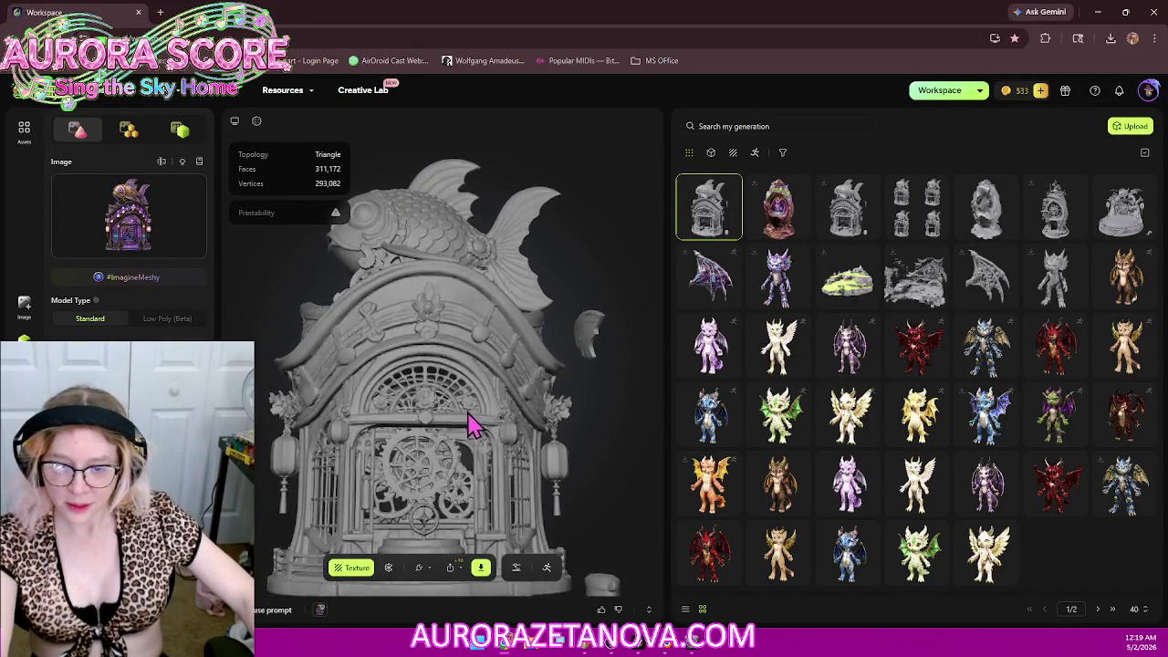
scroll(473, 429, up, 2)
scroll(473, 429, down, 2)
scroll(452, 474, up, 4)
scroll(447, 484, down, 3)
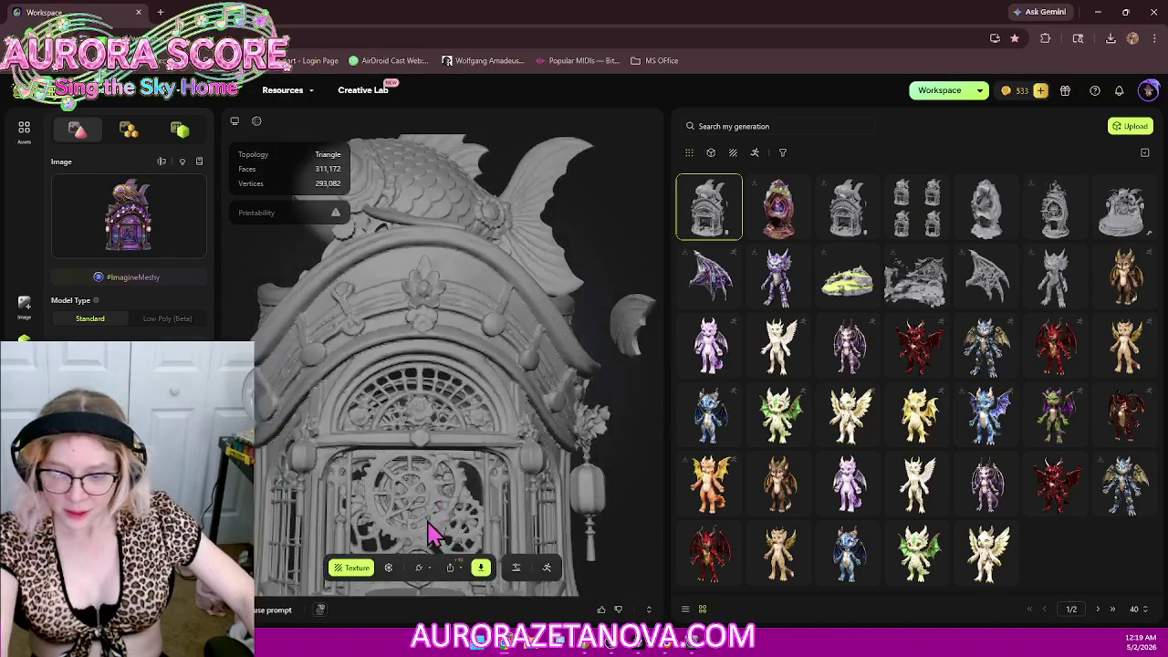
Step: Bring the arched gear window into close view, then minimize the browser to reveal Blender
mouse_move(475, 521)
mouse_down()
mouse_move(469, 503)
mouse_move(553, 360)
mouse_move(535, 422)
mouse_move(540, 323)
mouse_move(482, 423)
mouse_move(498, 415)
mouse_move(511, 353)
mouse_move(503, 386)
mouse_up()
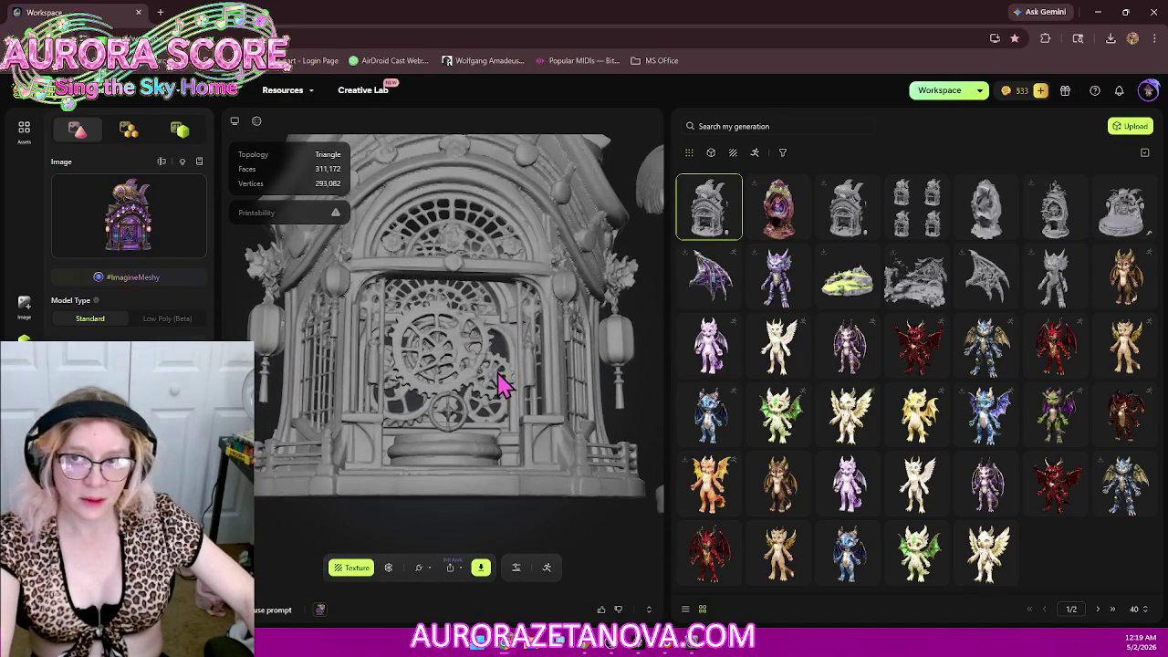
click(1098, 13)
middle_drag(610, 344, 709, 368)
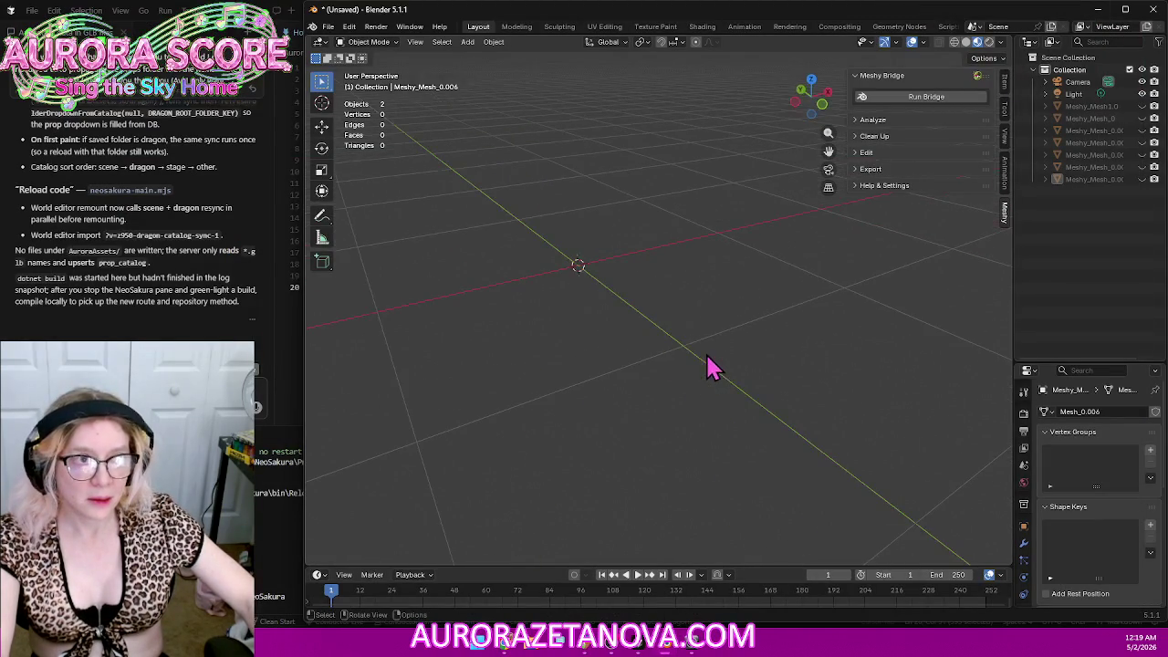
Step: Reveal the last imported Meshy mesh, orbit around it, and hide it again
mouse_move(670, 269)
middle_down()
mouse_move(716, 356)
mouse_move(759, 381)
mouse_move(642, 444)
mouse_move(698, 163)
middle_up()
mouse_move(643, 390)
middle_down()
mouse_move(642, 344)
mouse_move(638, 381)
mouse_move(558, 459)
middle_up()
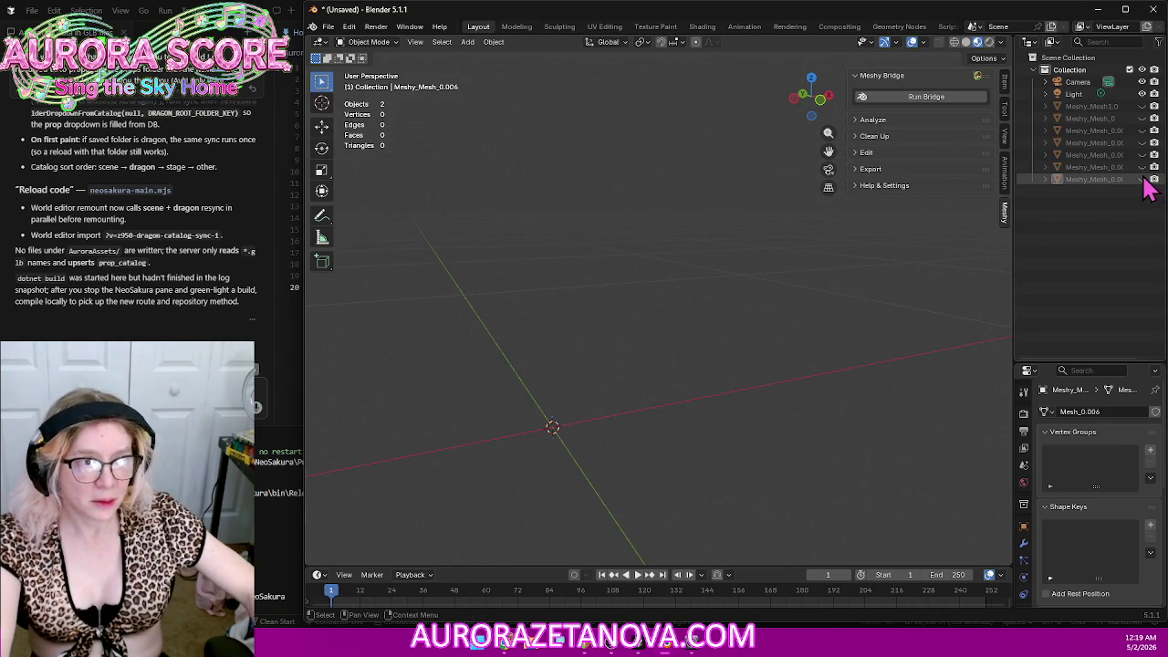
click(1144, 181)
middle_drag(946, 386, 839, 373)
scroll(840, 372, down, 5)
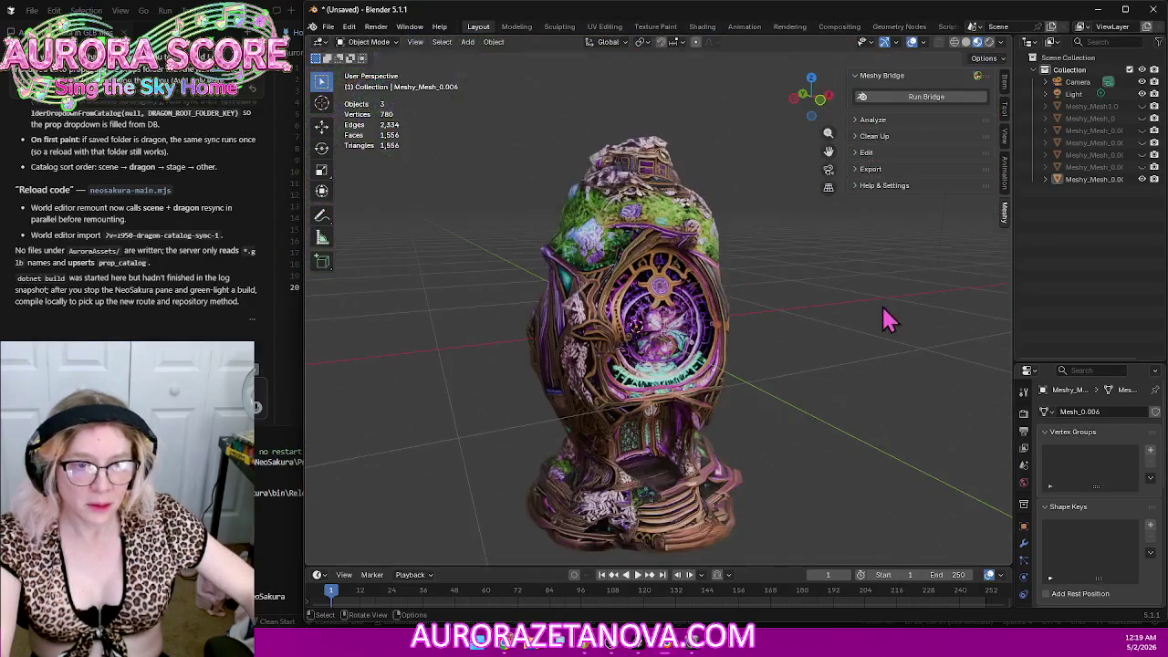
click(1144, 180)
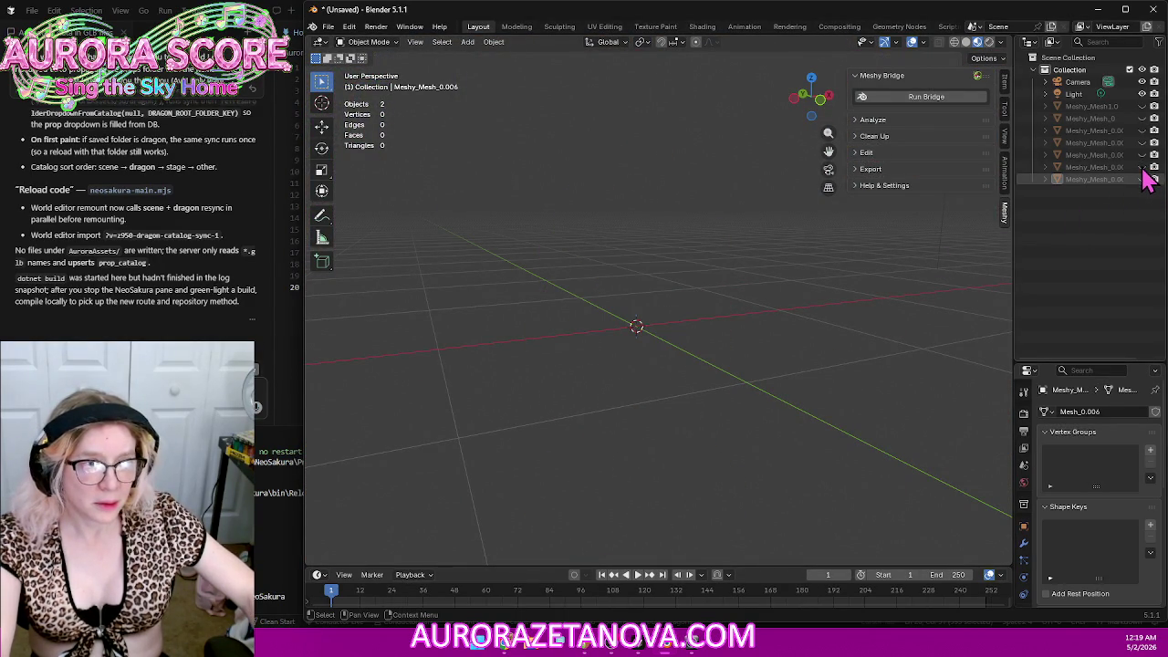
Step: Preview each remaining imported Meshy mesh in turn, hiding each one afterwards
click(1141, 168)
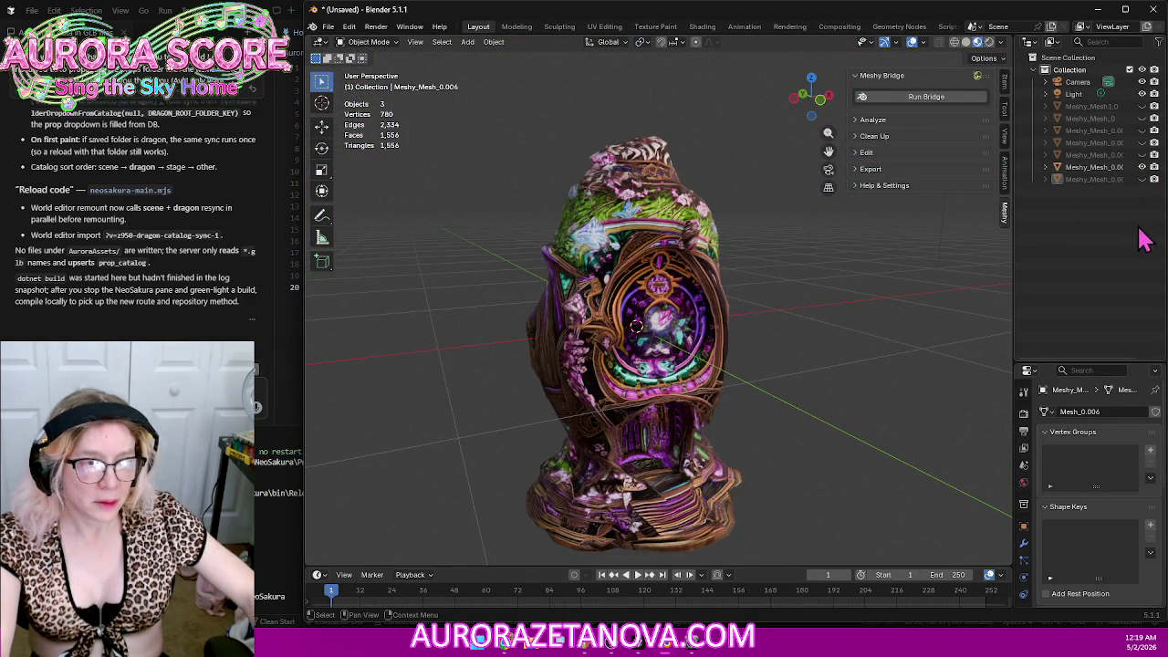
click(1142, 167)
click(1142, 155)
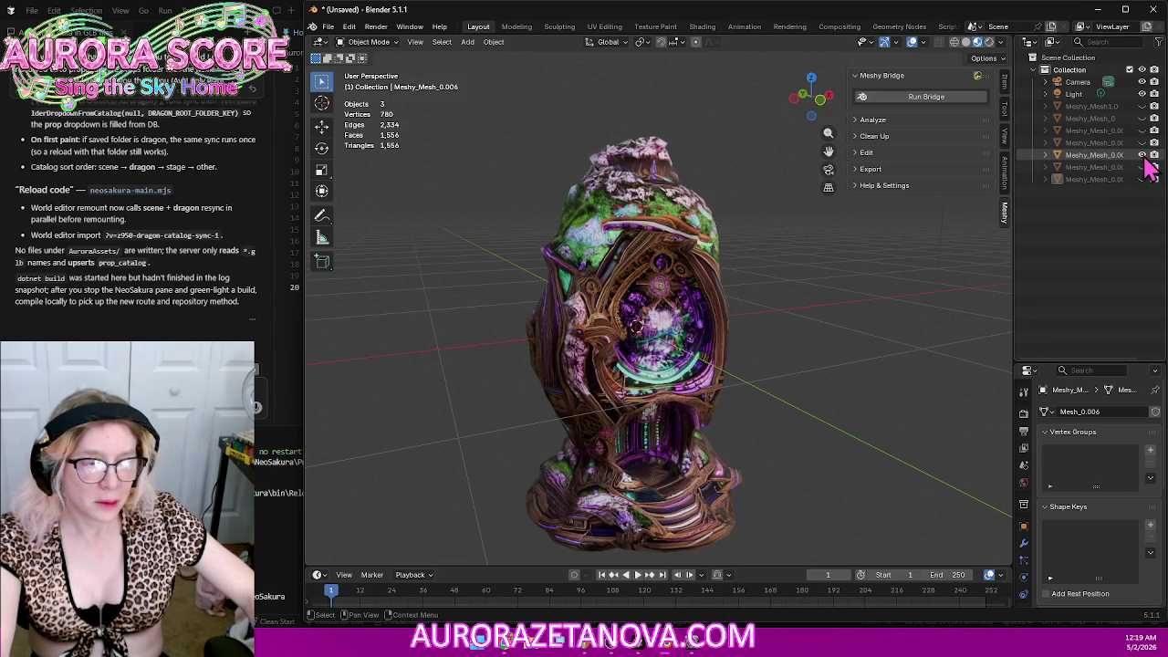
click(1142, 155)
click(1142, 143)
click(1141, 143)
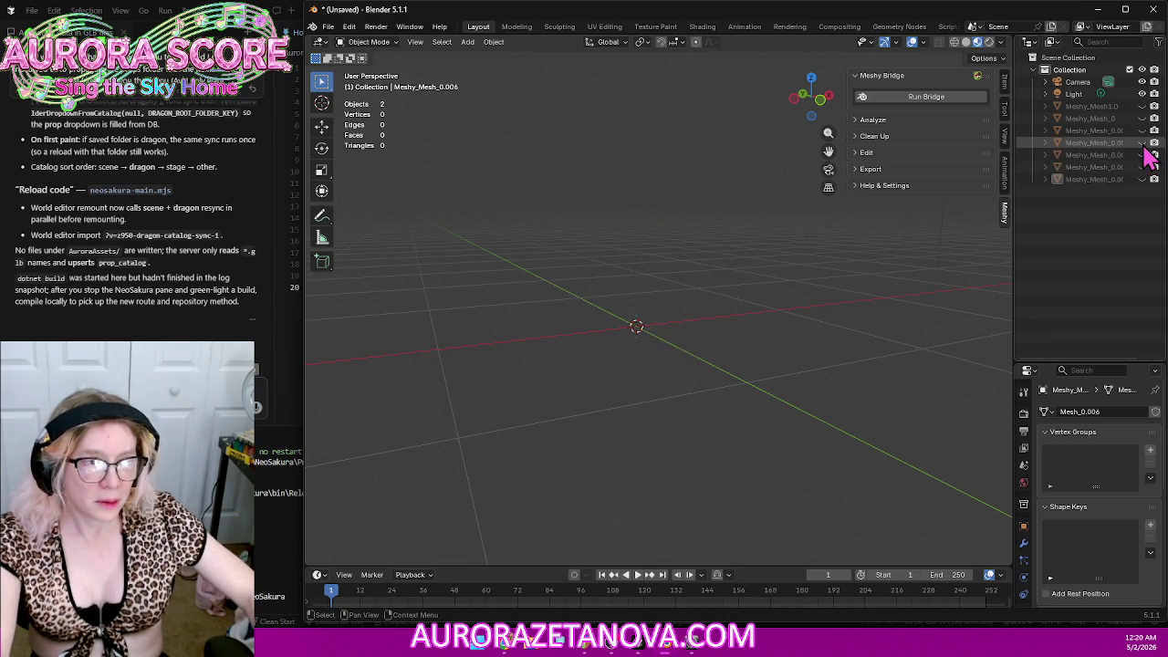
click(1142, 131)
click(1141, 130)
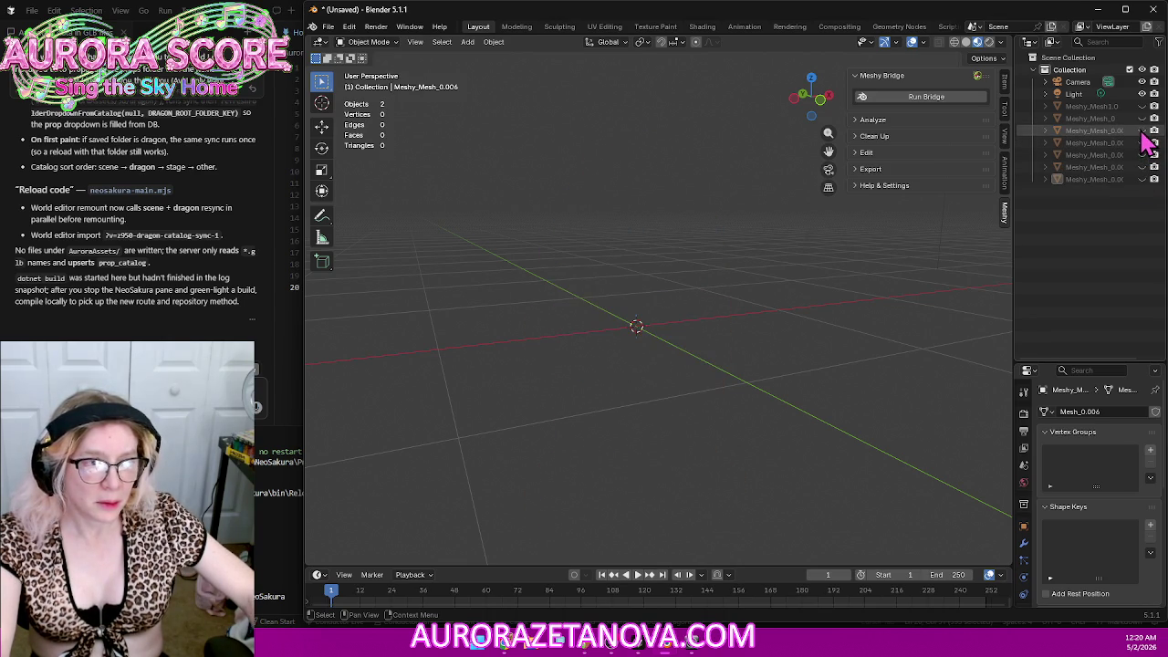
click(1142, 118)
click(1142, 119)
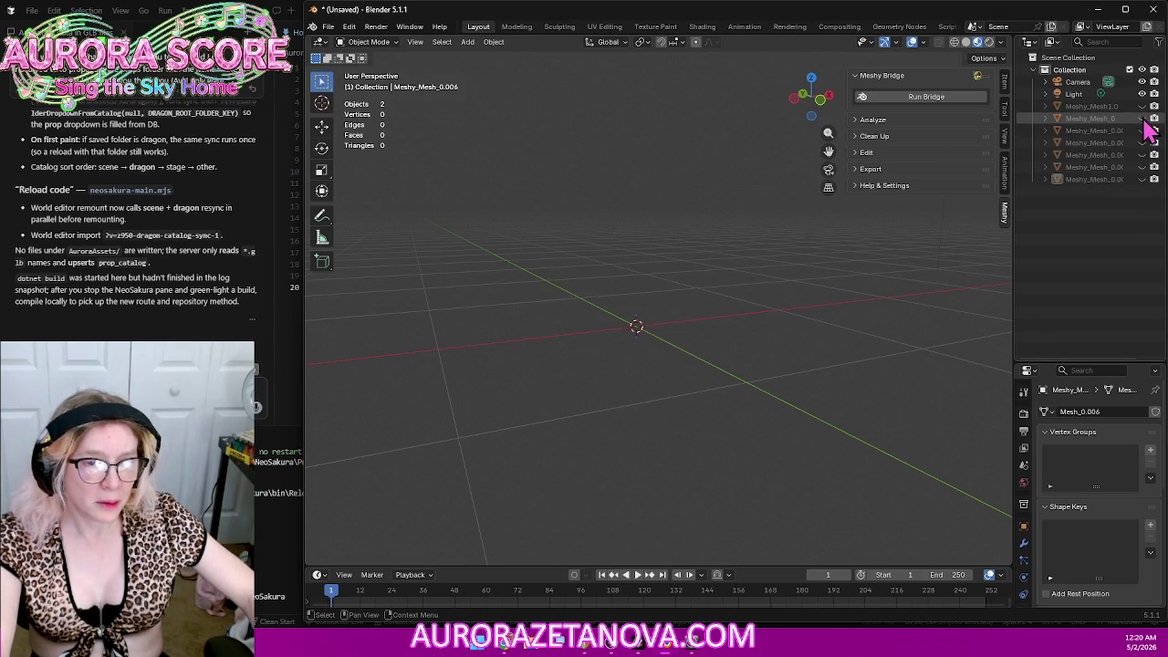
click(1141, 106)
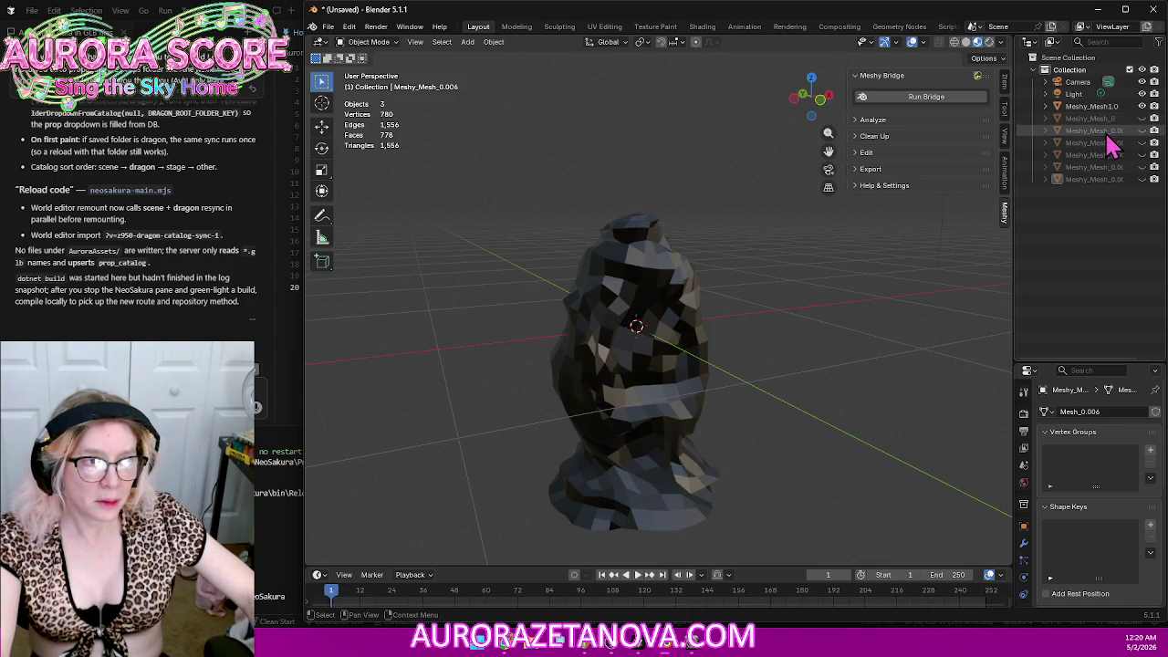
click(1142, 106)
Step: Delete Meshy_Mesh1.0, recheck Meshy_Mesh_0, then return to the Meshy browser
right_click(1082, 104)
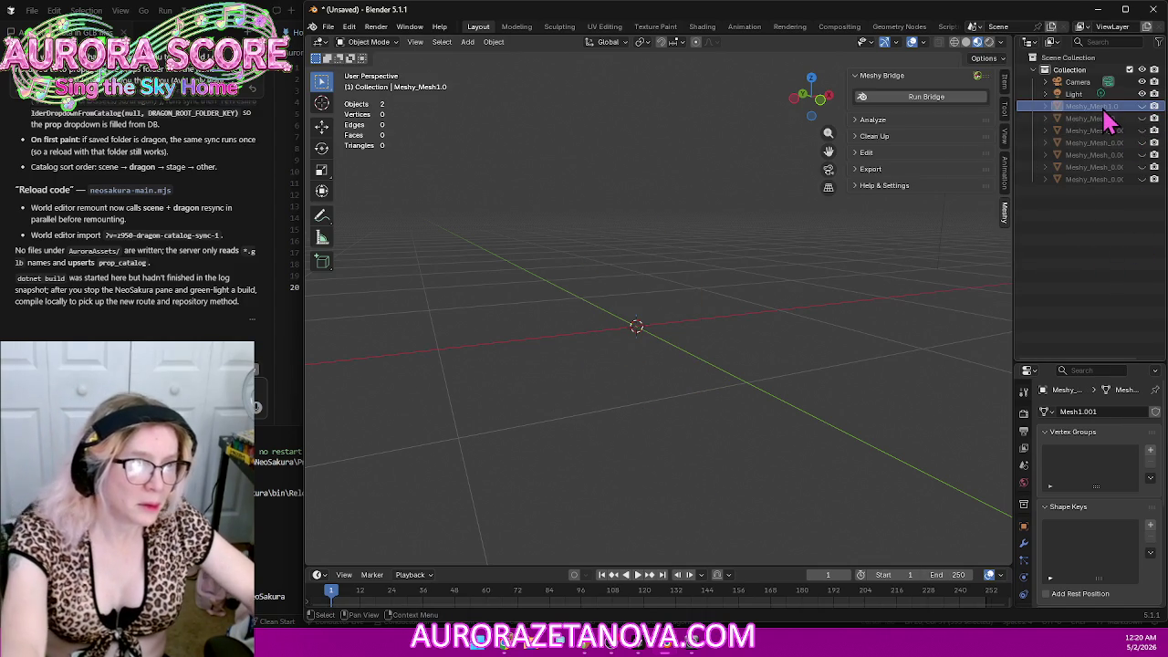
key(Delete)
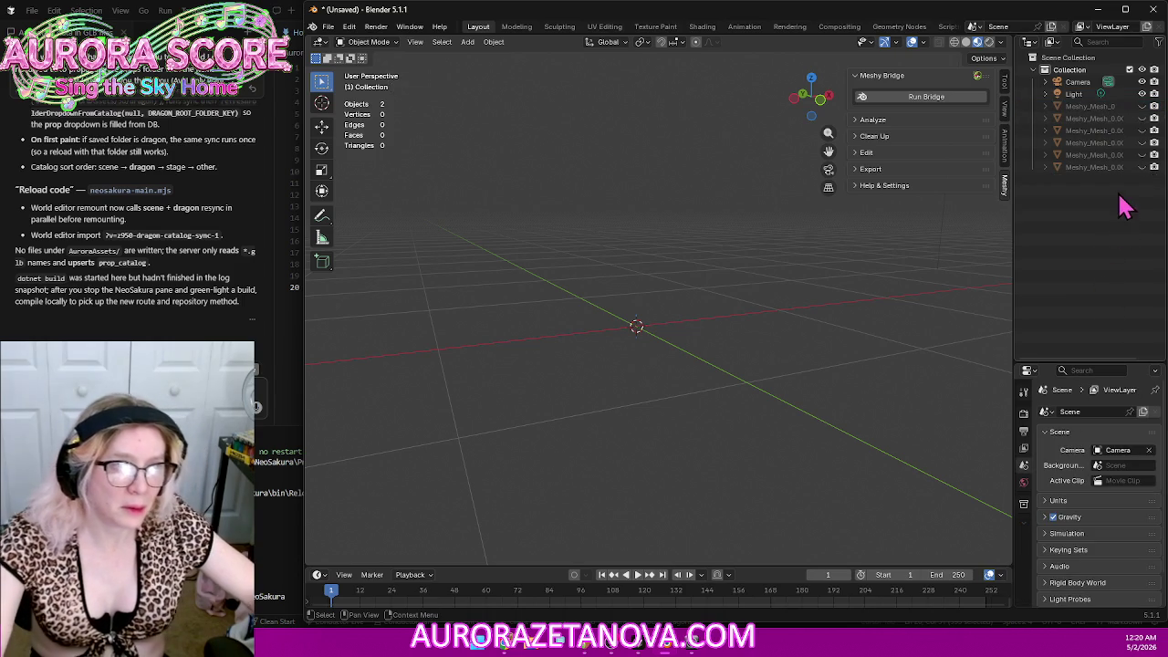
click(1143, 106)
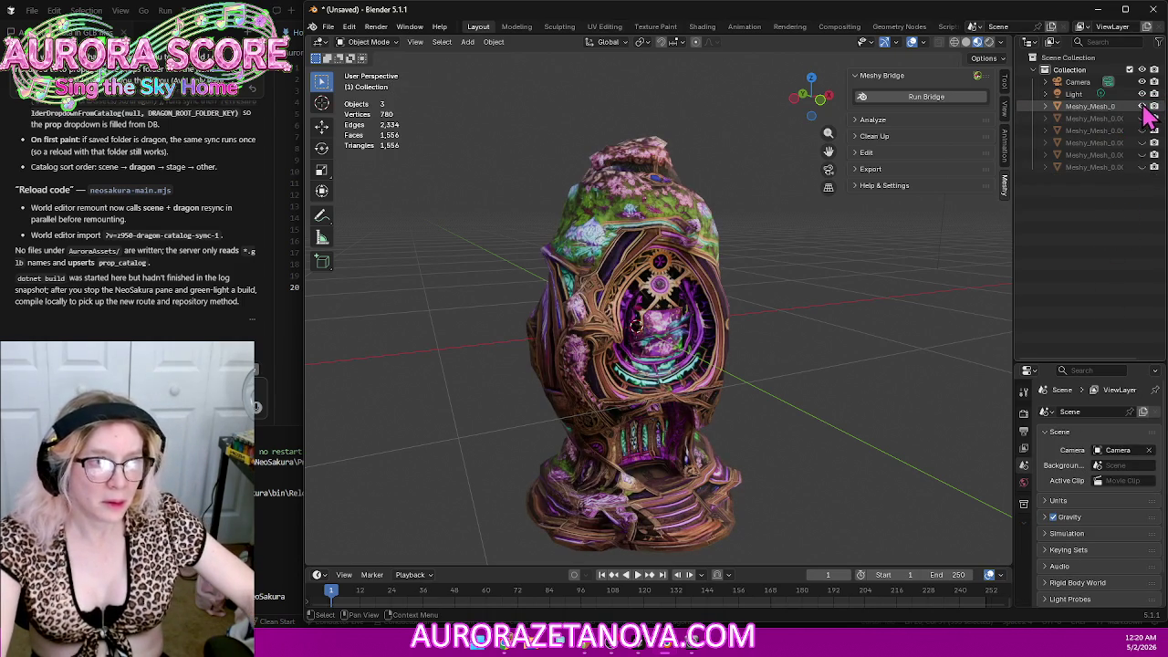
click(1142, 106)
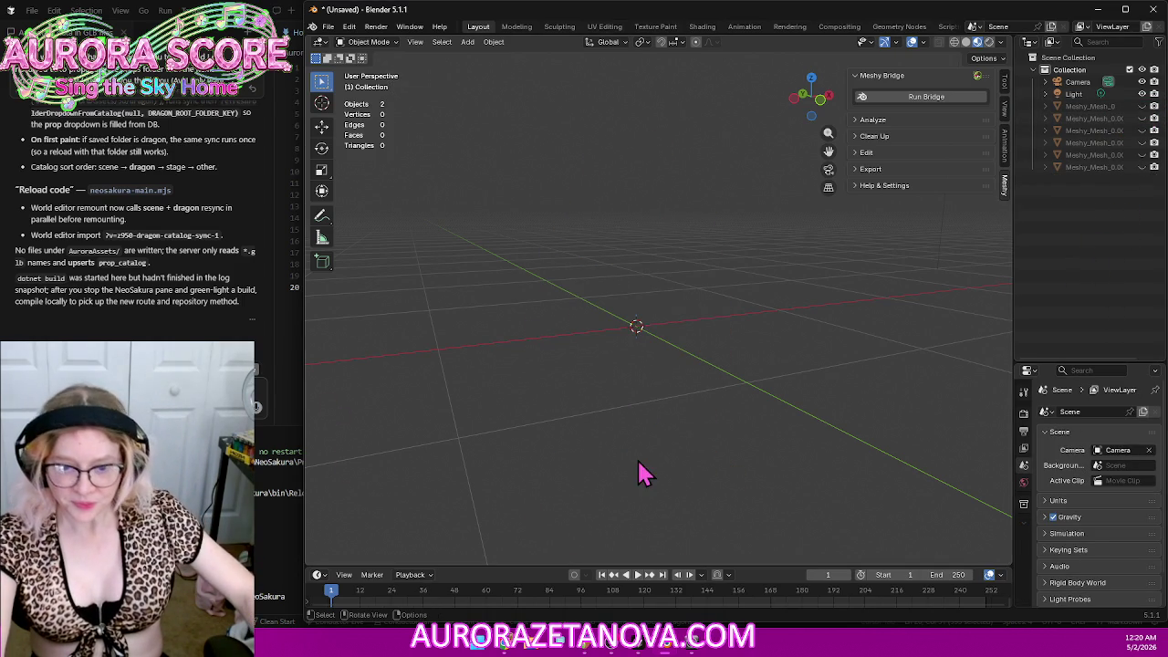
click(509, 650)
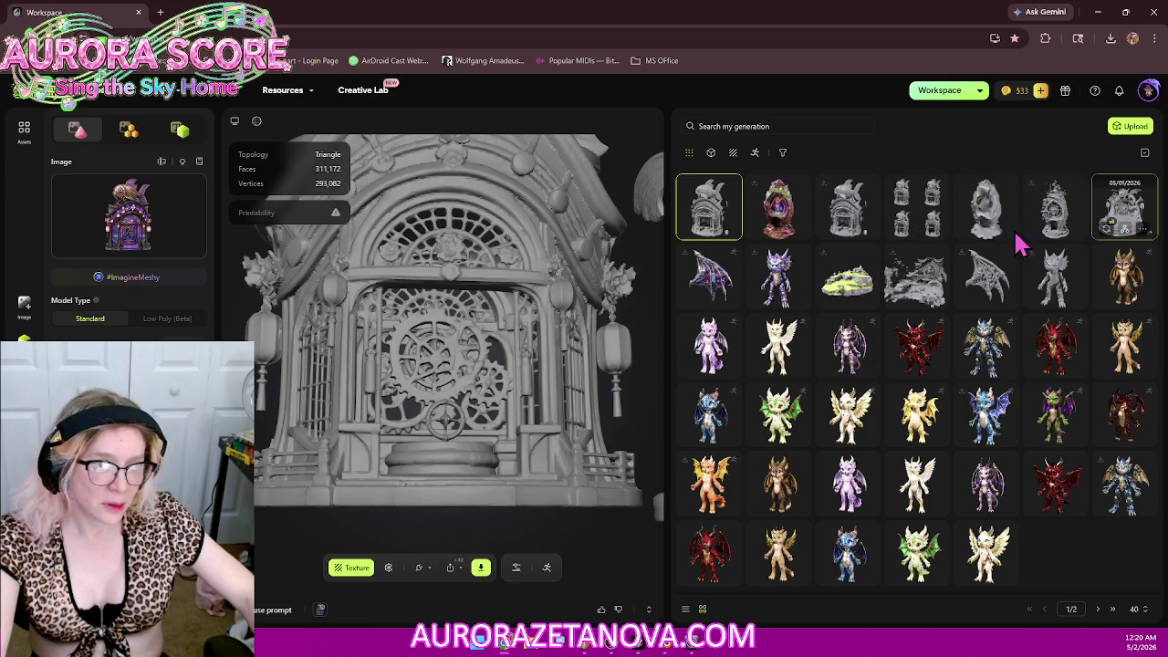
Step: Compare the sixth, third and first generations, then load the textured 1,556-face egg house
click(1075, 224)
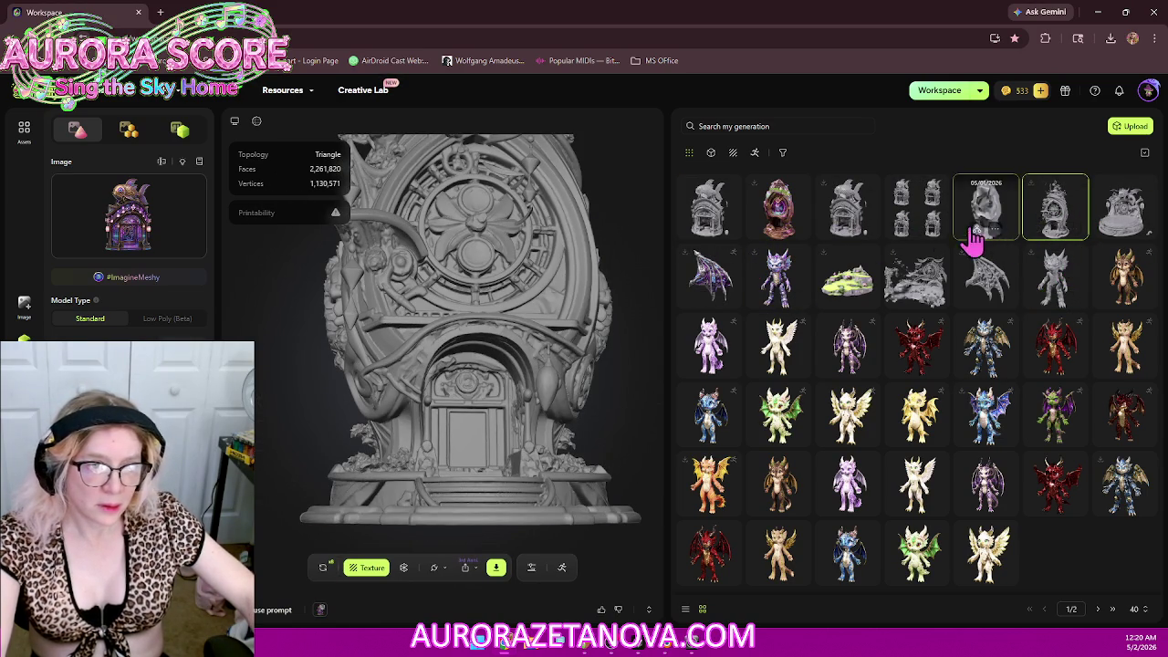
click(866, 230)
click(850, 212)
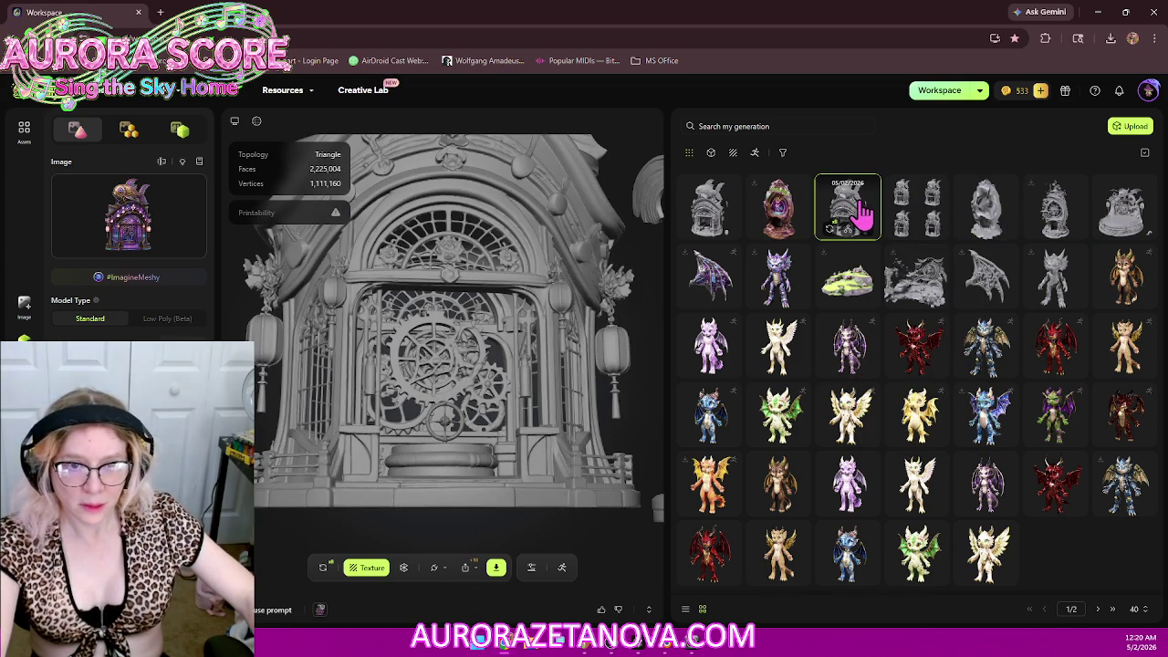
scroll(424, 317, down, 5)
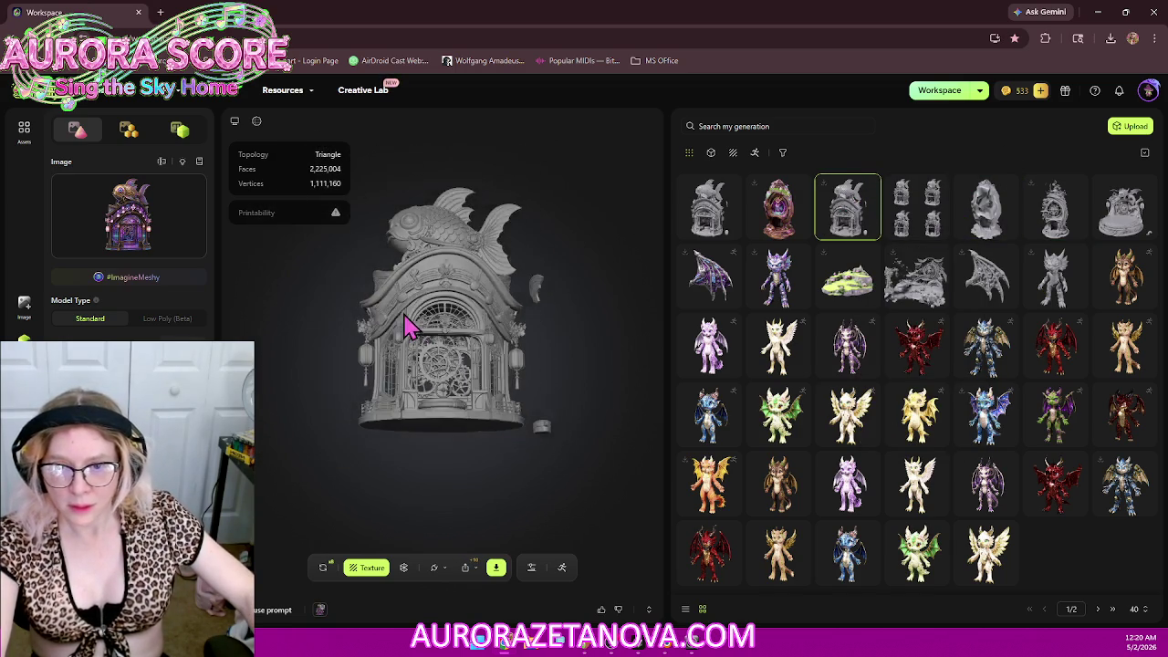
click(710, 214)
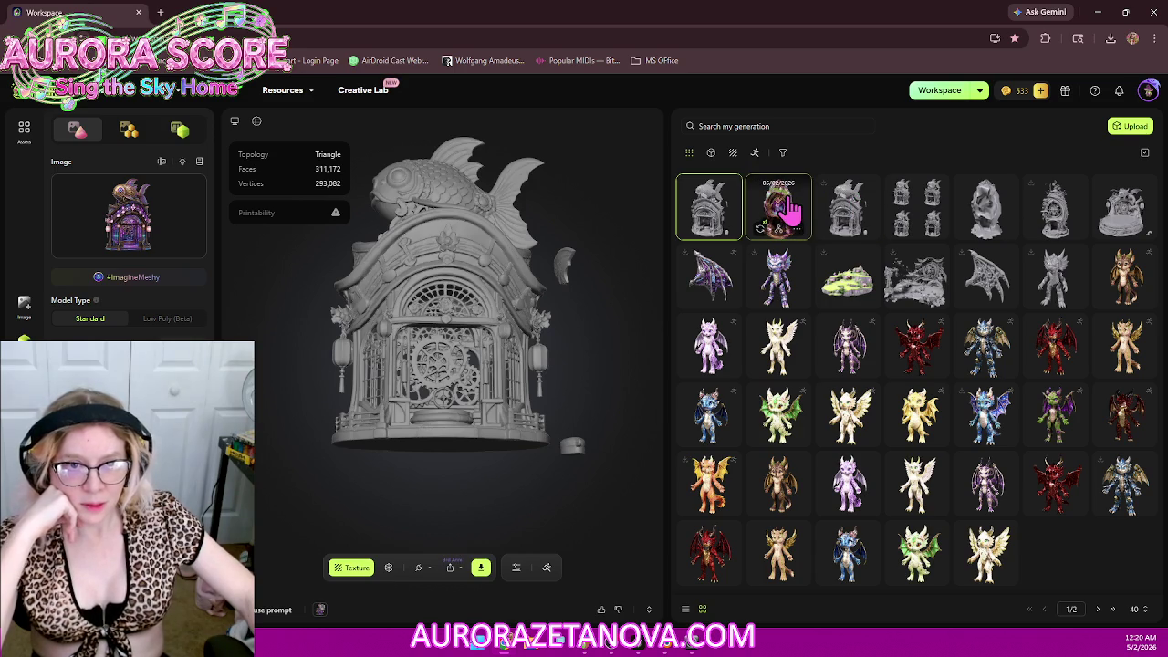
click(786, 208)
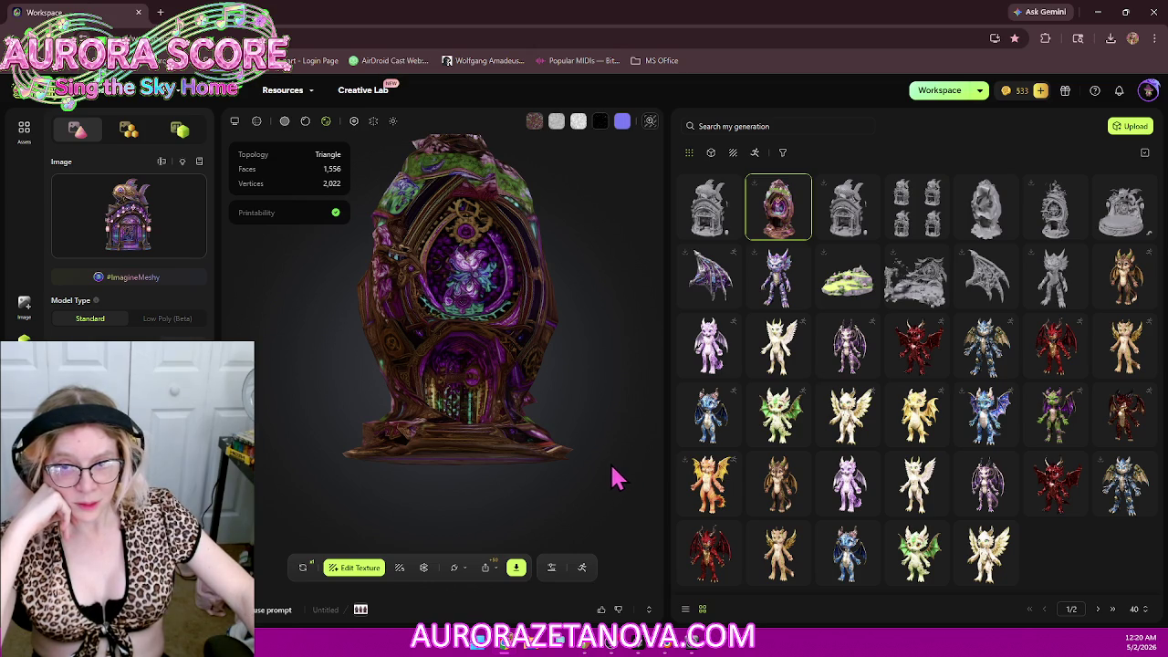
click(453, 569)
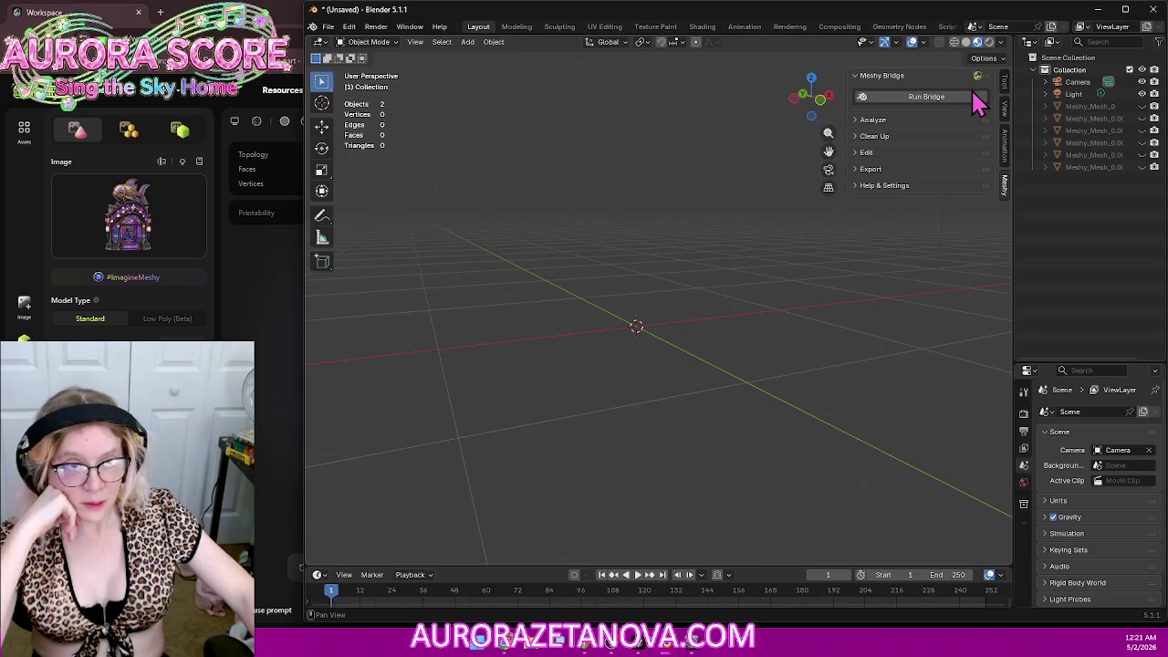
Step: Turn on the Meshy Bridge, retry sending the egg model, reload Meshy, and return to Blender
click(960, 102)
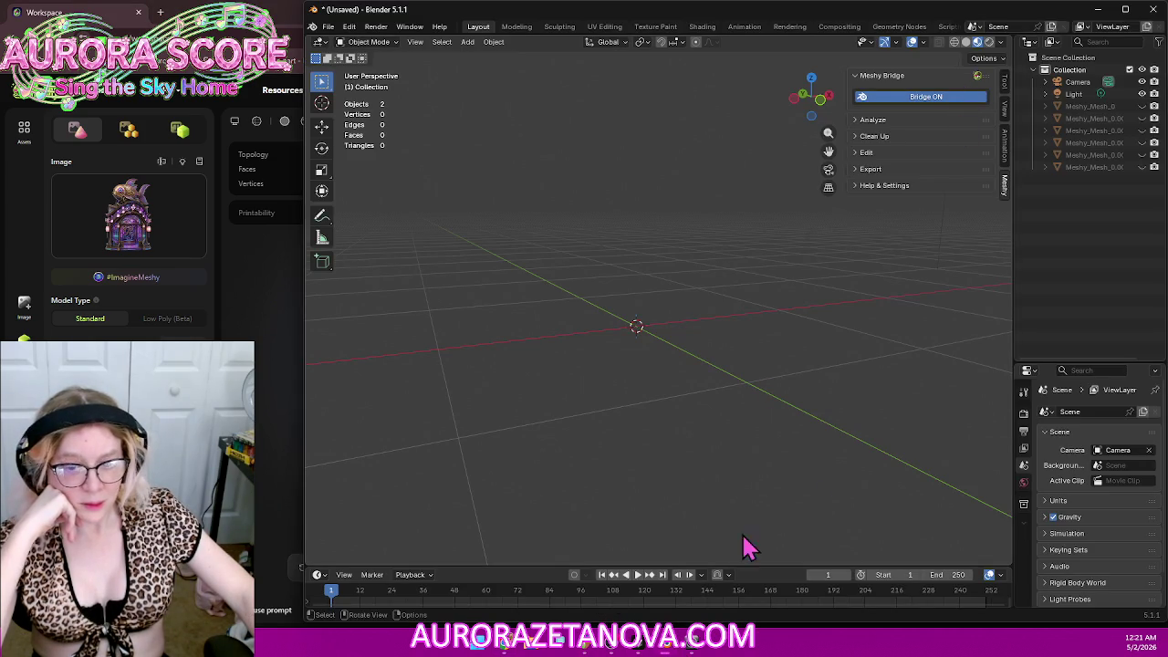
click(522, 650)
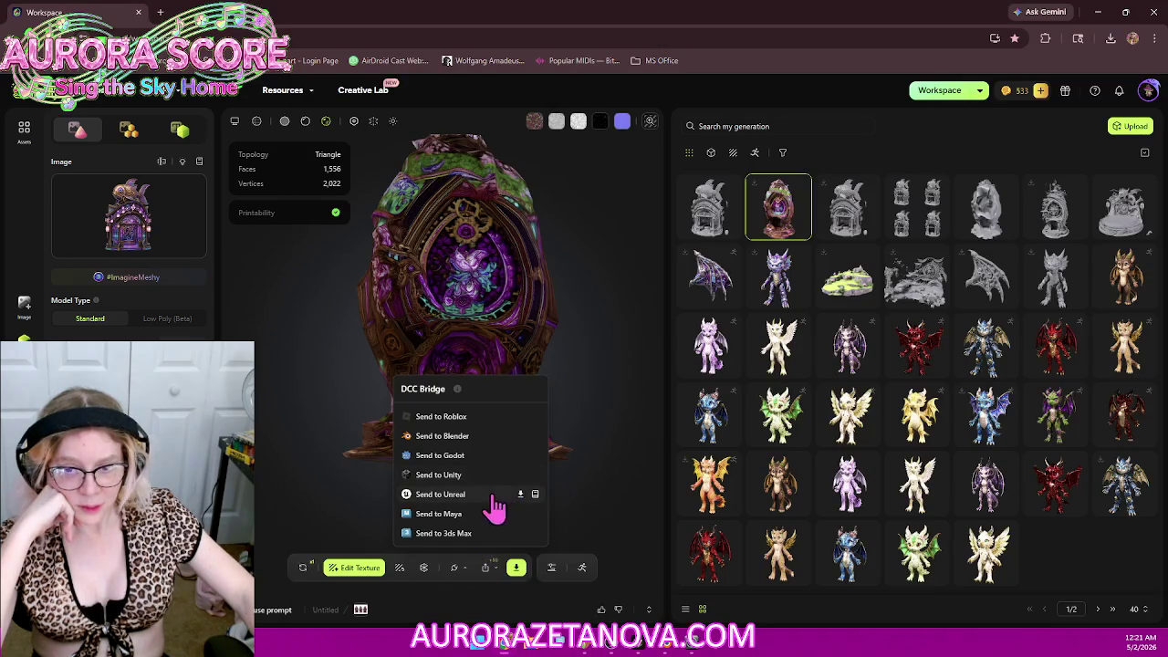
click(461, 437)
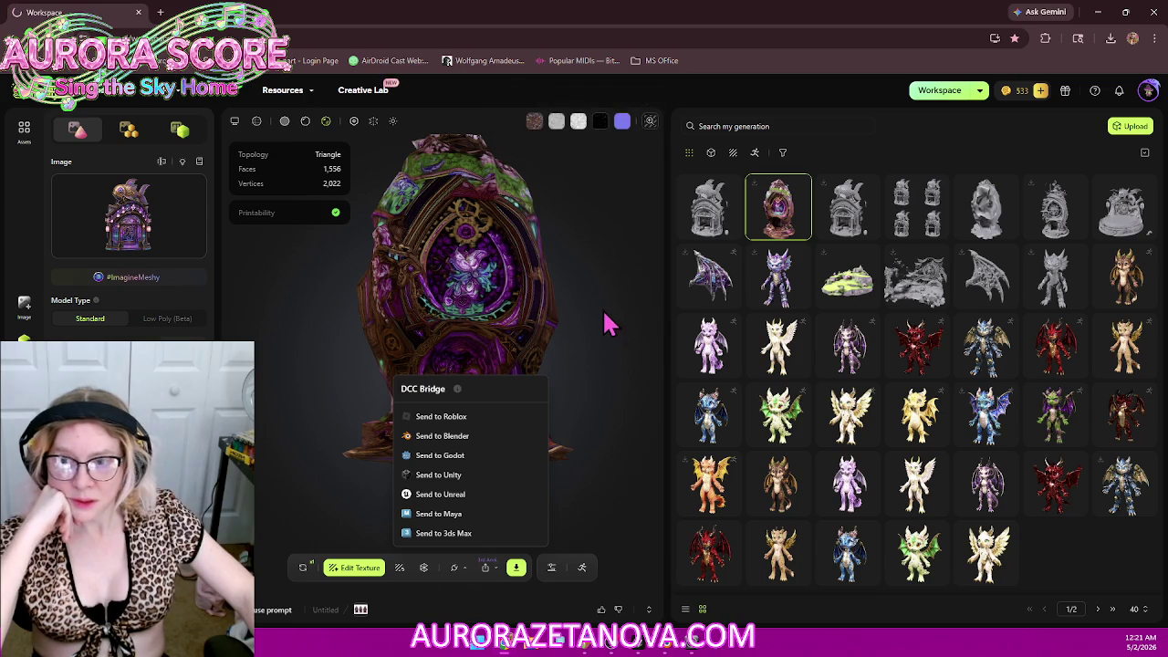
key(F5)
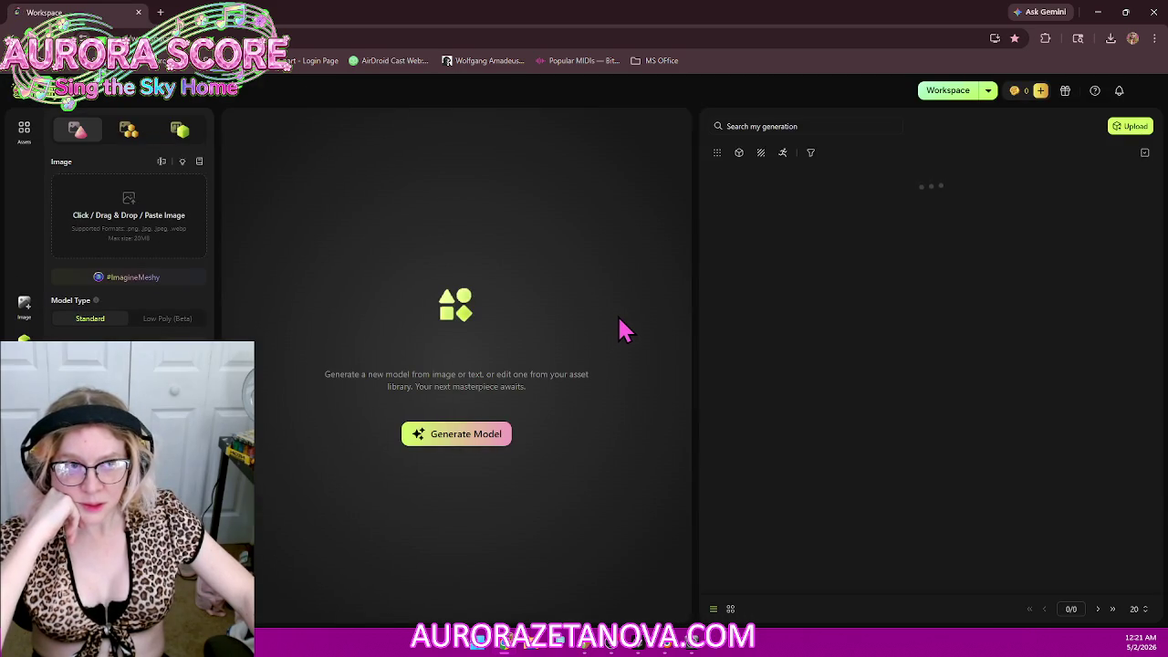
click(609, 641)
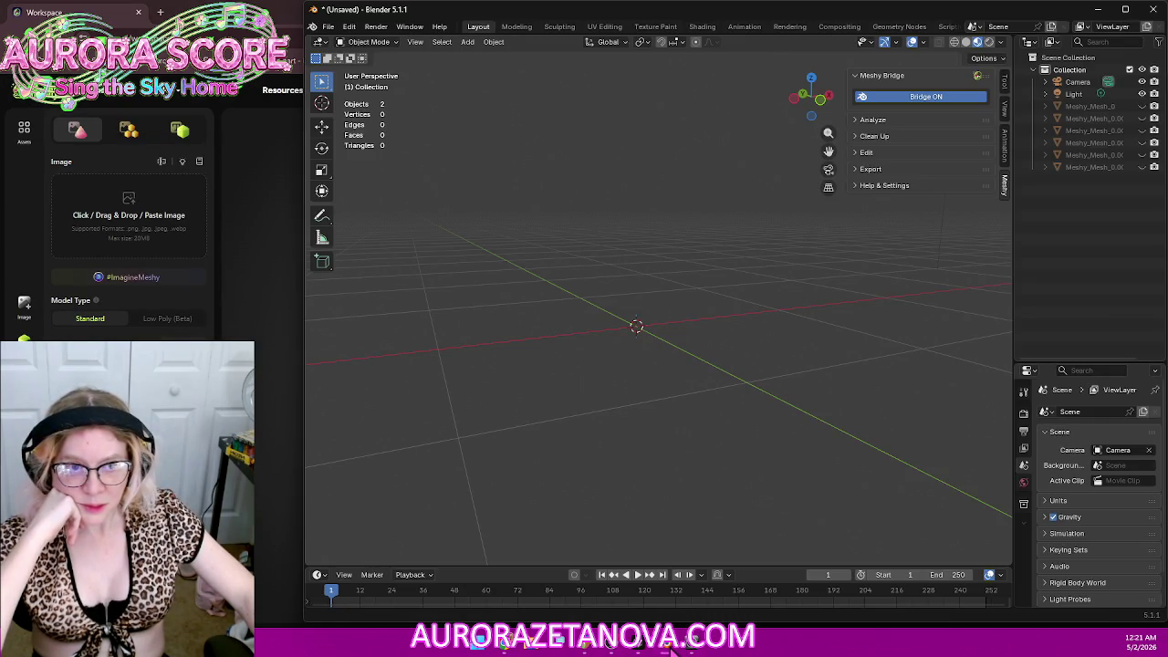
Step: Start Save As and navigate to the AuroraAssets\3d\scene folder
click(332, 30)
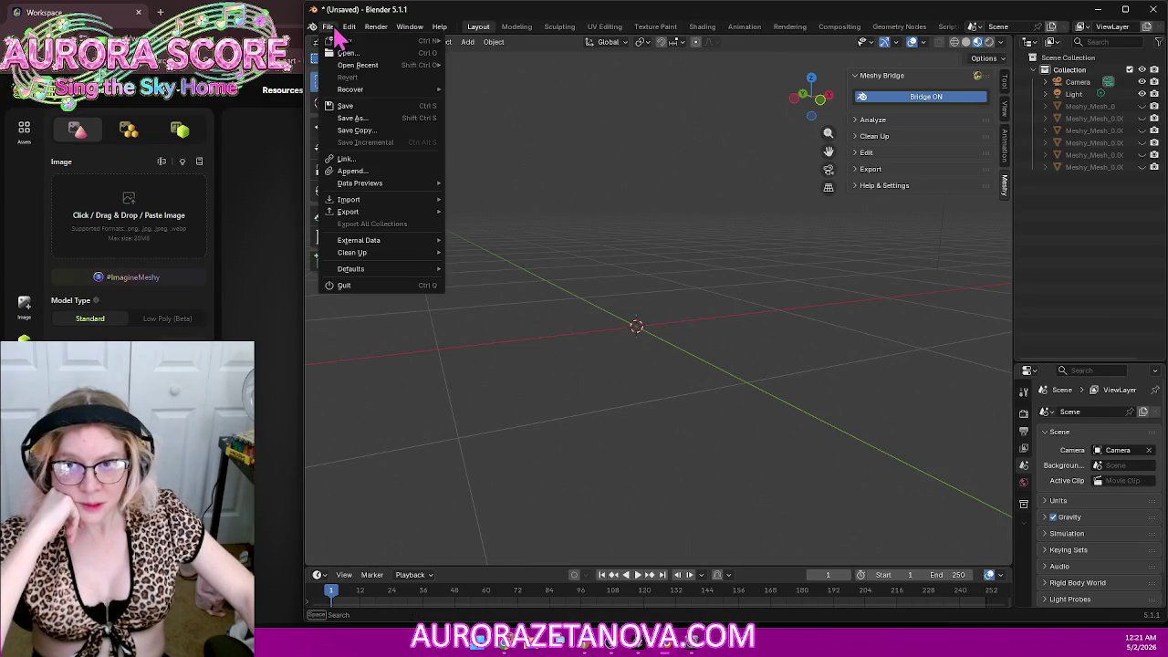
click(398, 122)
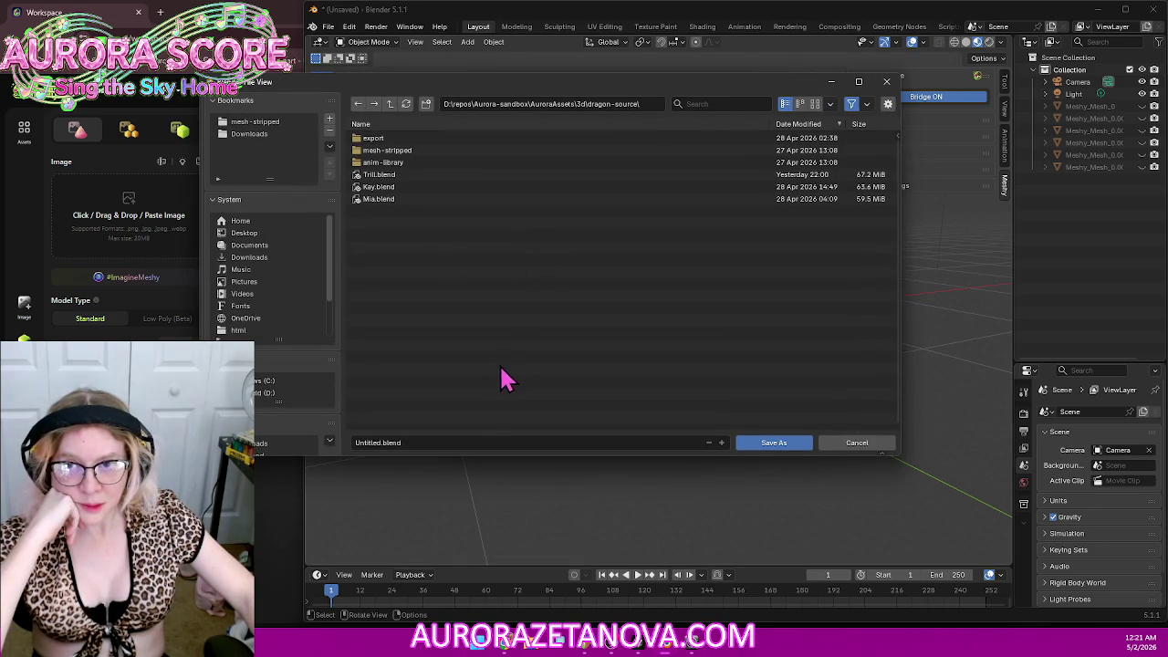
click(254, 135)
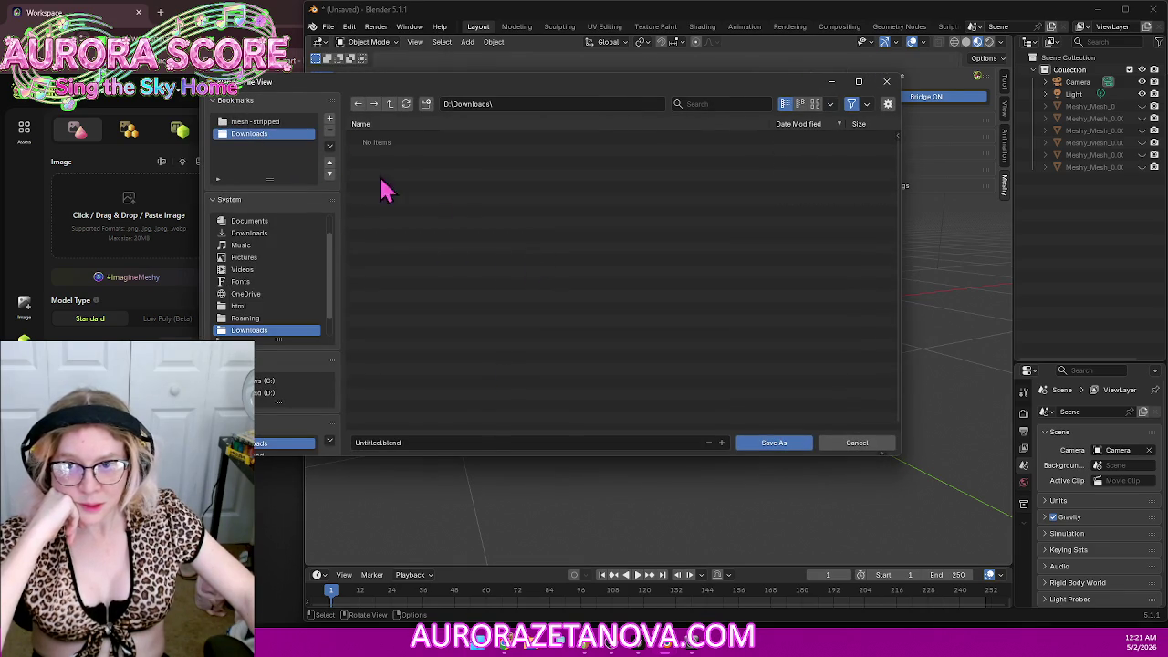
click(461, 442)
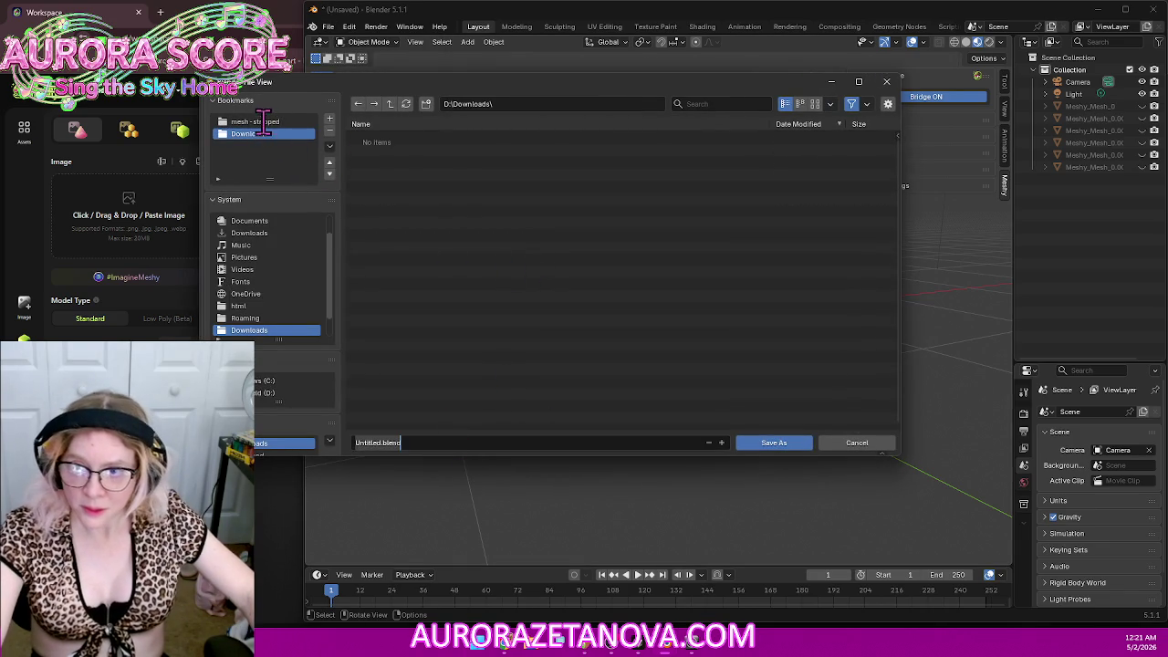
double_click(263, 122)
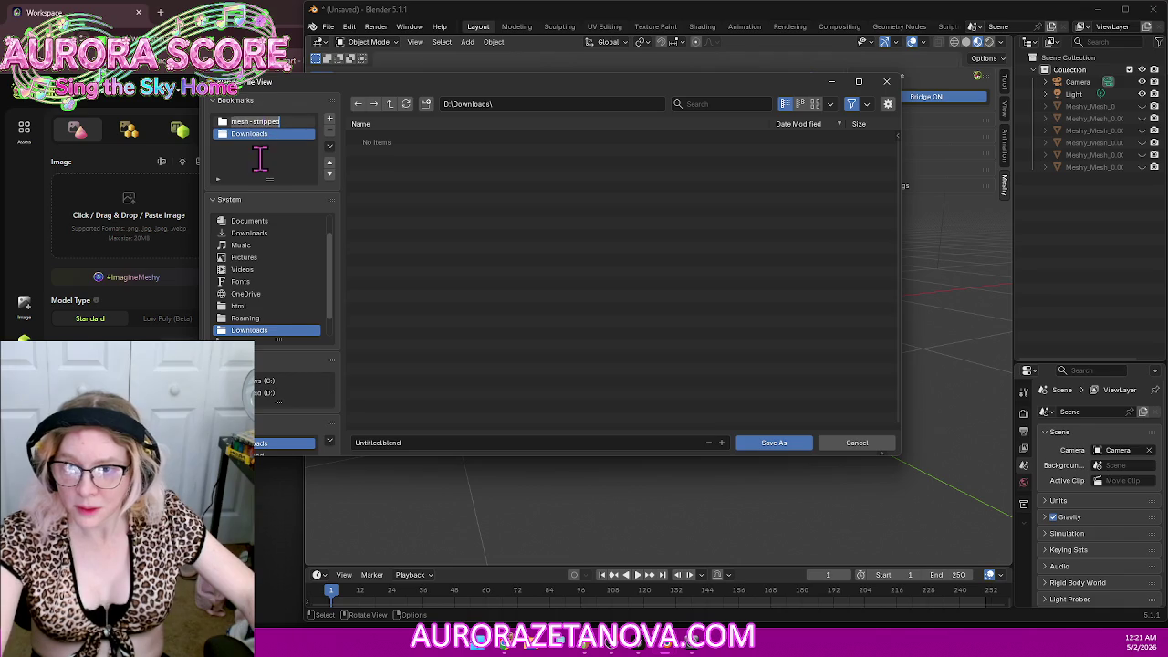
click(263, 123)
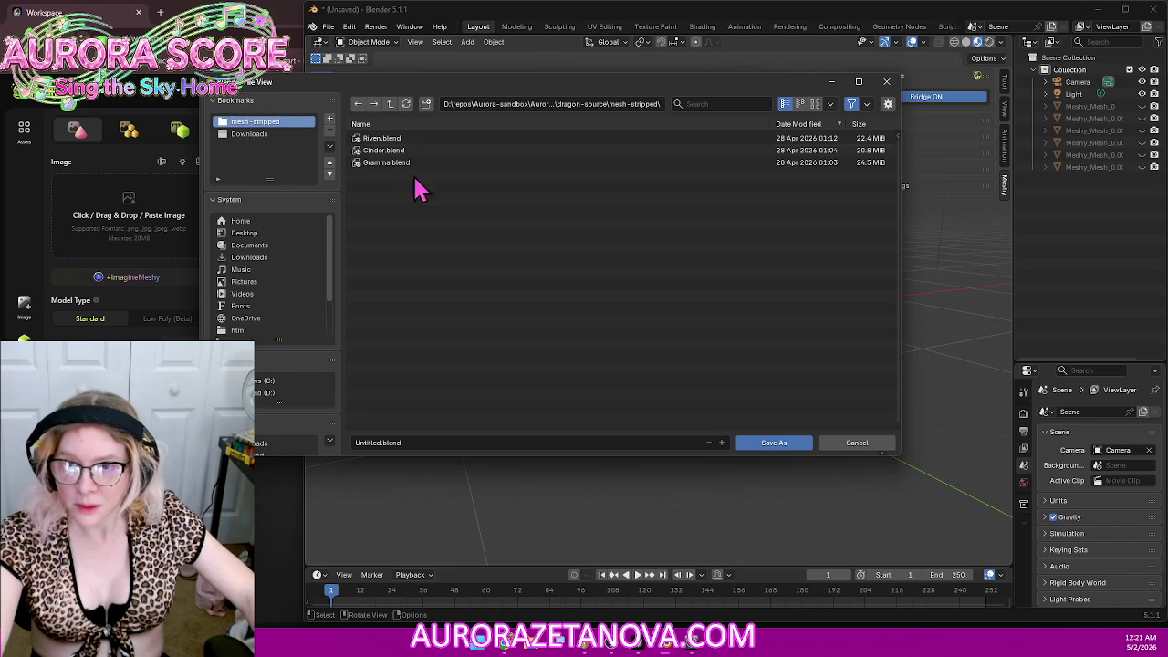
click(390, 106)
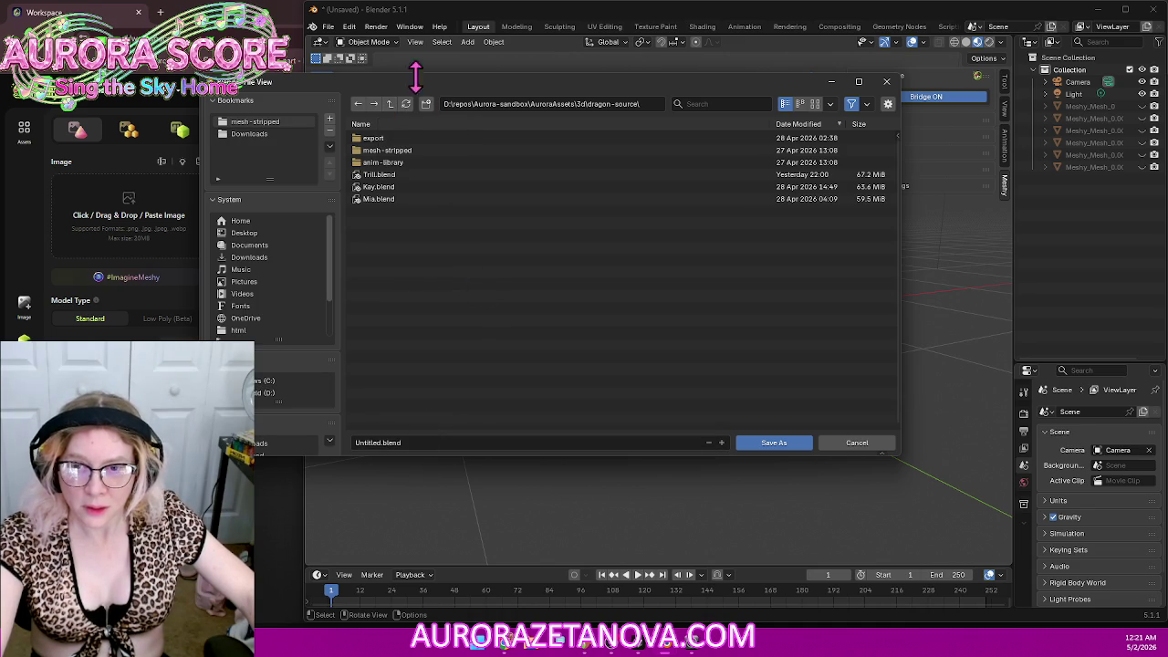
click(391, 102)
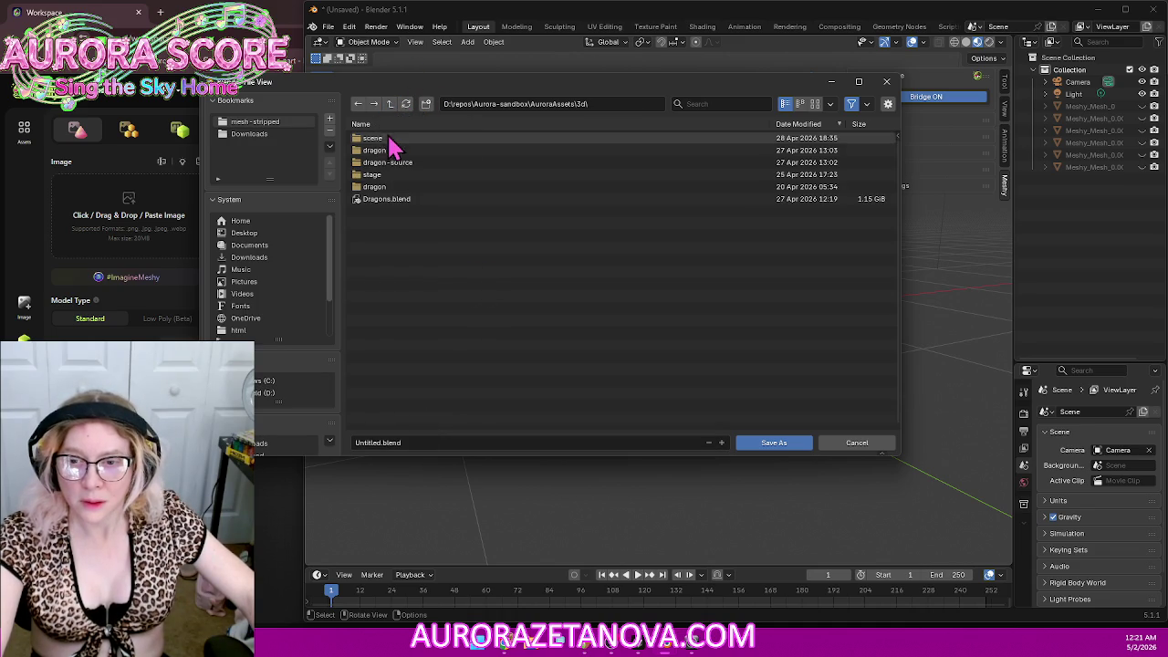
click(410, 139)
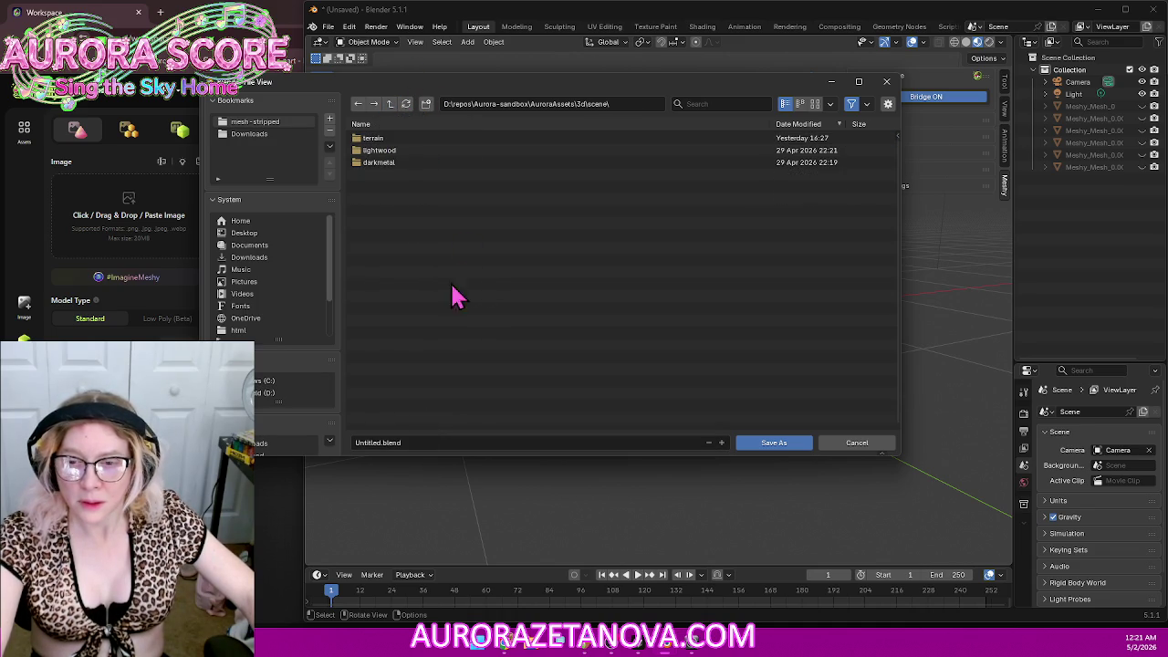
Step: Name the file House.blend and save it
click(425, 444)
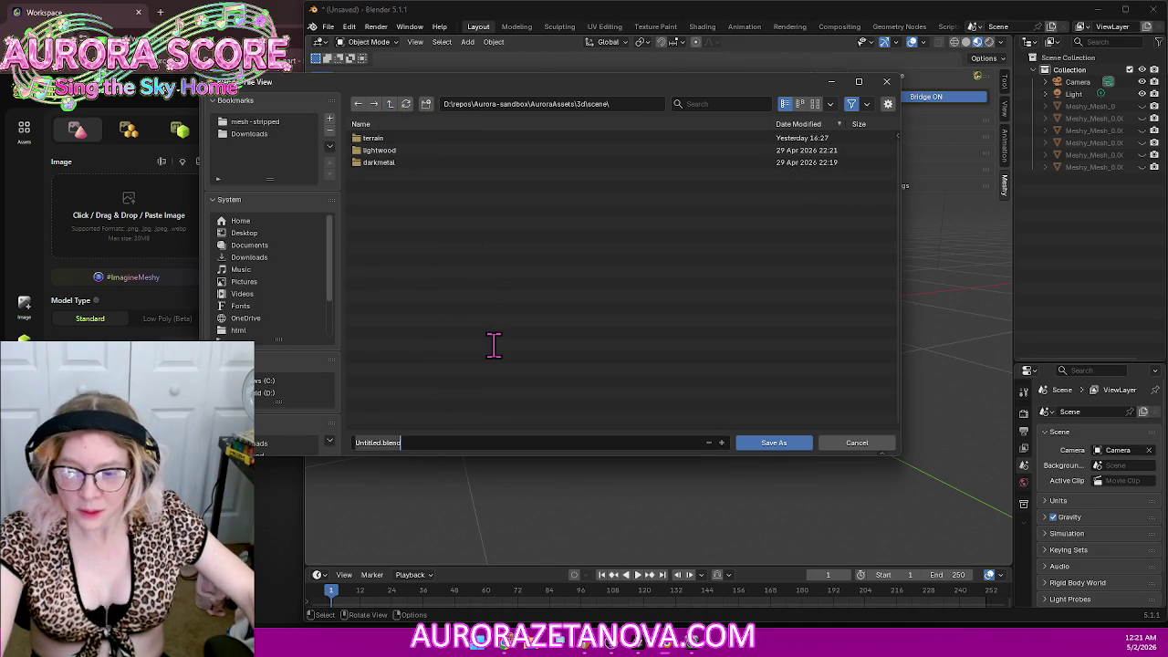
text(Hous)
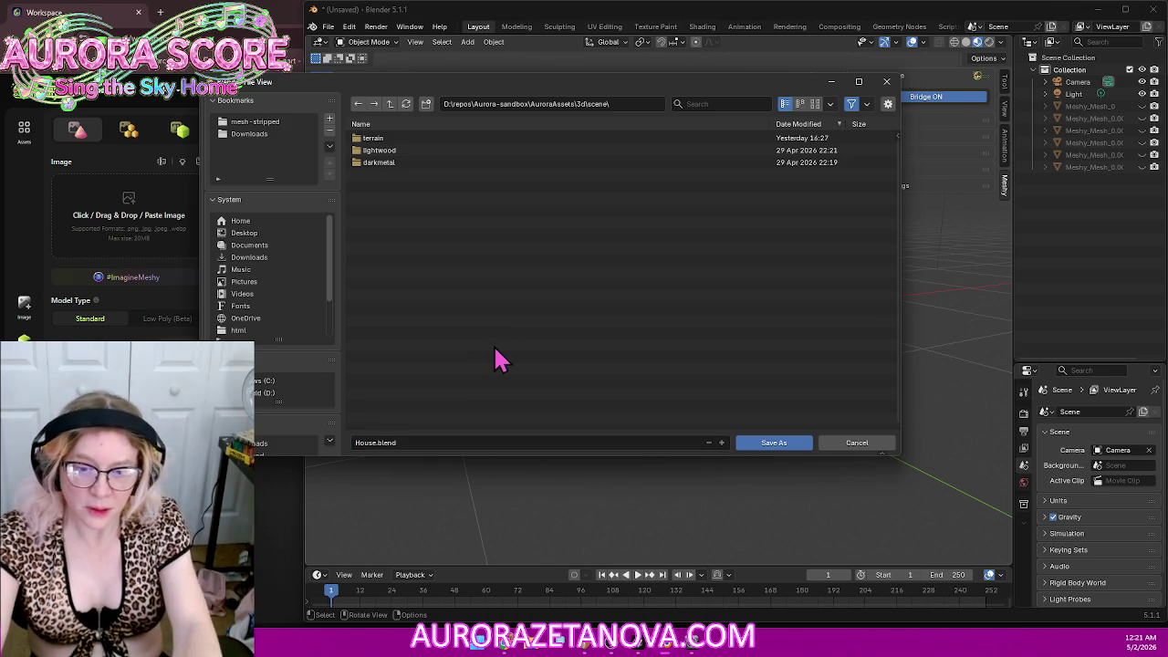
key(Return)
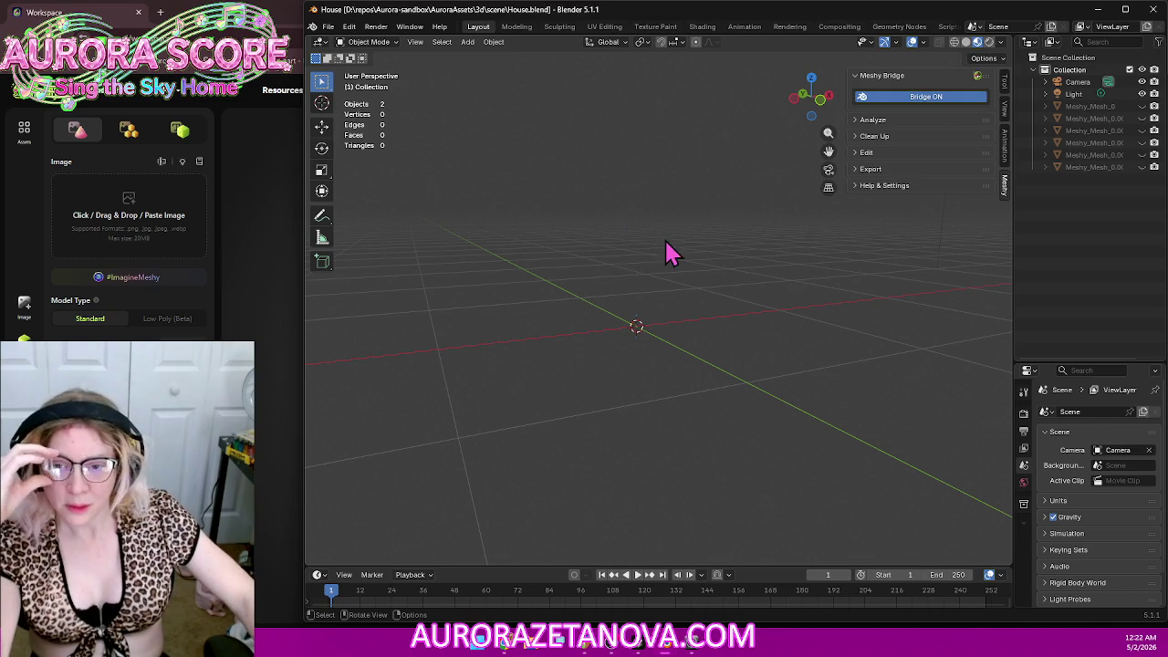
click(327, 26)
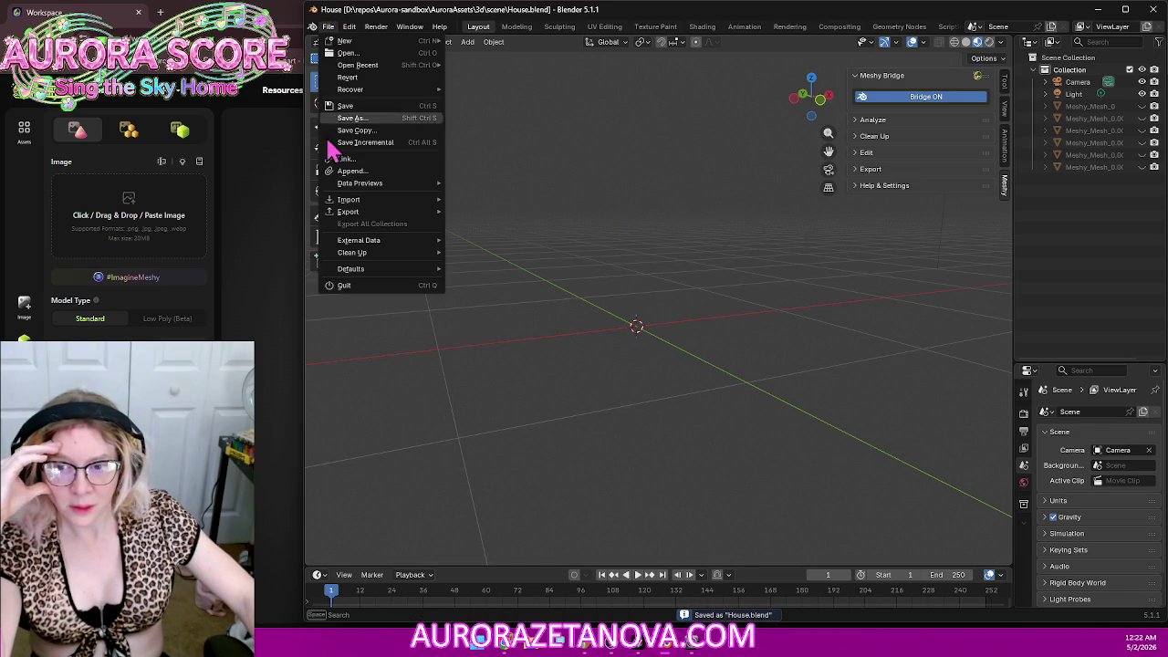
mouse_move(347, 211)
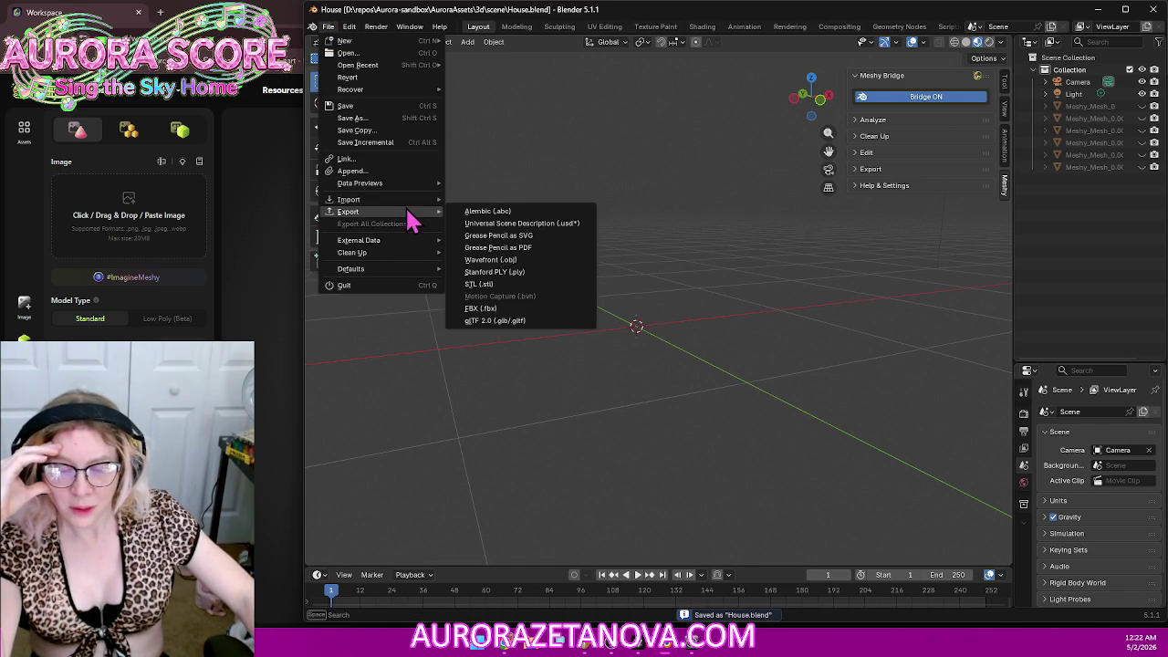
Step: Purge the 14 unused data-blocks, resave House.blend, and bring Meshy back to the front
click(474, 254)
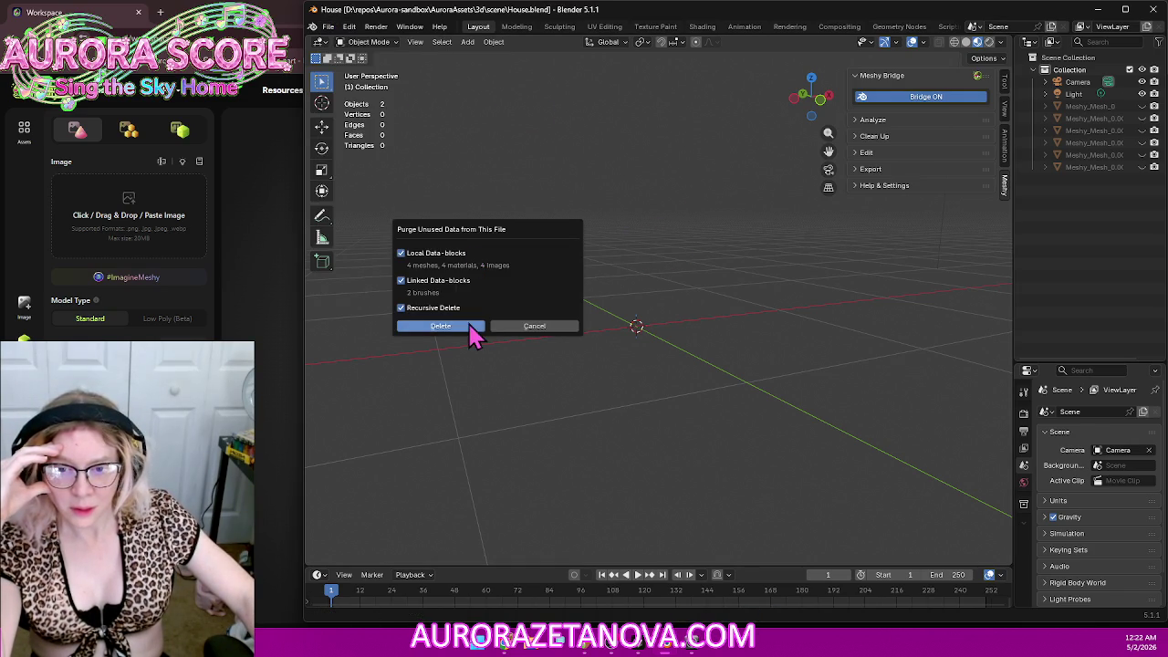
click(466, 325)
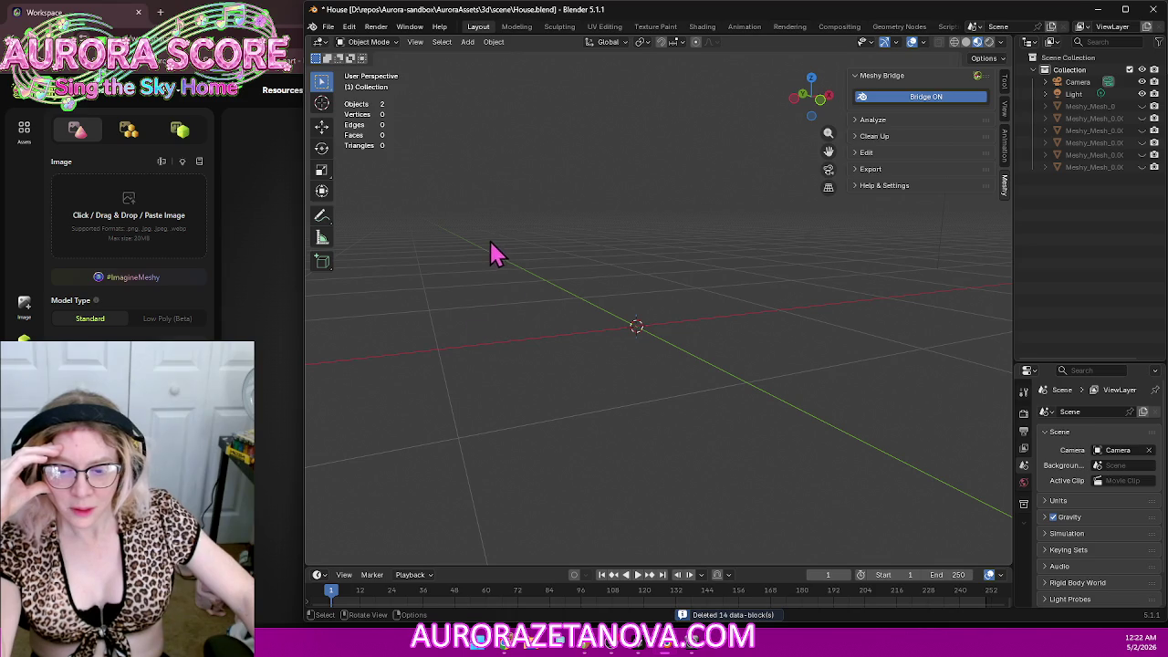
click(328, 26)
click(363, 106)
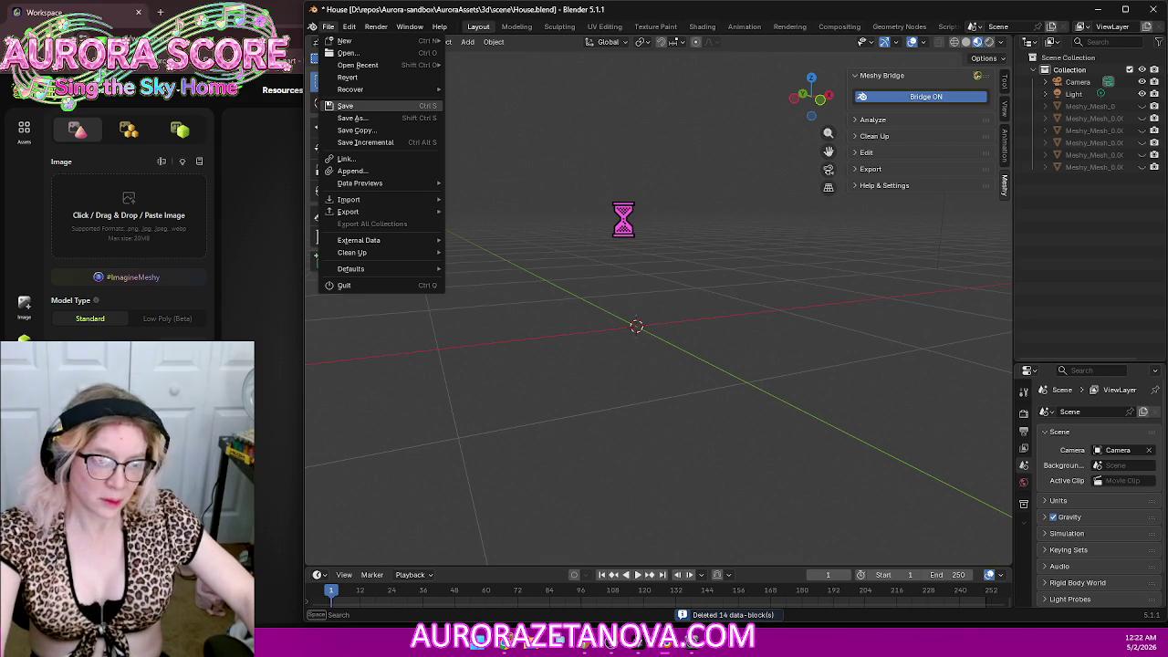
click(285, 368)
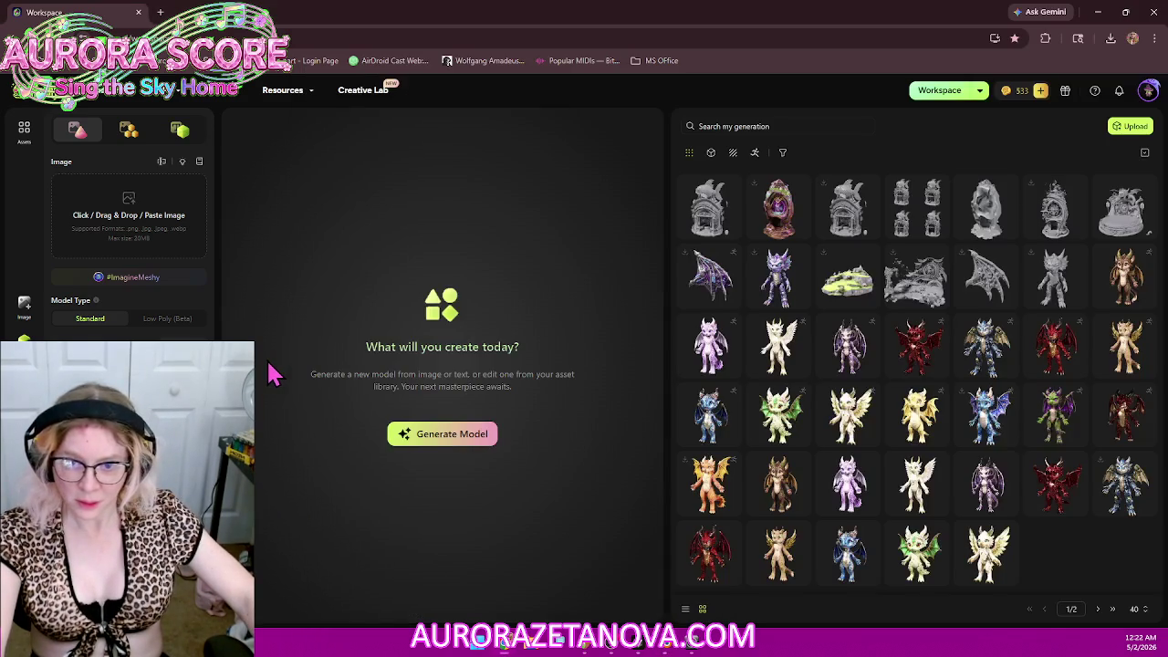
Step: Open the ornate egg house in Meshy and send it to Blender via DCC Bridge
click(781, 215)
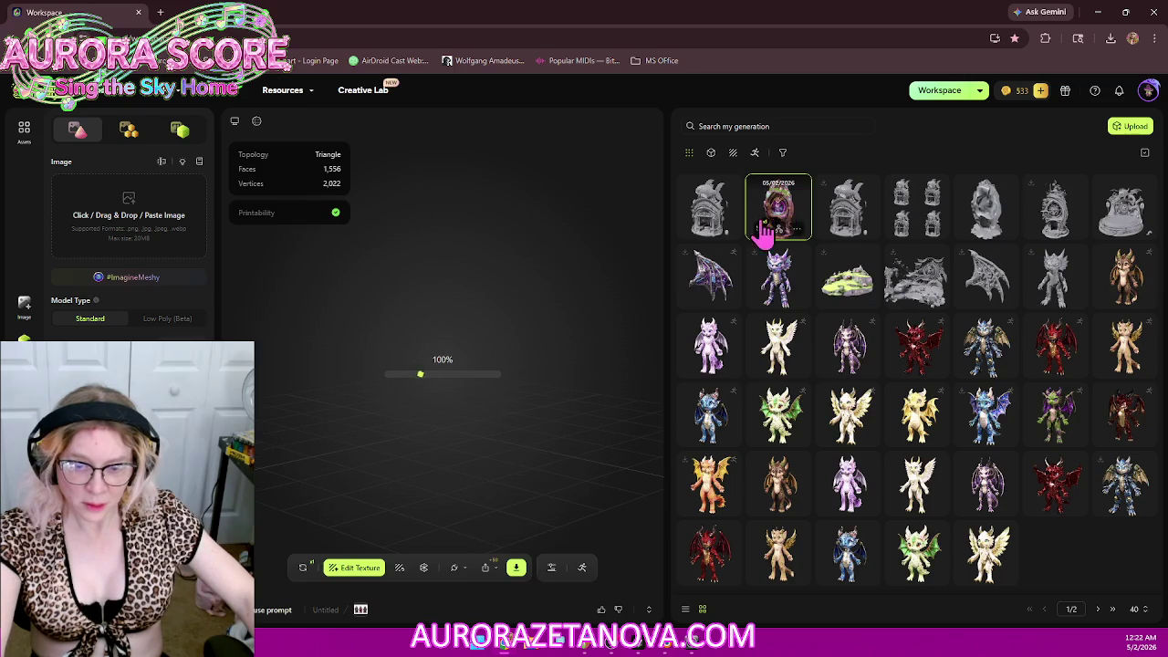
click(455, 569)
click(468, 437)
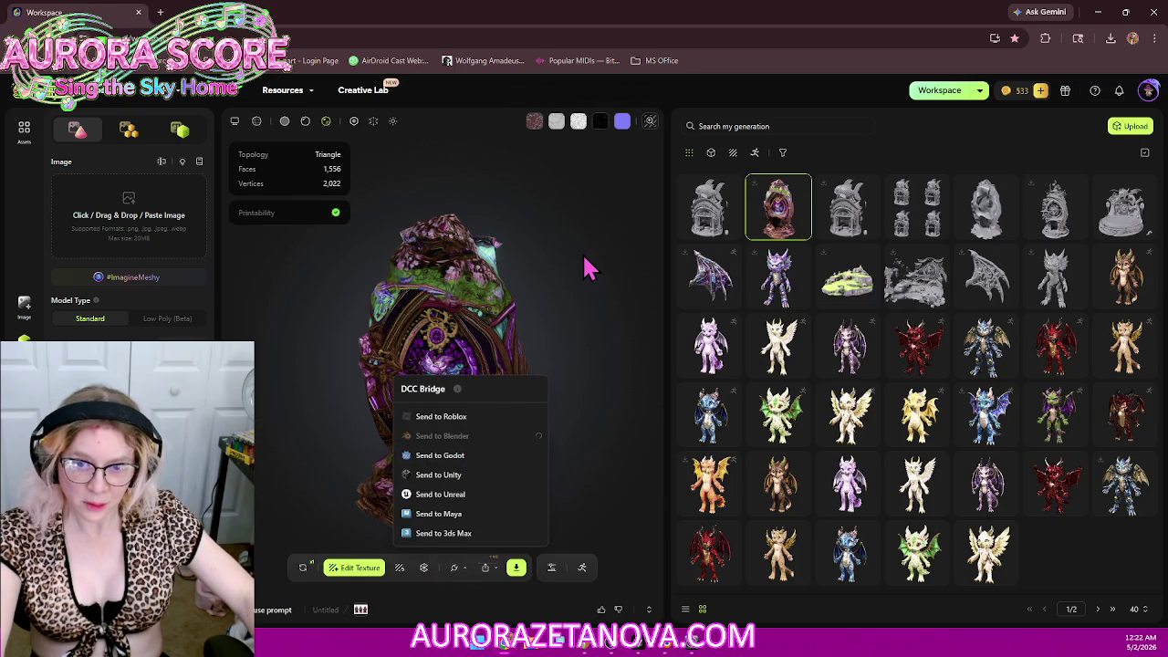
key(alt+Tab)
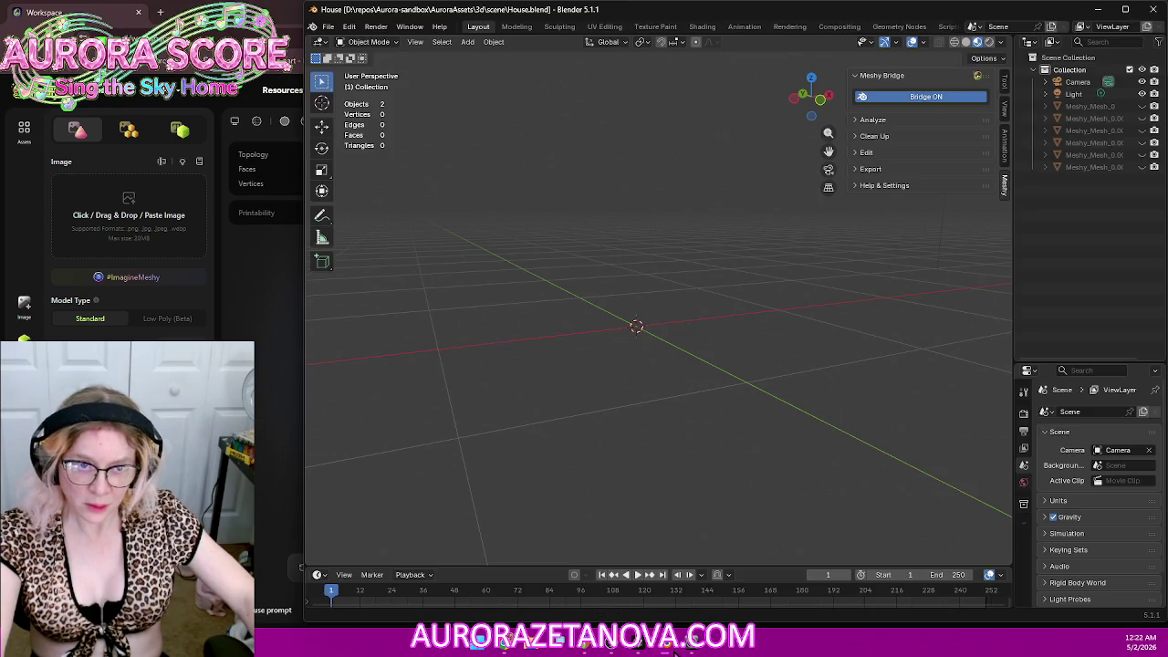
Step: Toggle the Meshy Bridge, then force-close the frozen Blender window
click(930, 97)
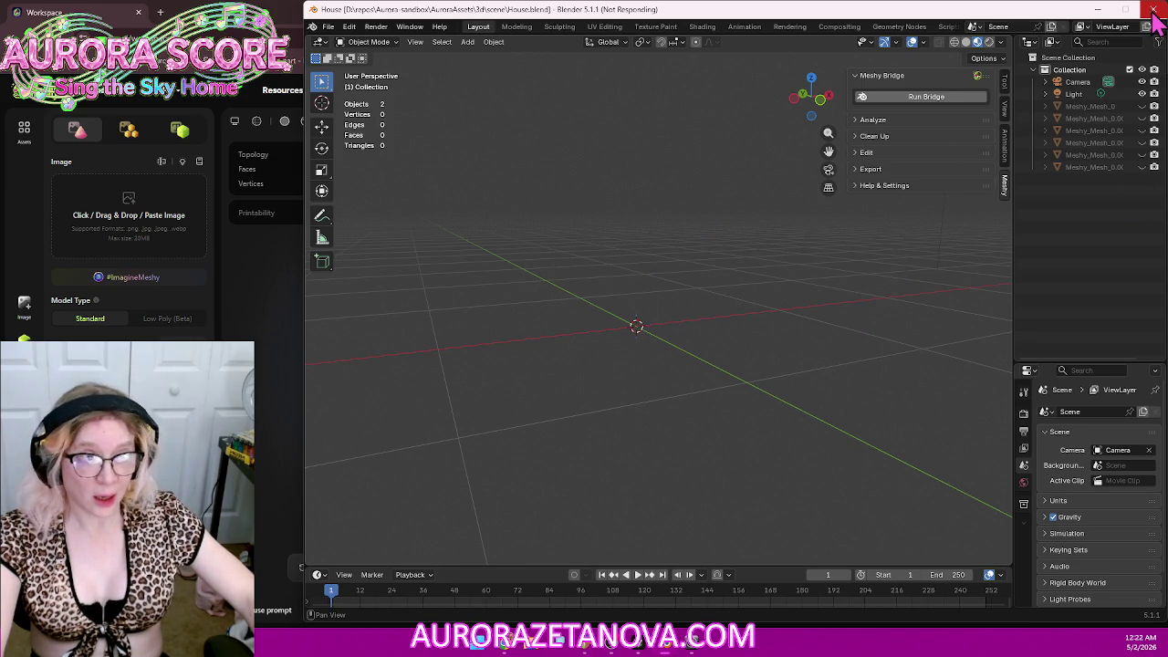
click(1152, 16)
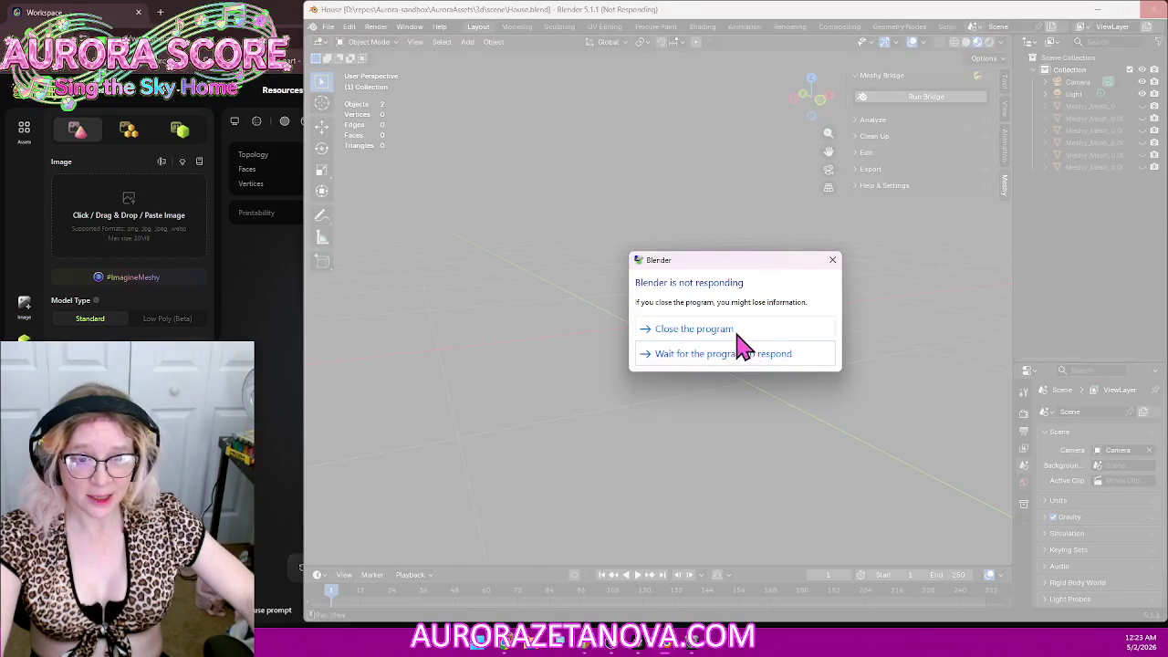
click(737, 334)
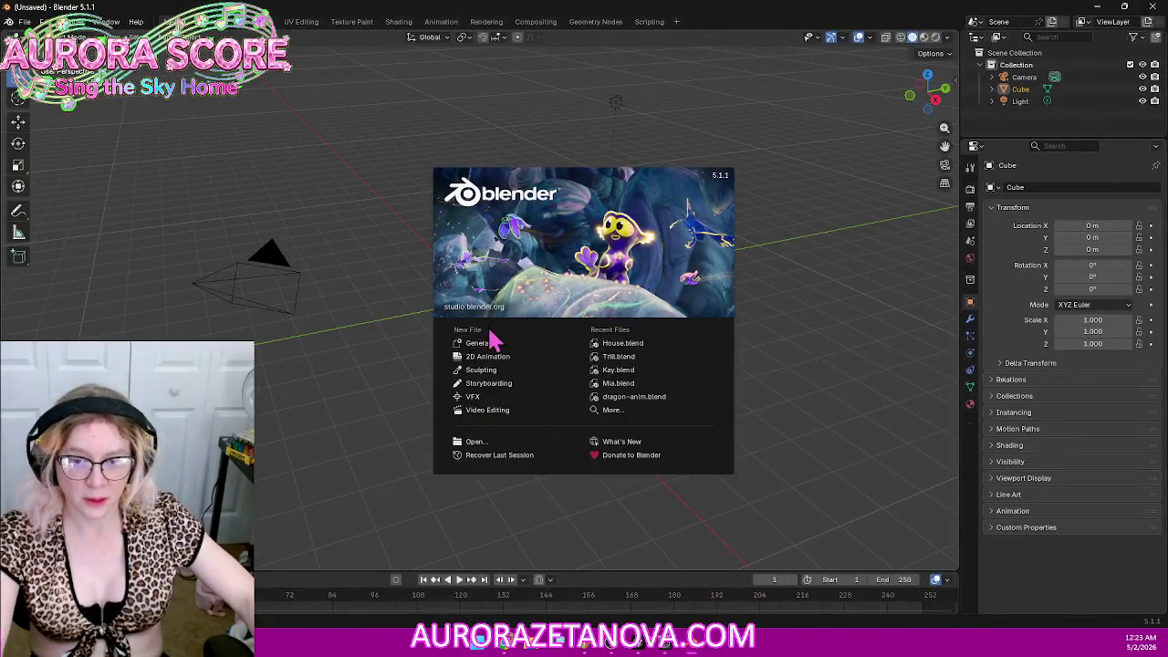
Step: Delete the default cube in a fresh scene, show the Meshy Bridge sidebar panel, then return to Meshy
click(484, 345)
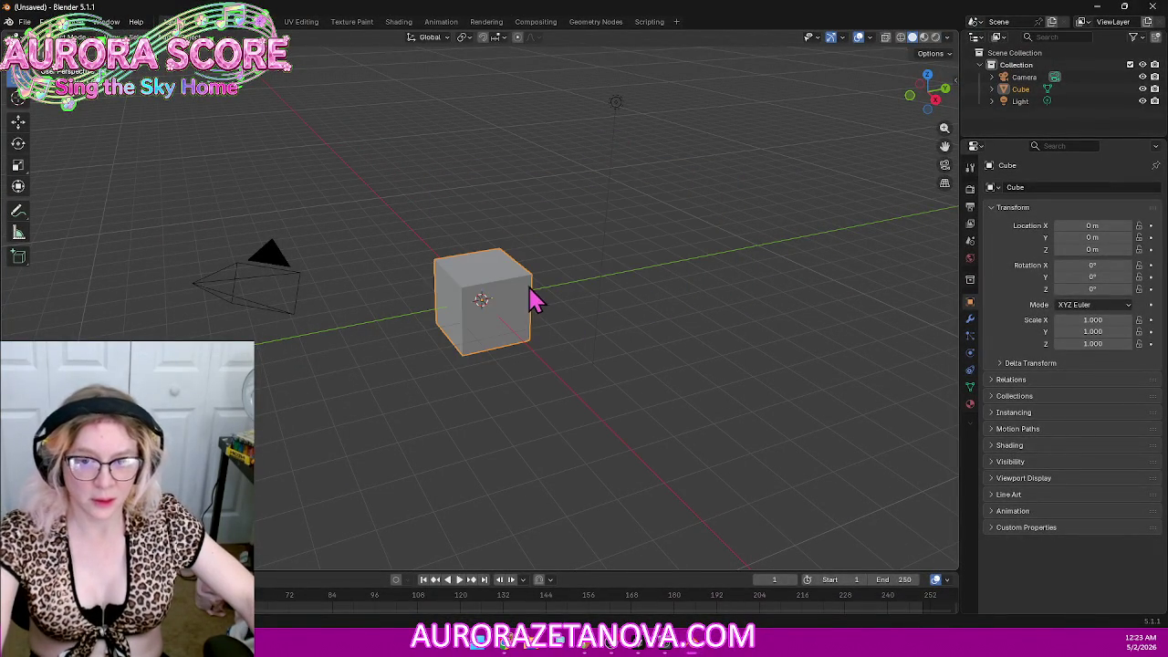
key(Delete)
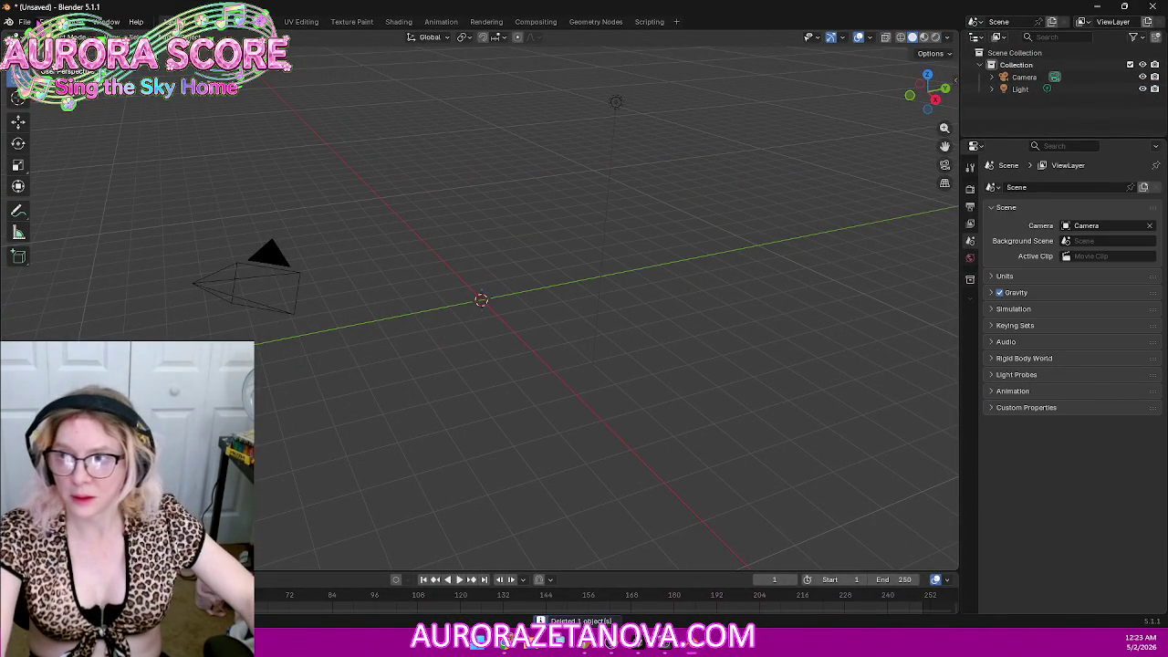
click(25, 21)
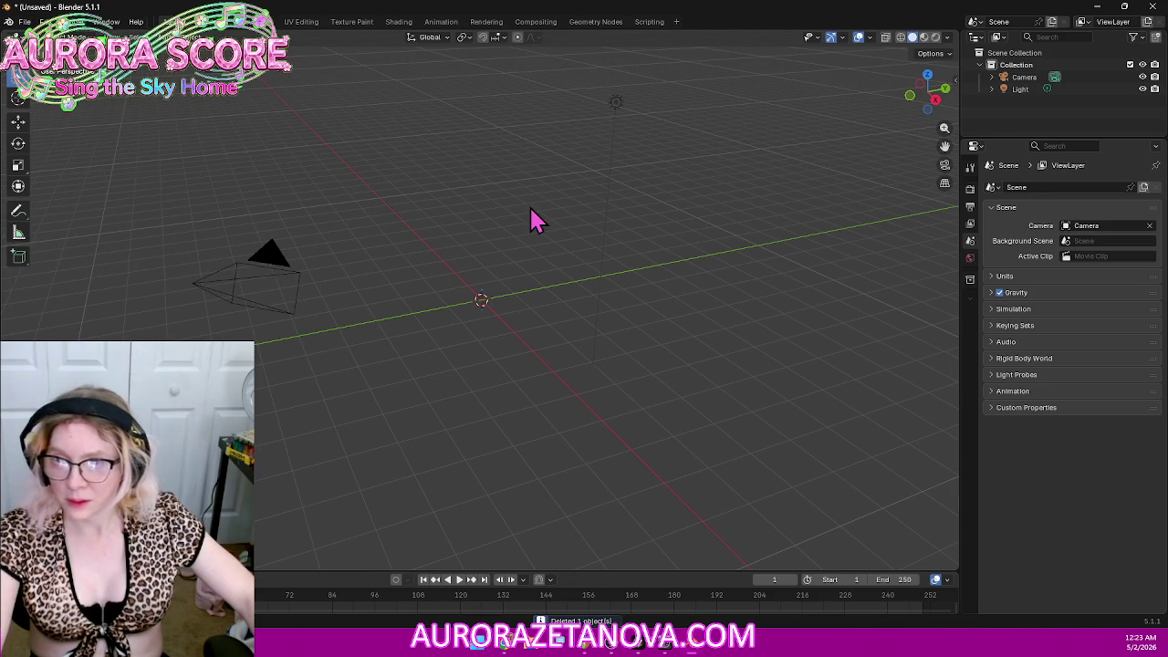
click(956, 78)
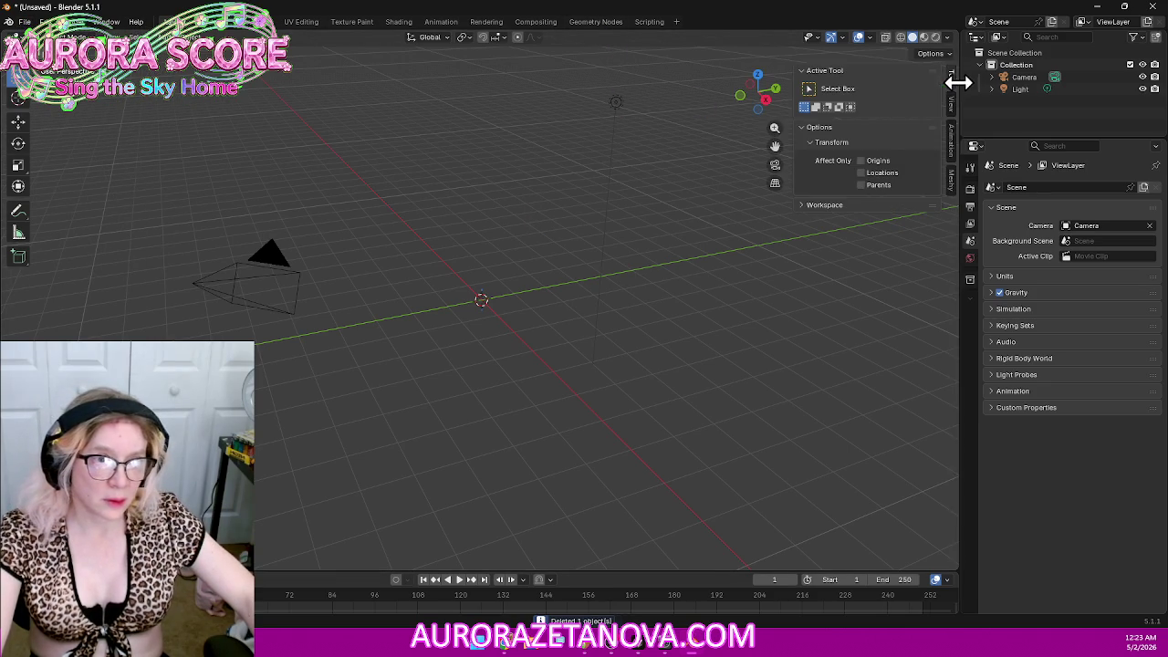
click(952, 186)
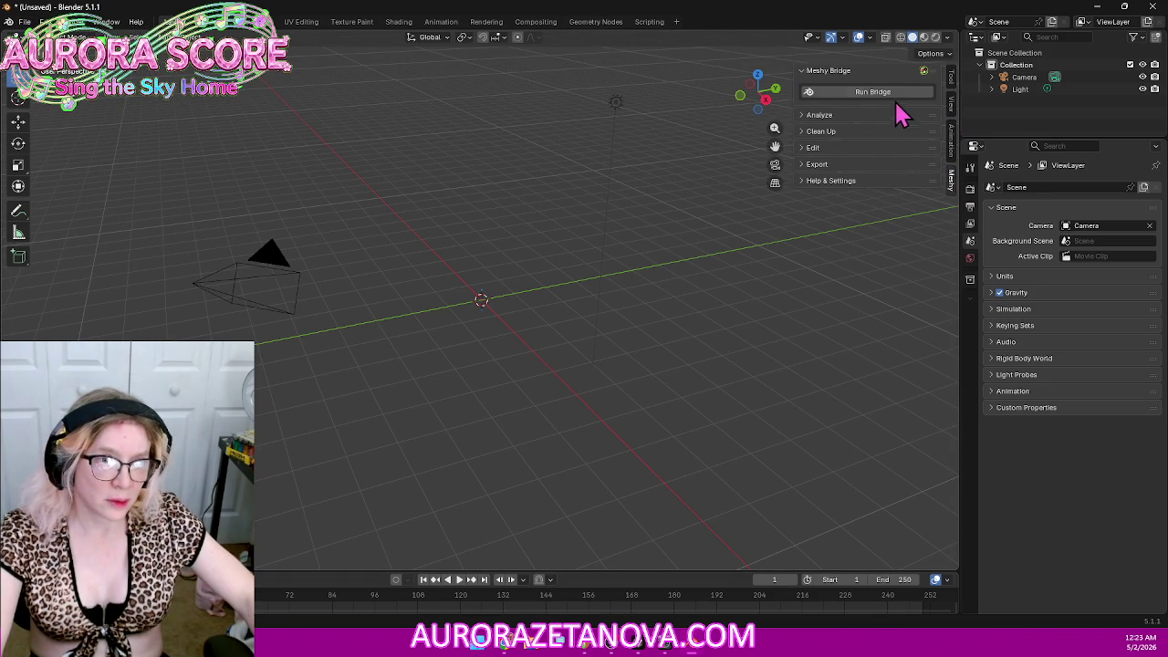
click(506, 648)
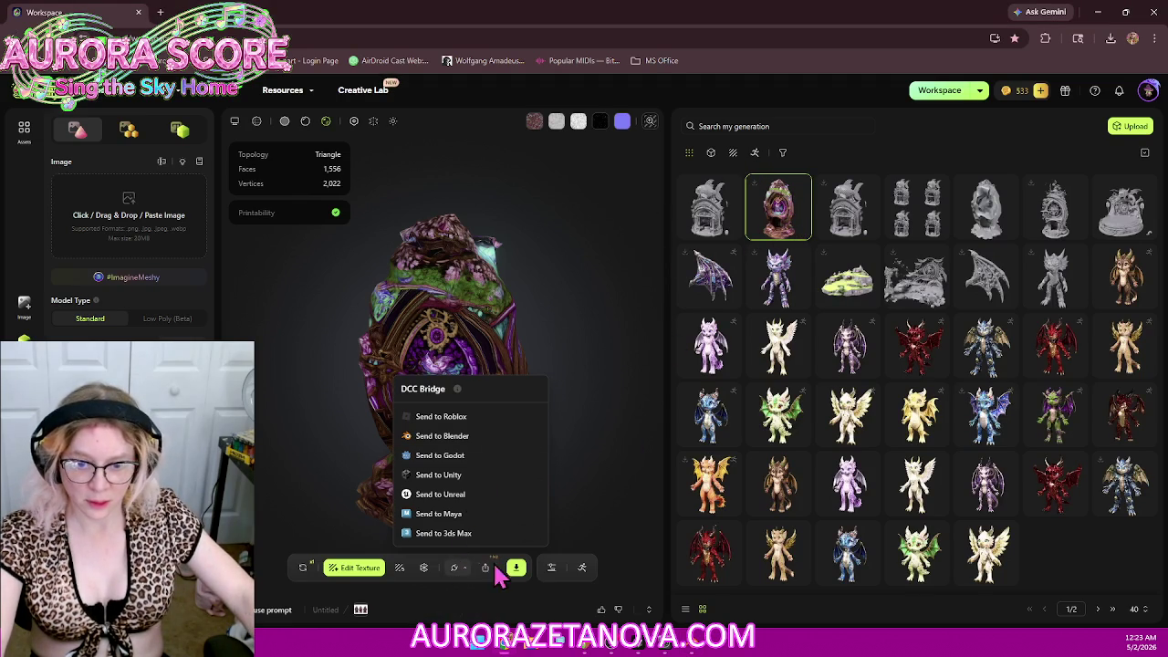
Step: Send the textured egg model to Blender and switch over to find it imported as Meshy_Mesh_0
click(466, 445)
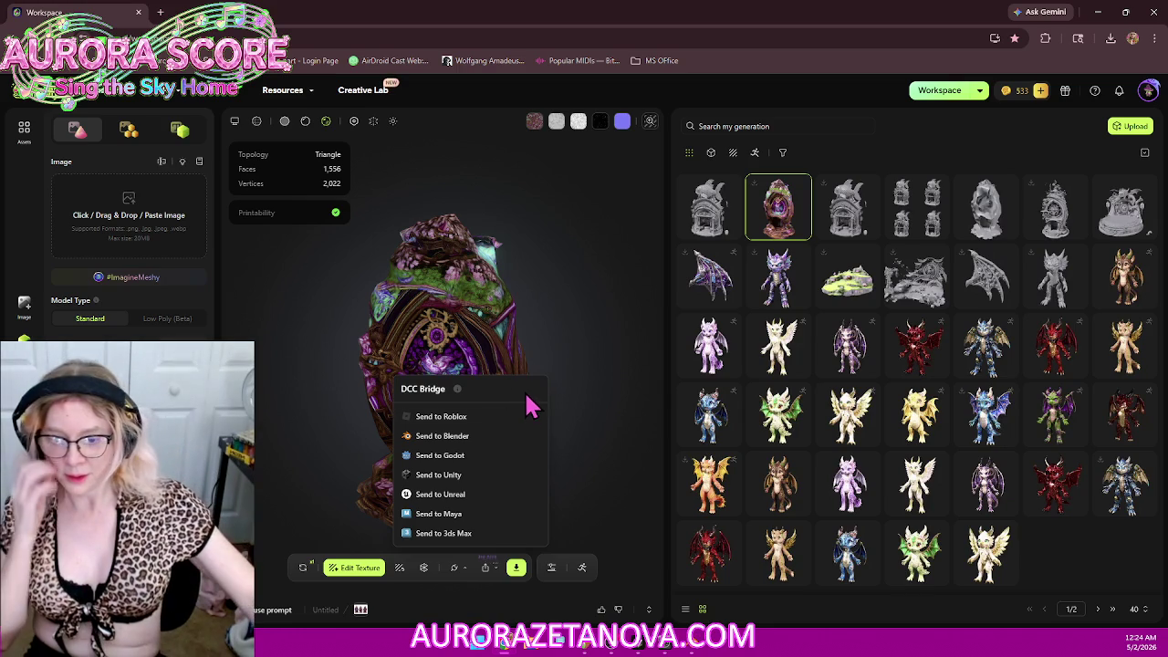
click(476, 437)
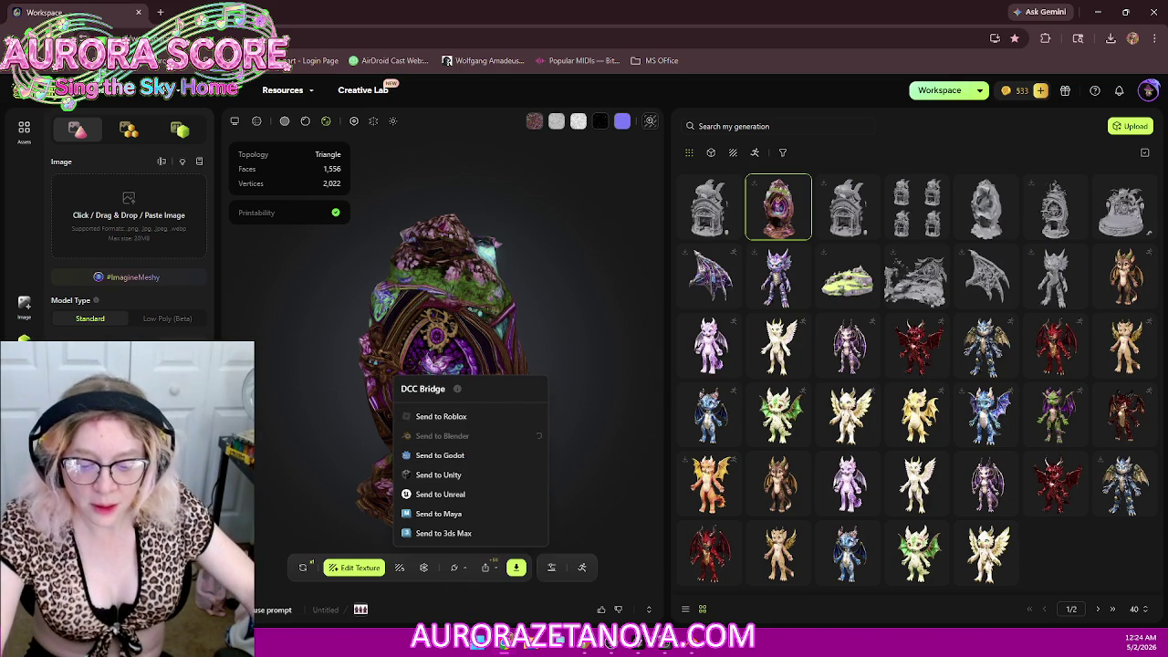
click(697, 646)
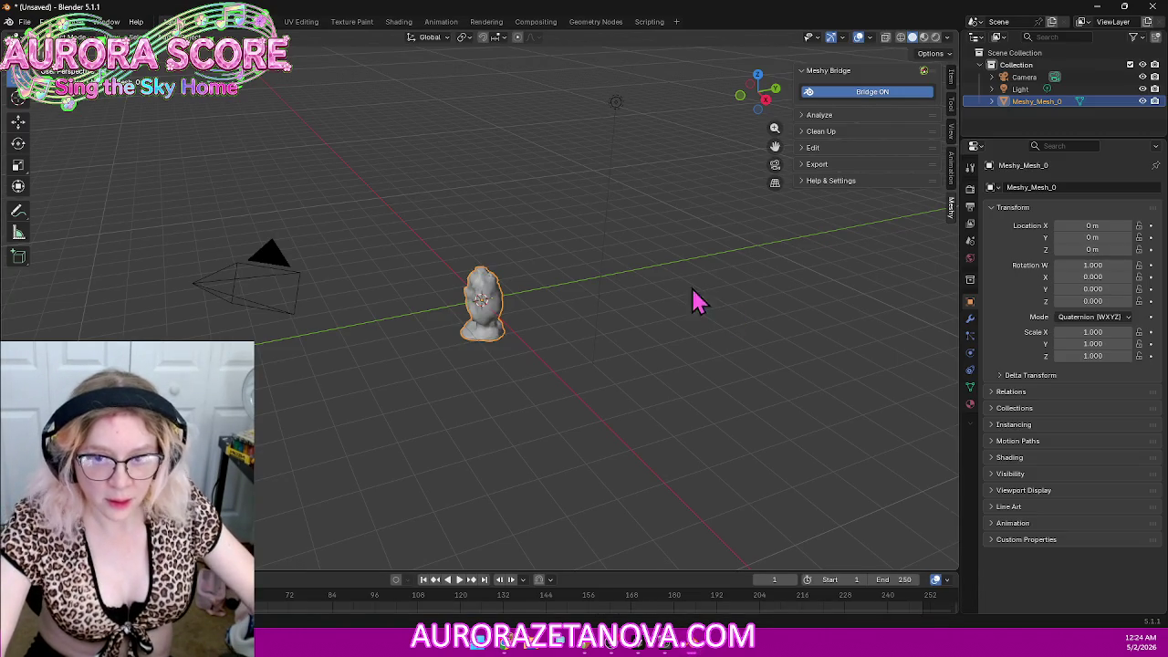
Step: Delete the duplicate Meshy_Mesh_0.001 from the scene
mouse_move(648, 288)
middle_down()
mouse_move(639, 313)
mouse_move(691, 295)
mouse_move(646, 328)
middle_up()
scroll(643, 328, down, 2)
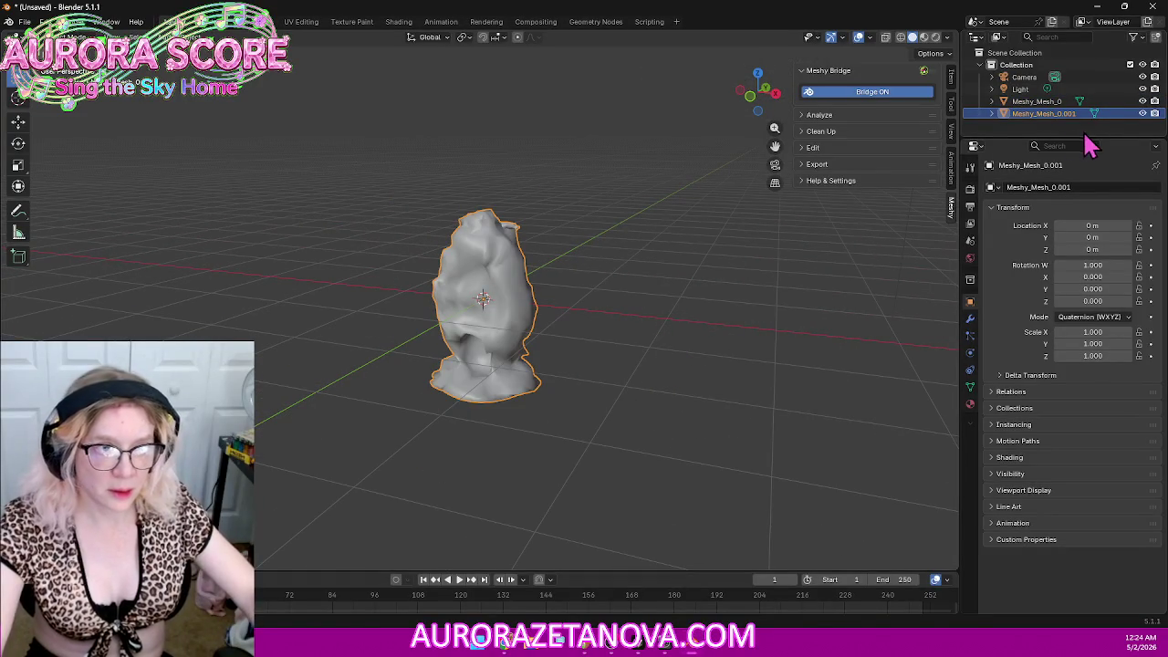
key(Delete)
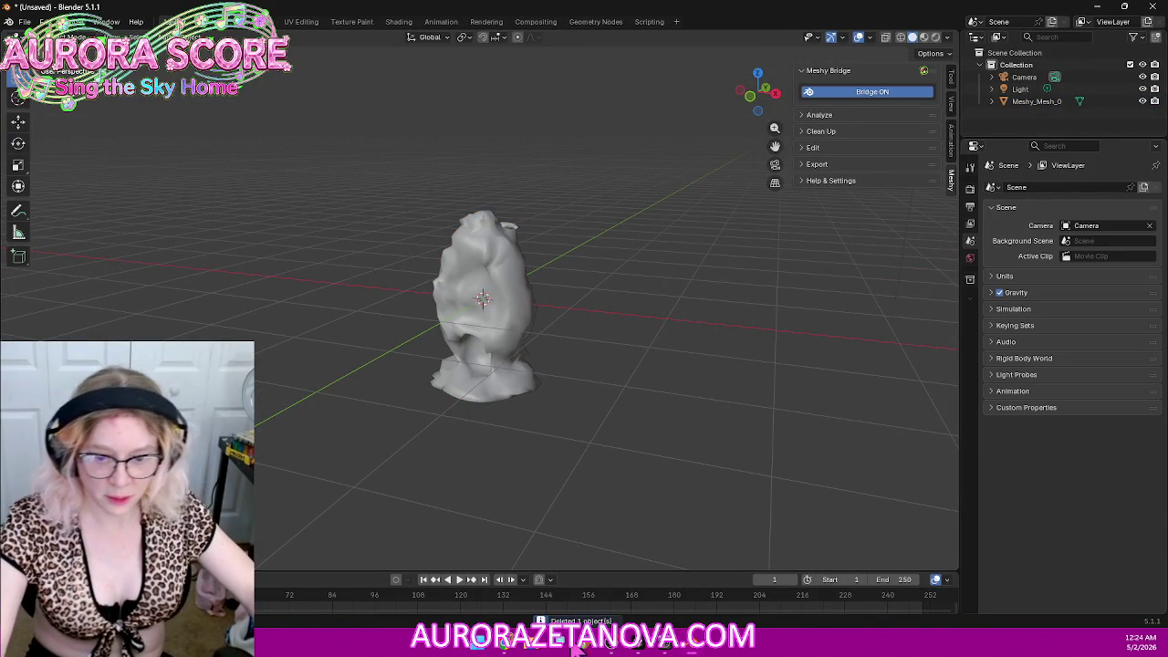
Step: Select and delete the remaining Meshy_Mesh_0, leaving only the camera and light
click(516, 644)
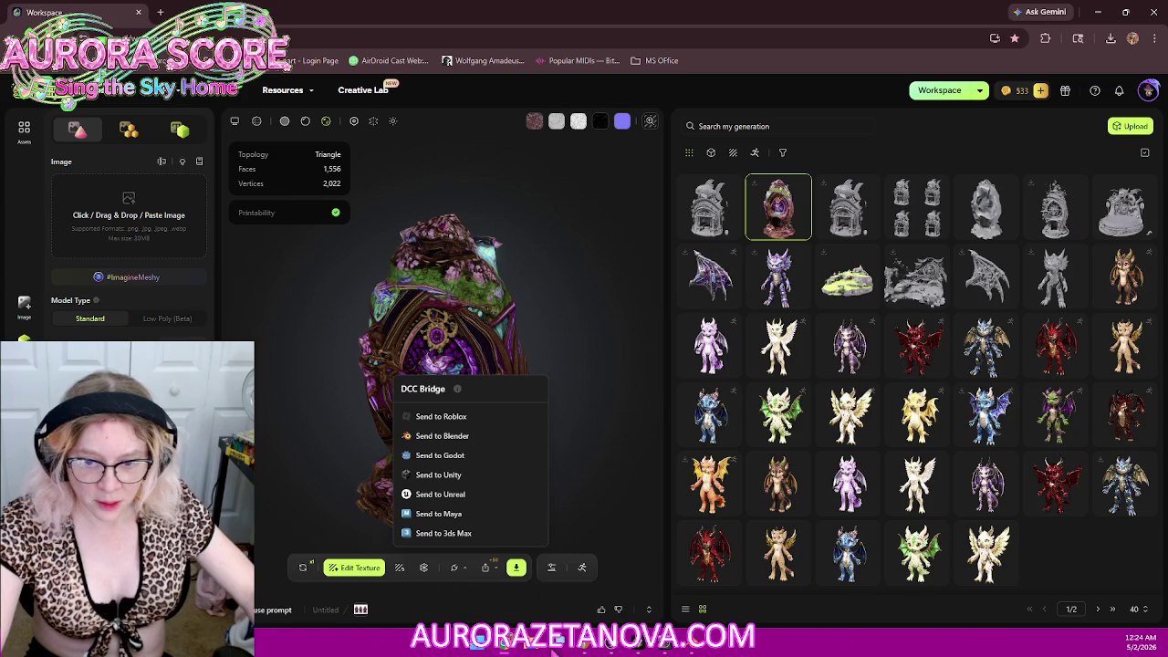
click(699, 649)
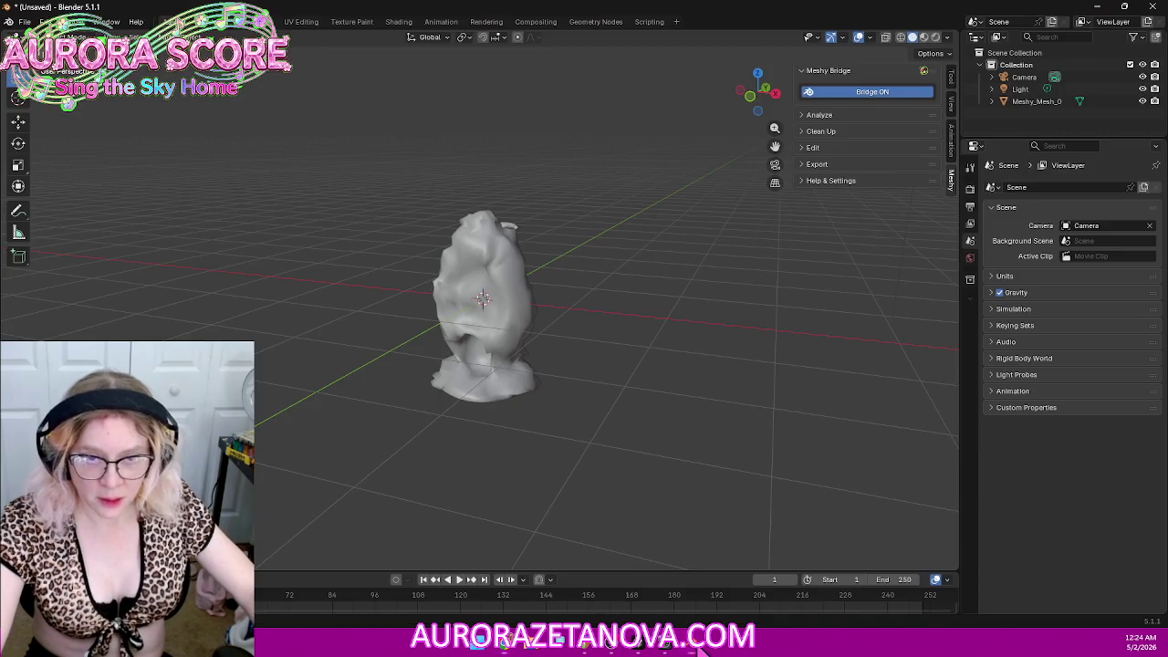
click(476, 274)
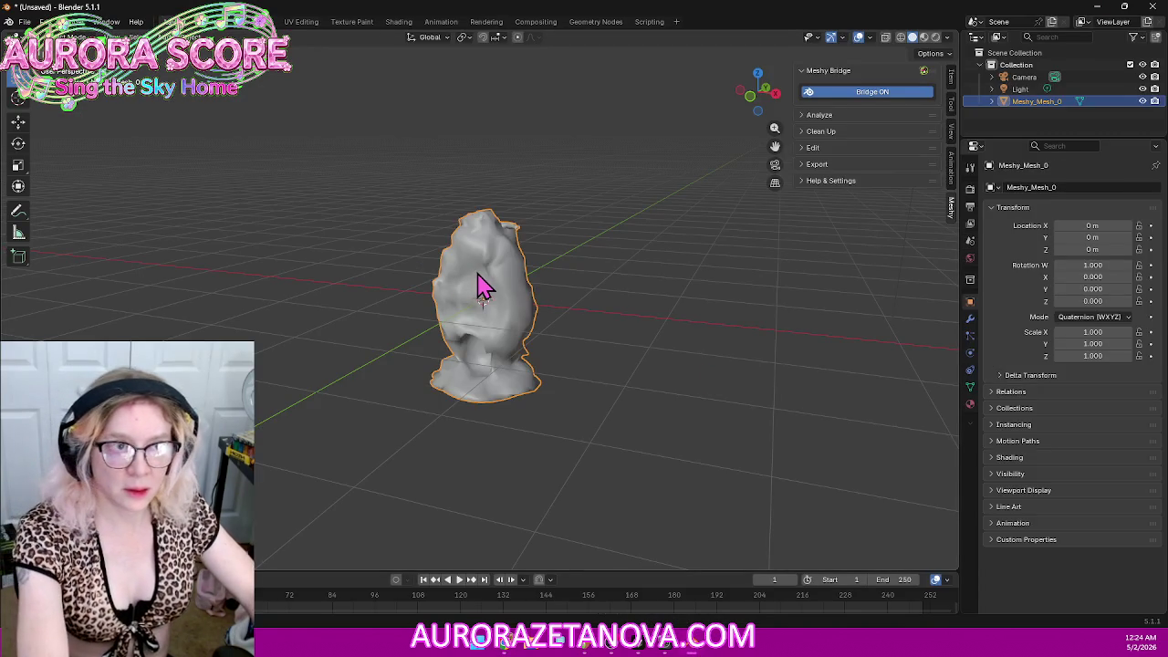
key(Delete)
click(25, 21)
mouse_move(50, 88)
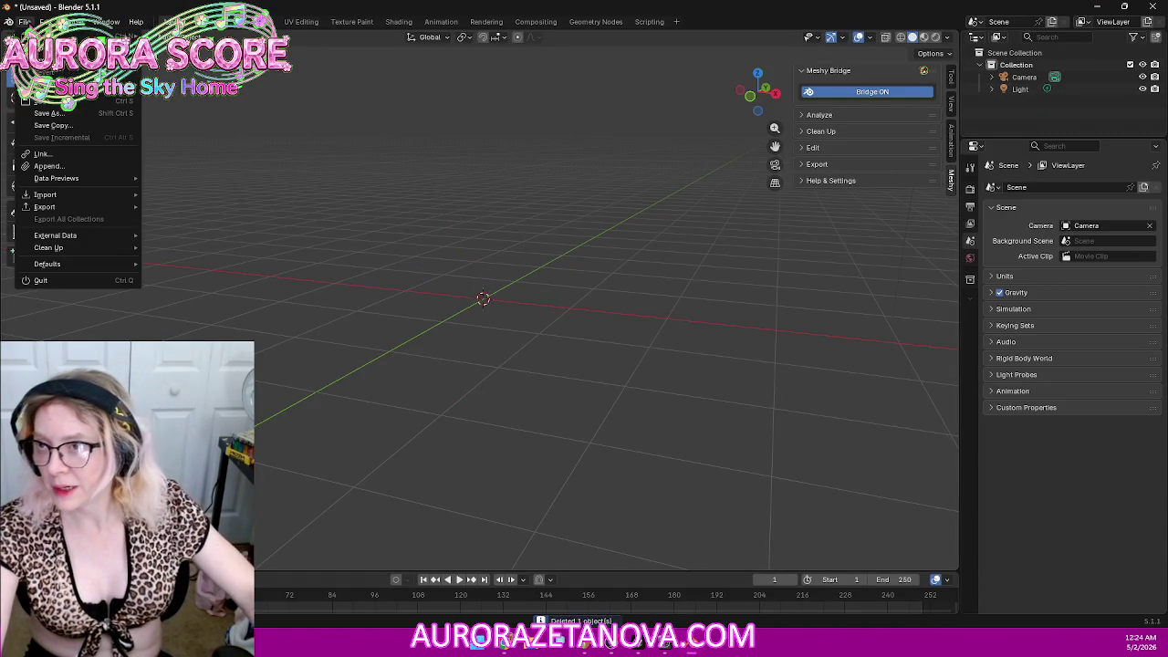
Step: Reopen House.blend from recent files without saving, then bring the Meshy page forward
click(183, 71)
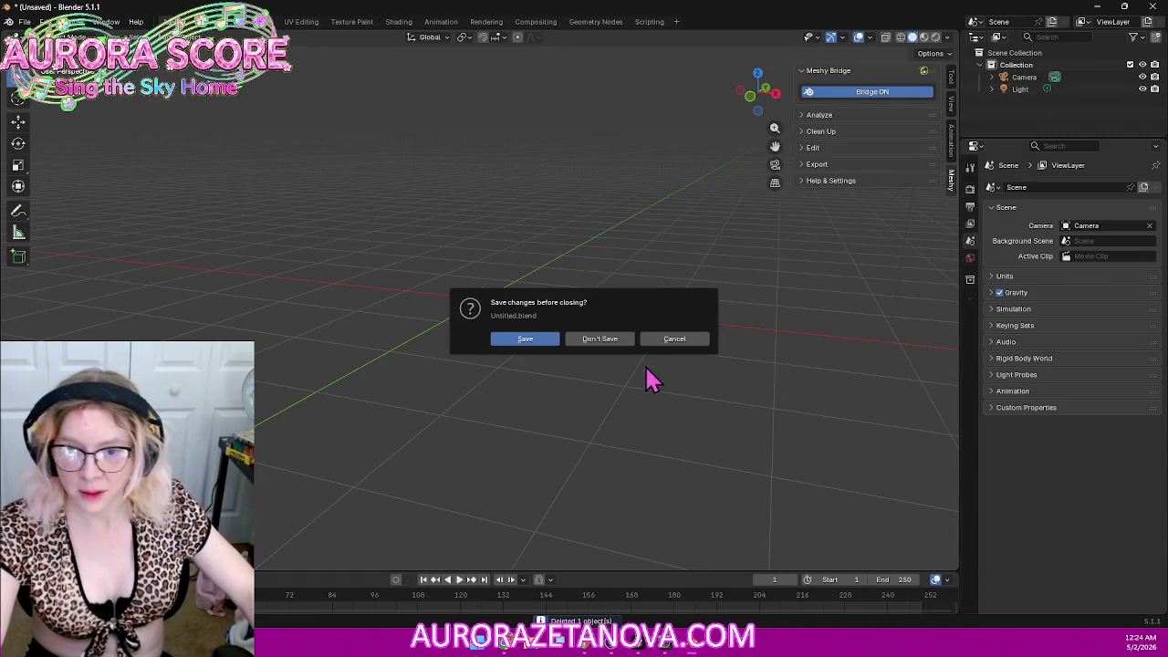
click(614, 342)
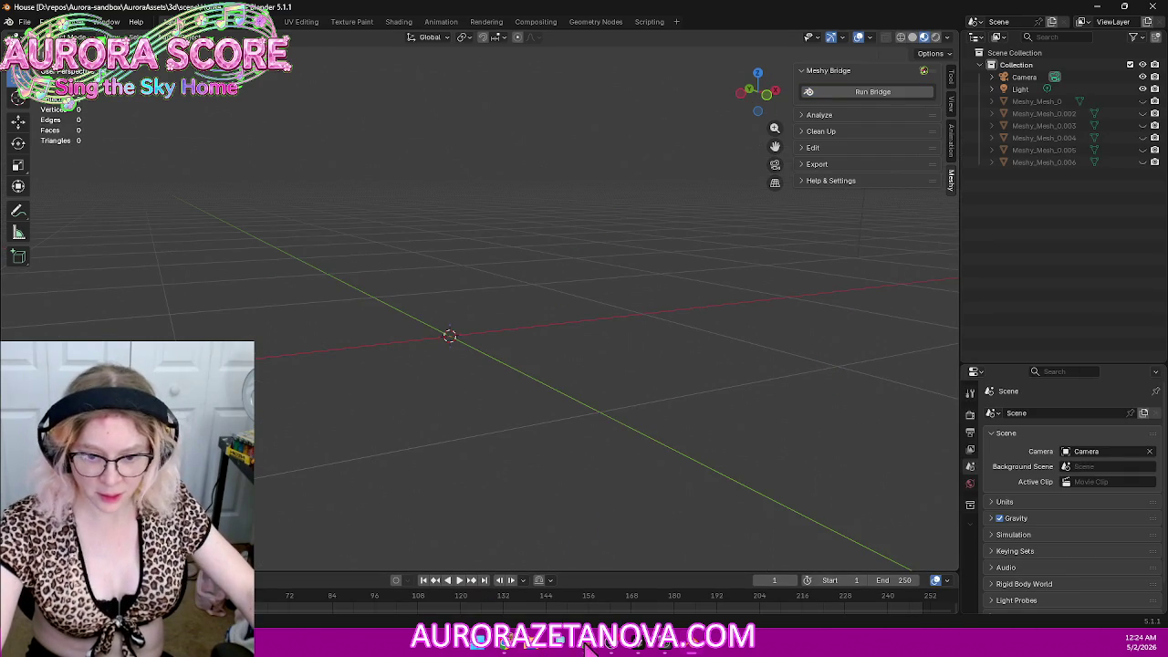
click(509, 646)
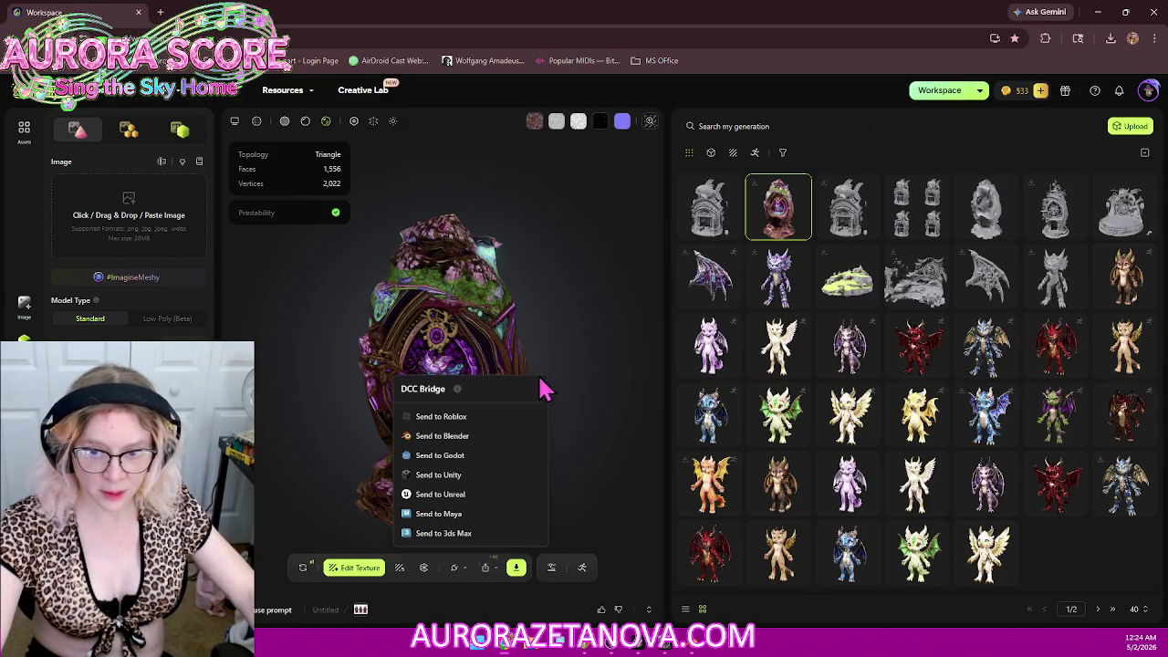
Step: Send the egg model to Blender again from Meshy's DCC Bridge, then return to Blender
click(466, 438)
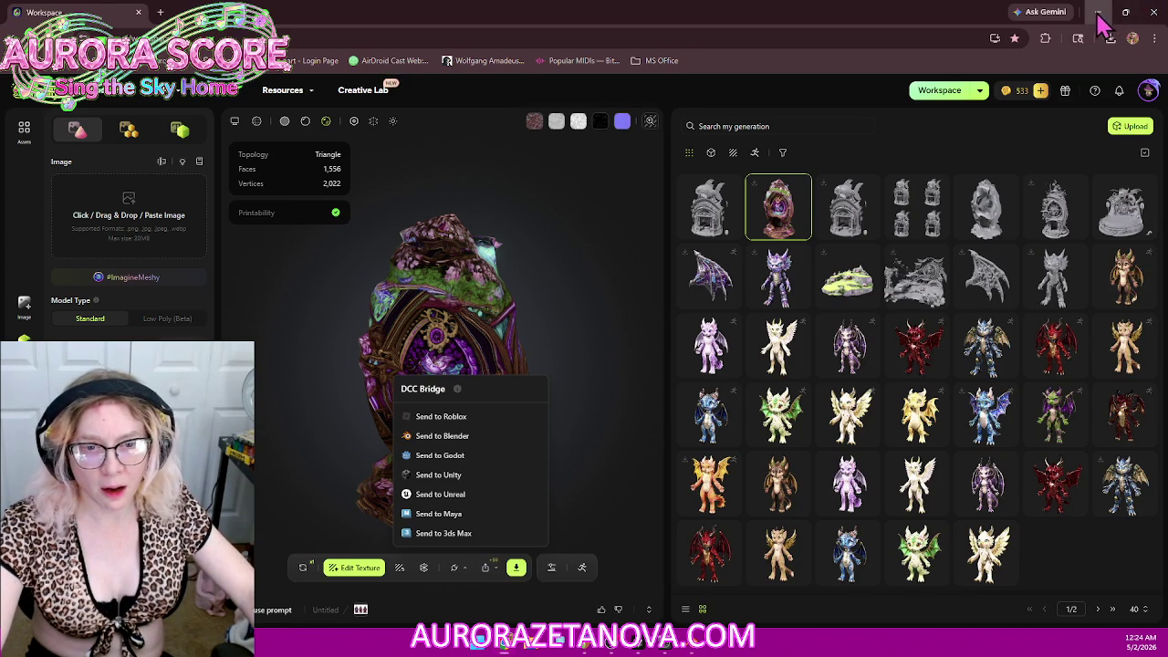
key(alt+Tab)
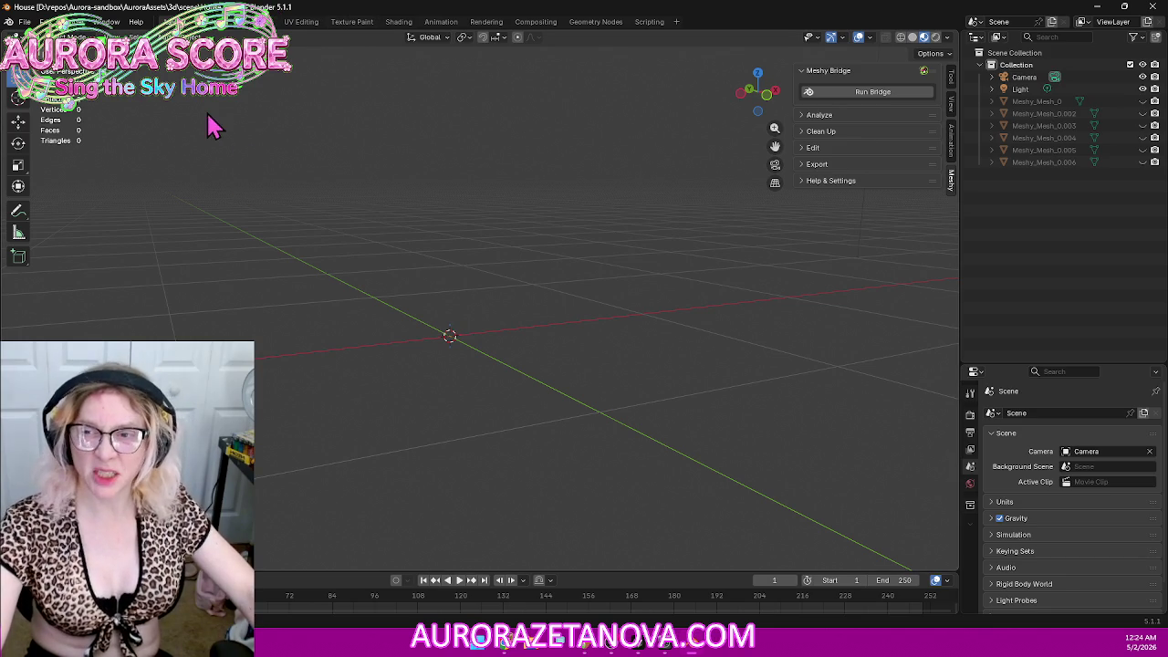
Step: Start a new General scene and delete the default cube
click(23, 21)
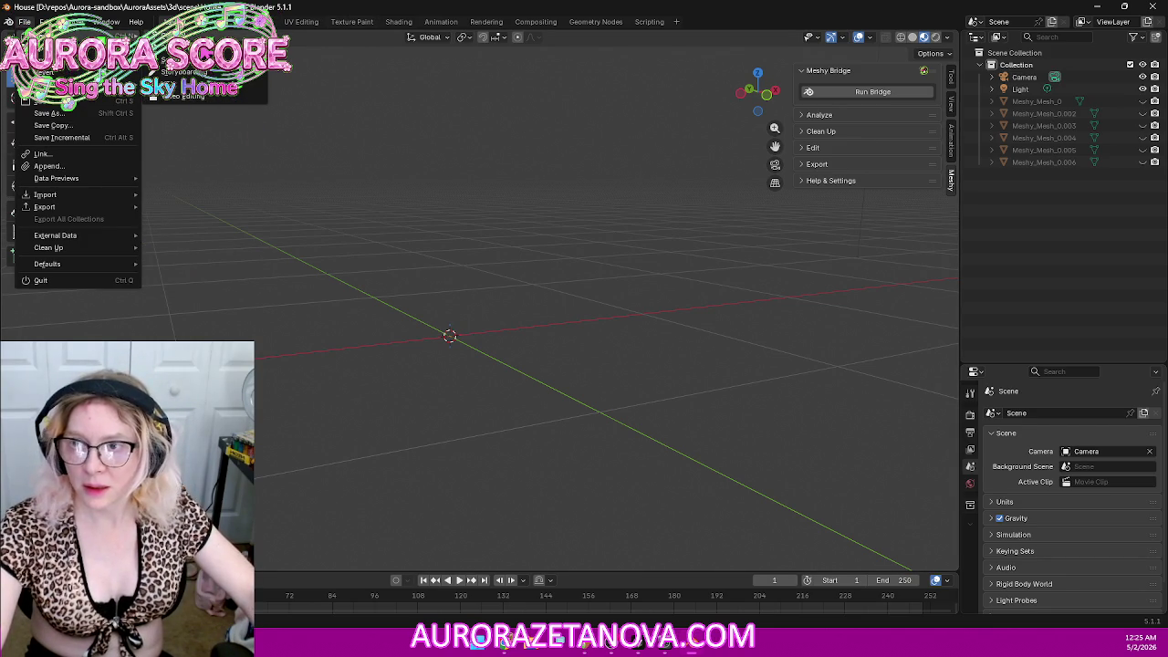
click(203, 48)
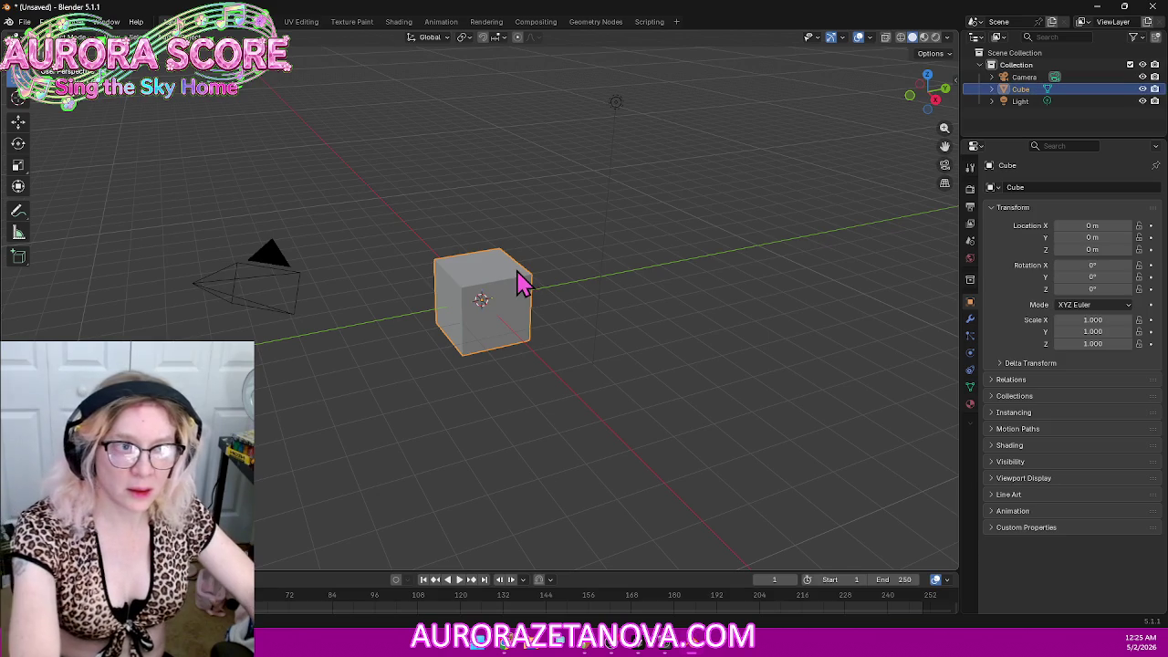
key(Delete)
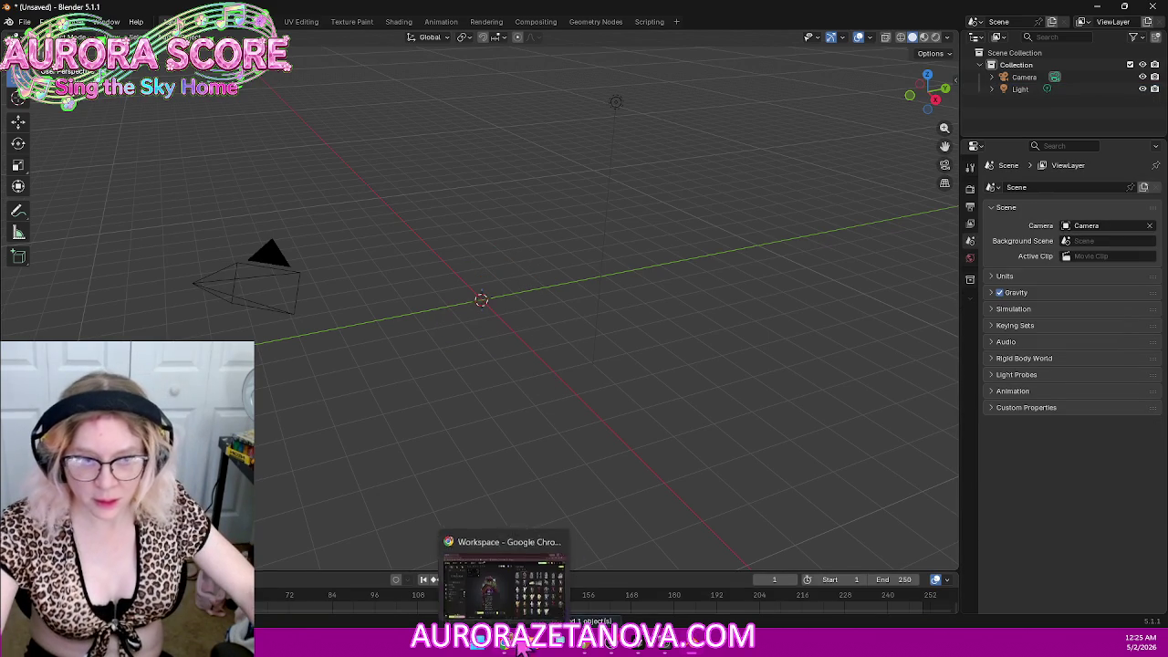
Step: Turn on Run Bridge in the Meshy side panel and send the egg model from Meshy
click(953, 75)
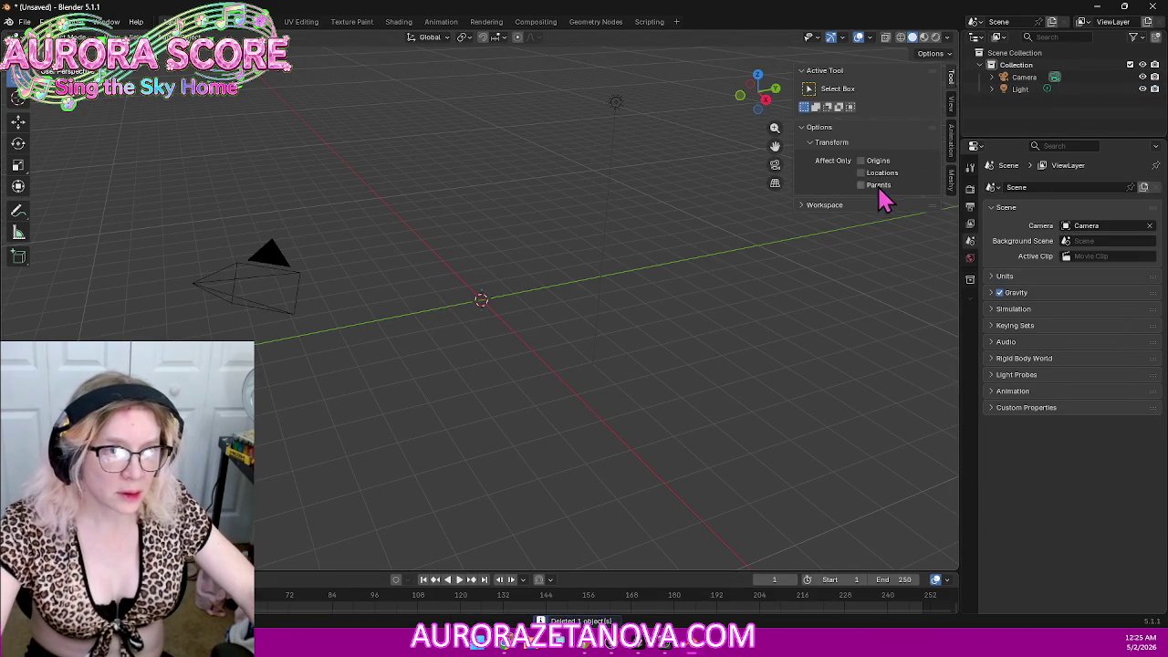
click(952, 193)
click(873, 91)
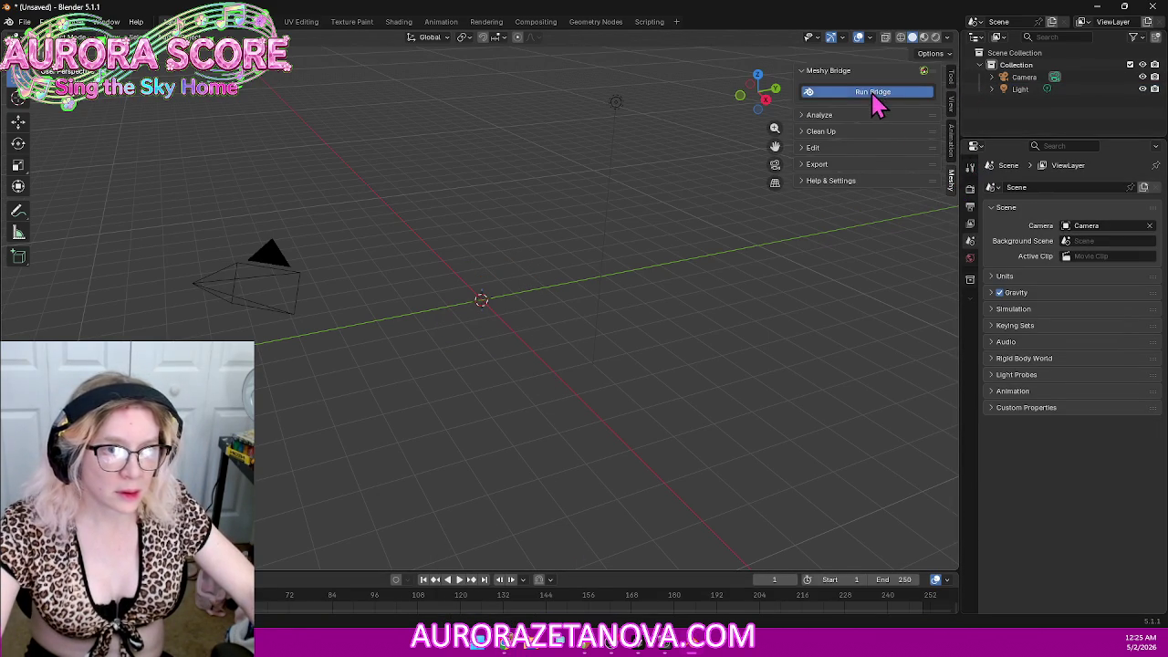
click(506, 646)
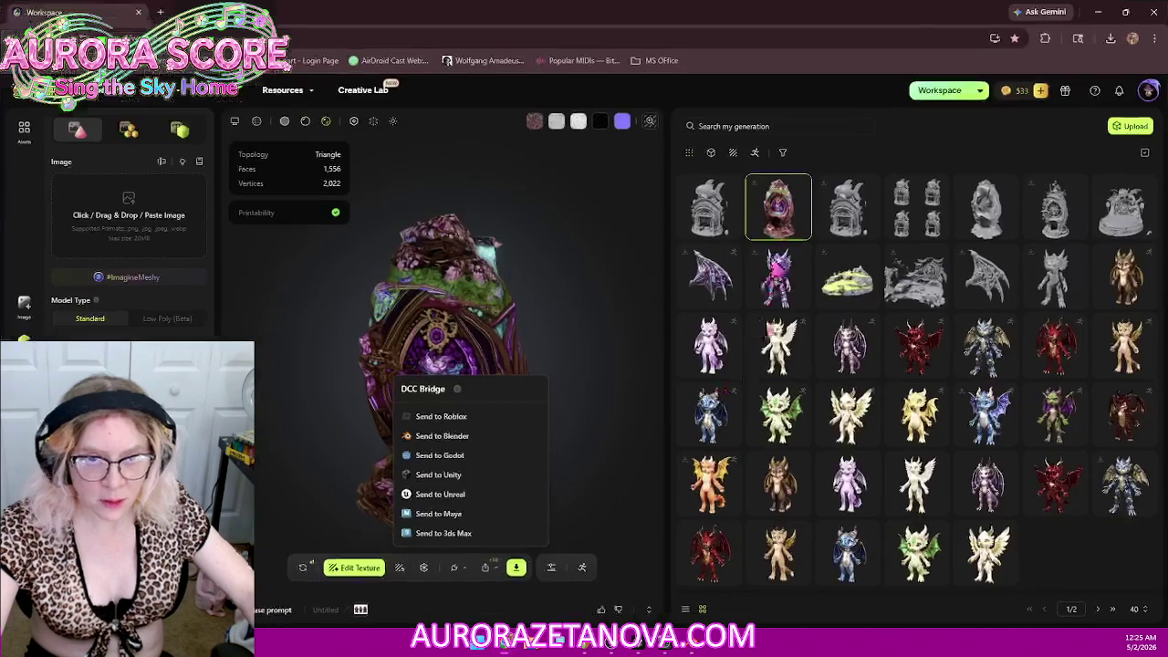
click(489, 445)
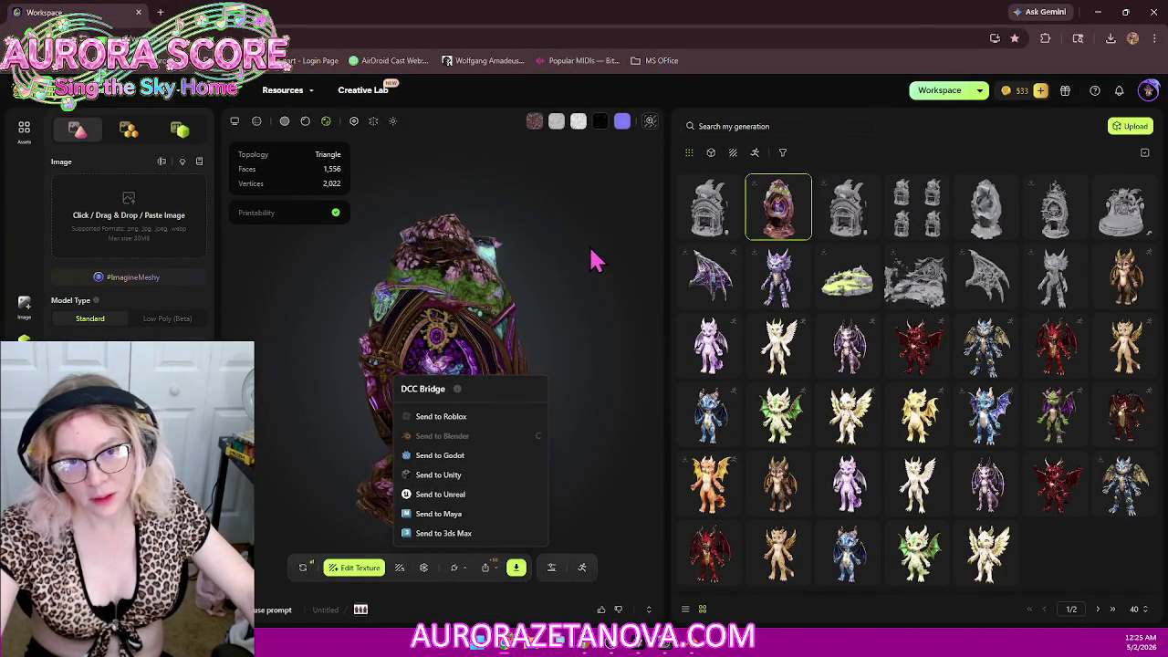
key(alt+Tab)
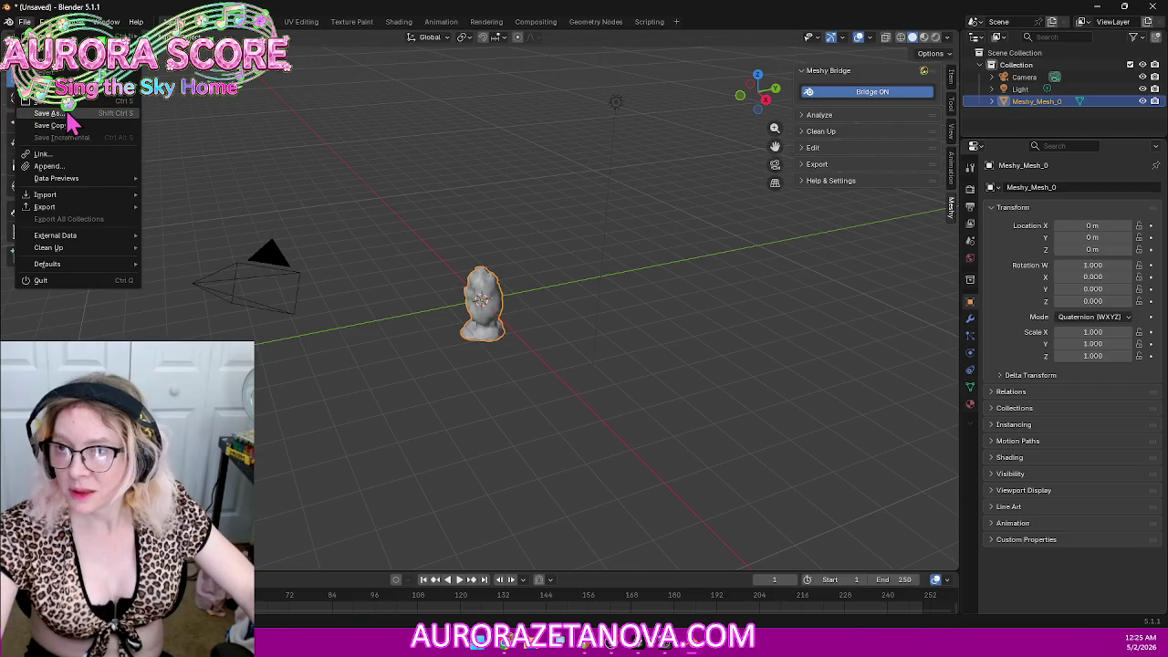
Step: Save the scene as House2.blend, then delete the imported mesh
click(66, 114)
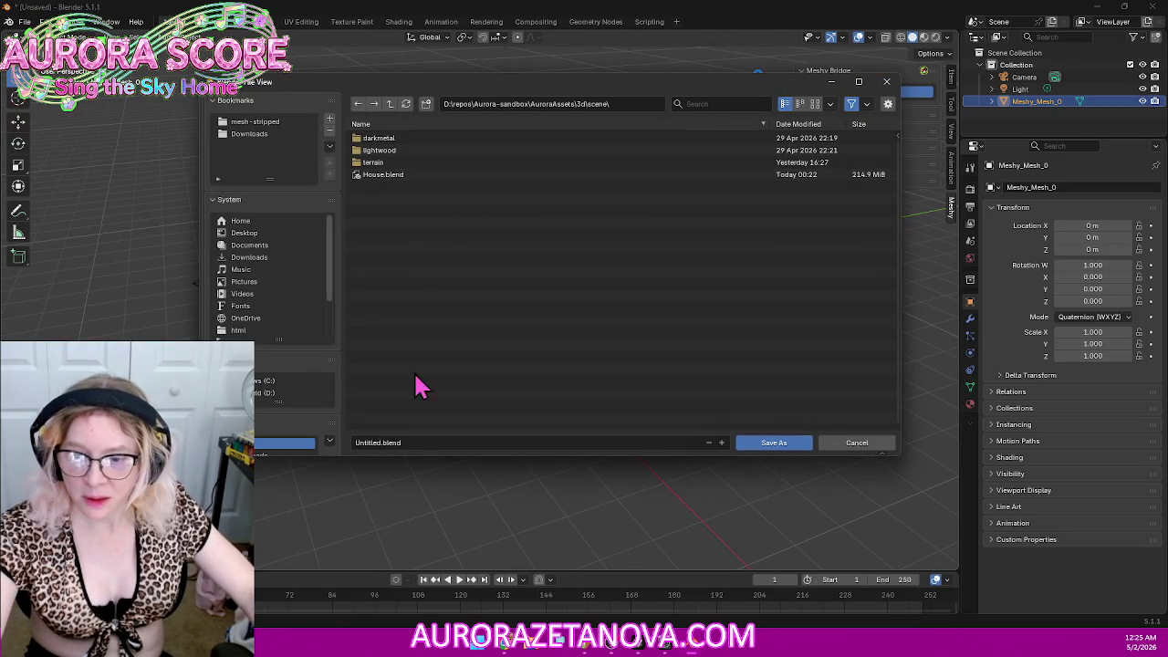
click(405, 445)
text(House2)
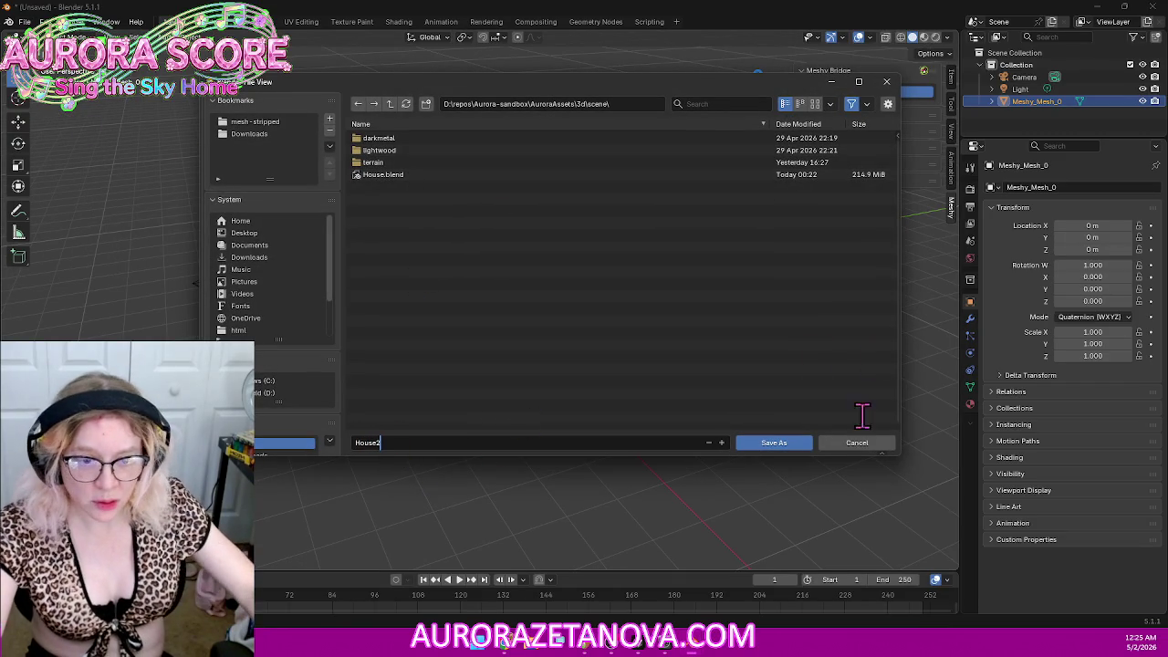
click(787, 445)
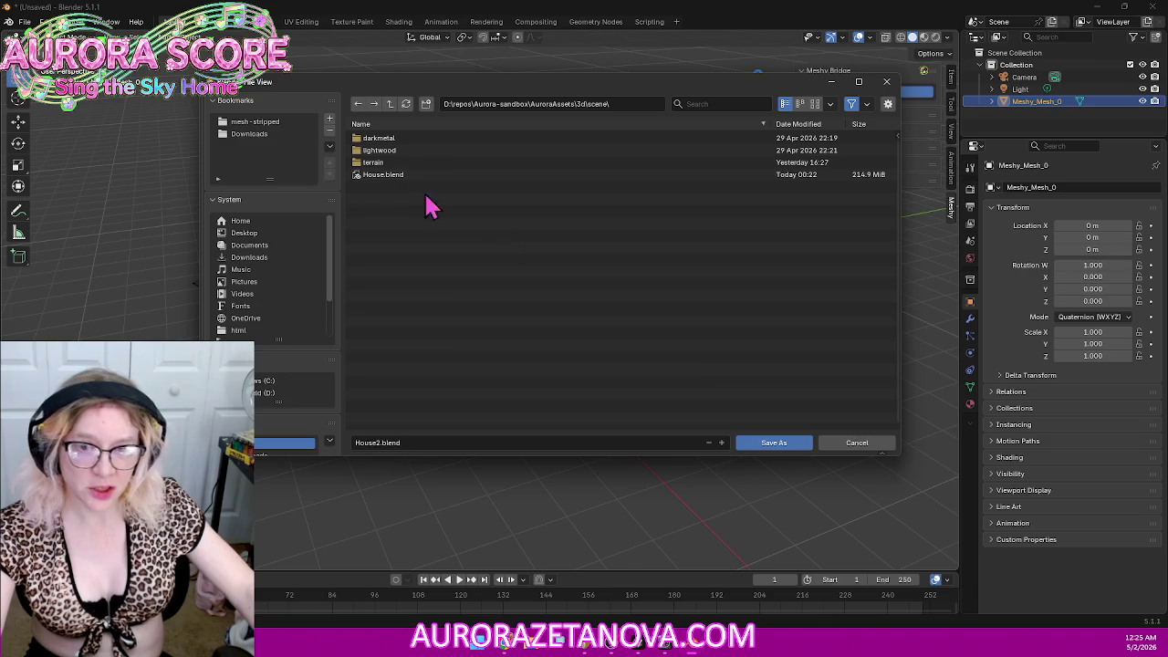
click(794, 447)
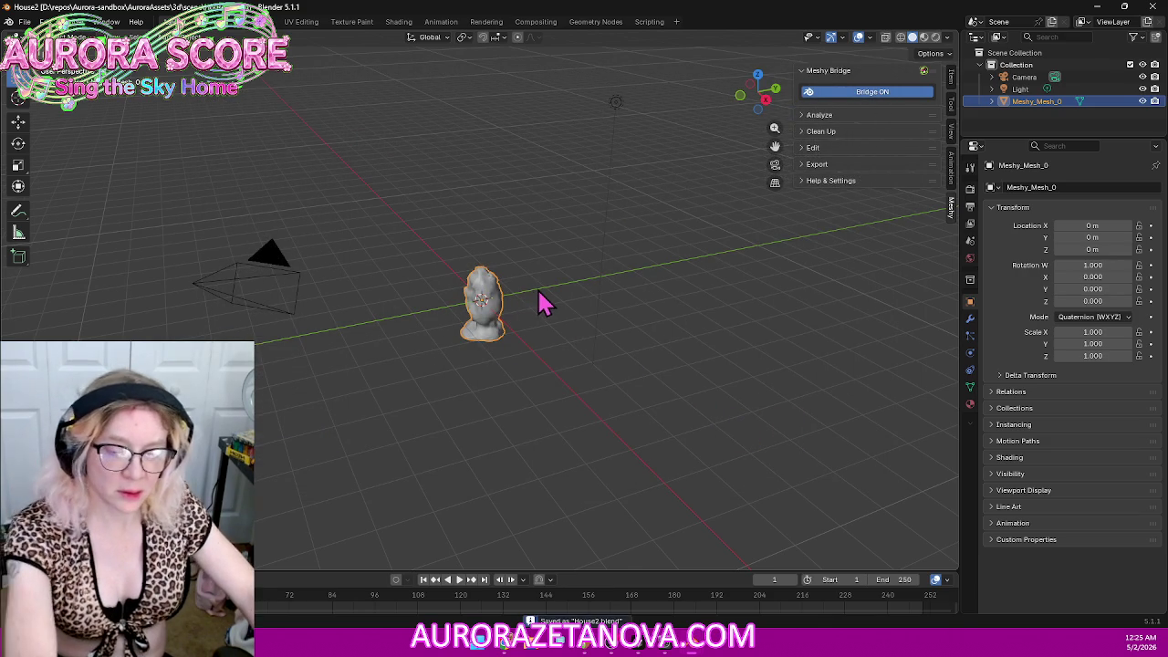
key(Delete)
Step: Open the grey clockwork fish-house model in Meshy and rotate it to a side view
click(541, 648)
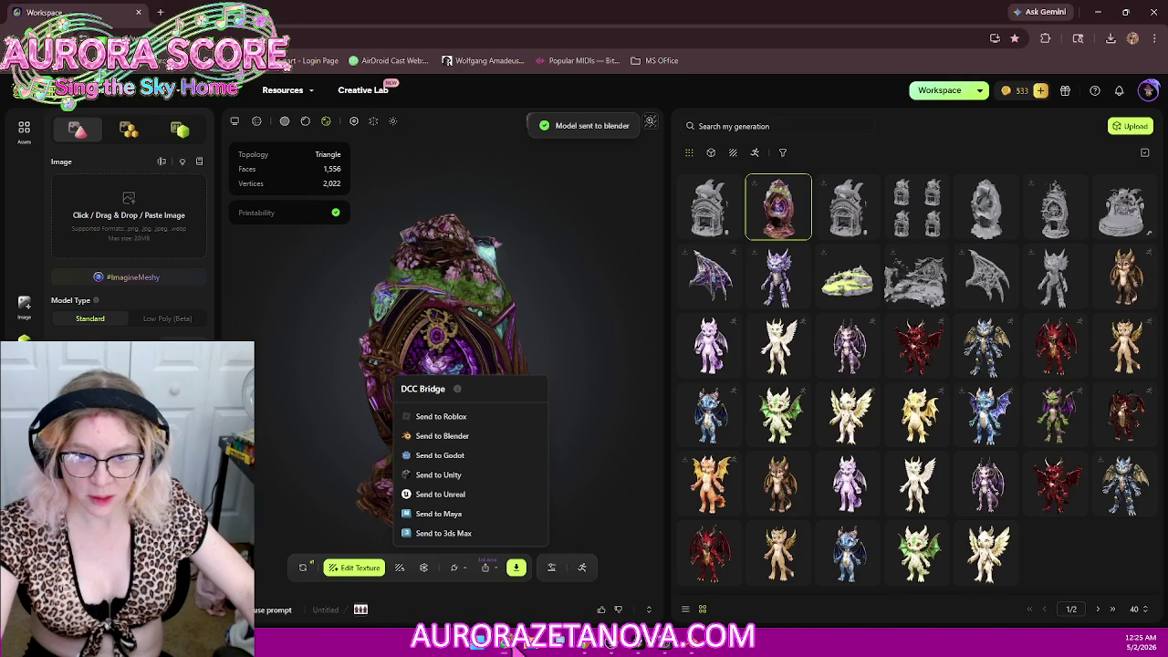
click(712, 203)
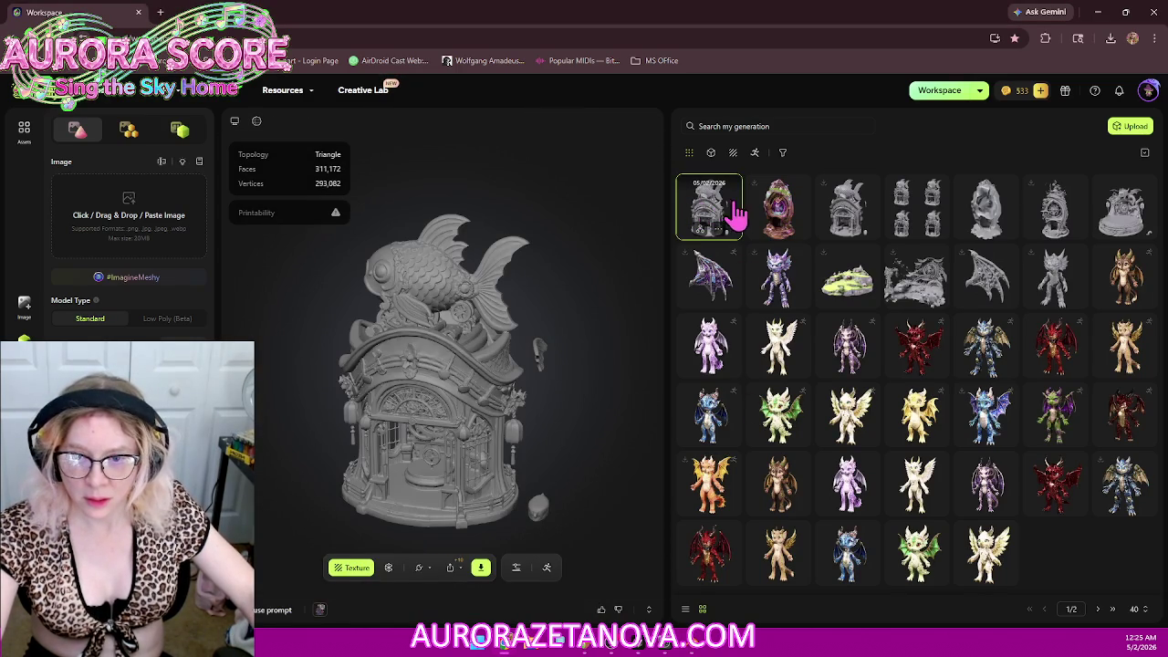
mouse_move(436, 308)
mouse_down()
mouse_move(496, 274)
mouse_move(511, 287)
mouse_move(424, 308)
mouse_up()
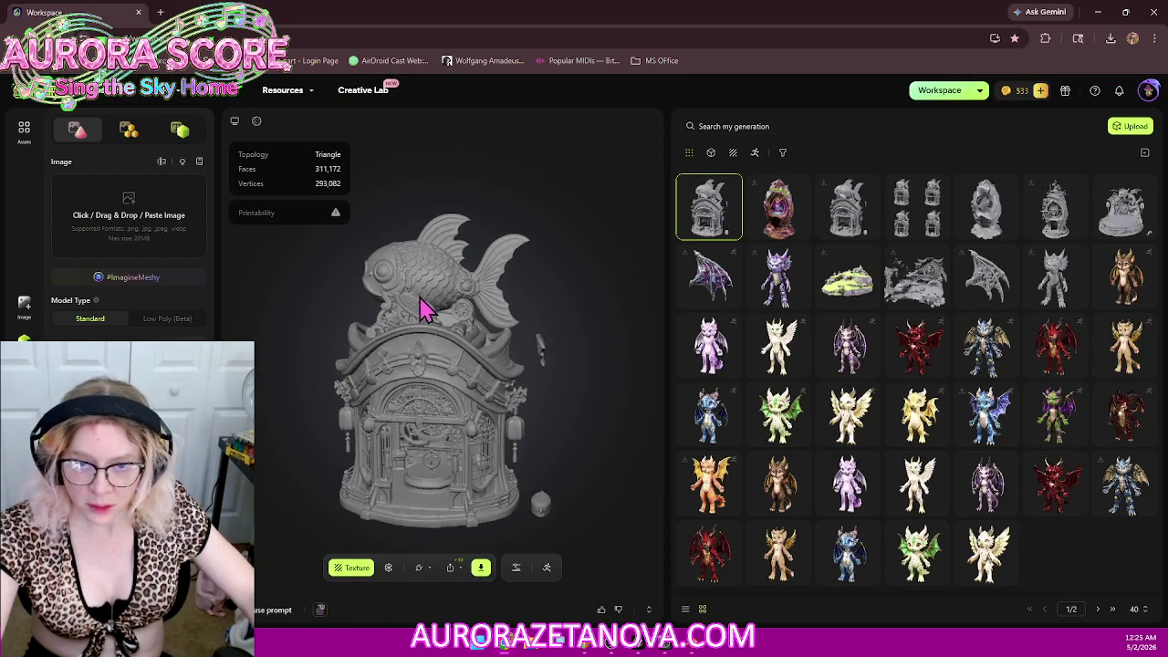
click(853, 205)
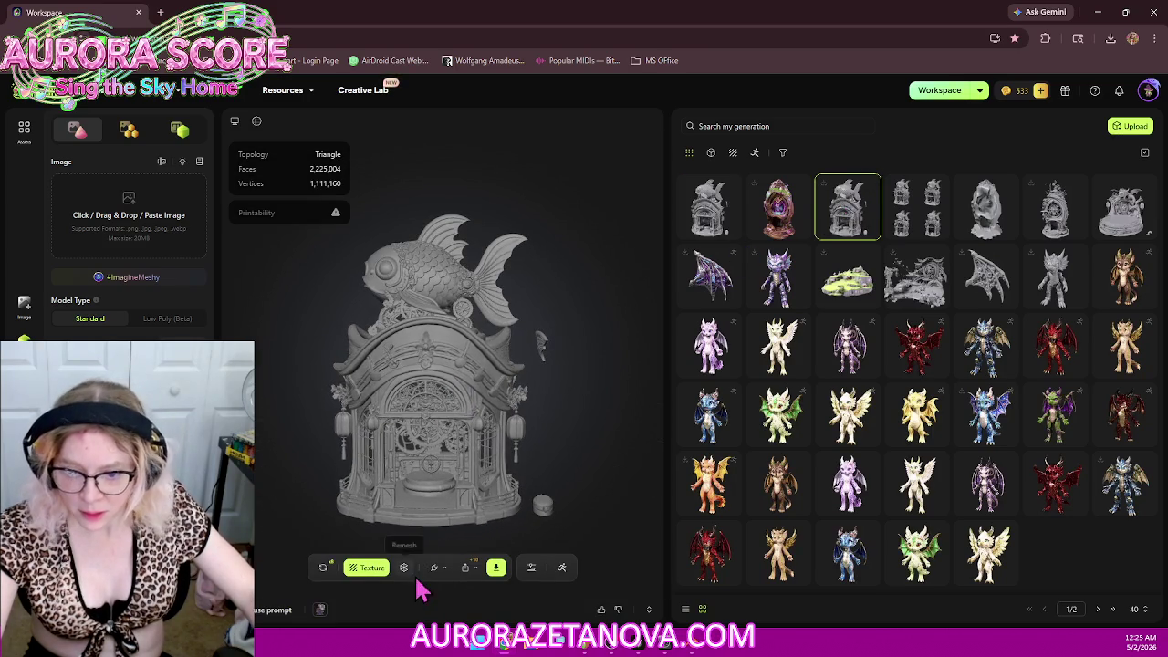
drag(477, 383, 517, 334)
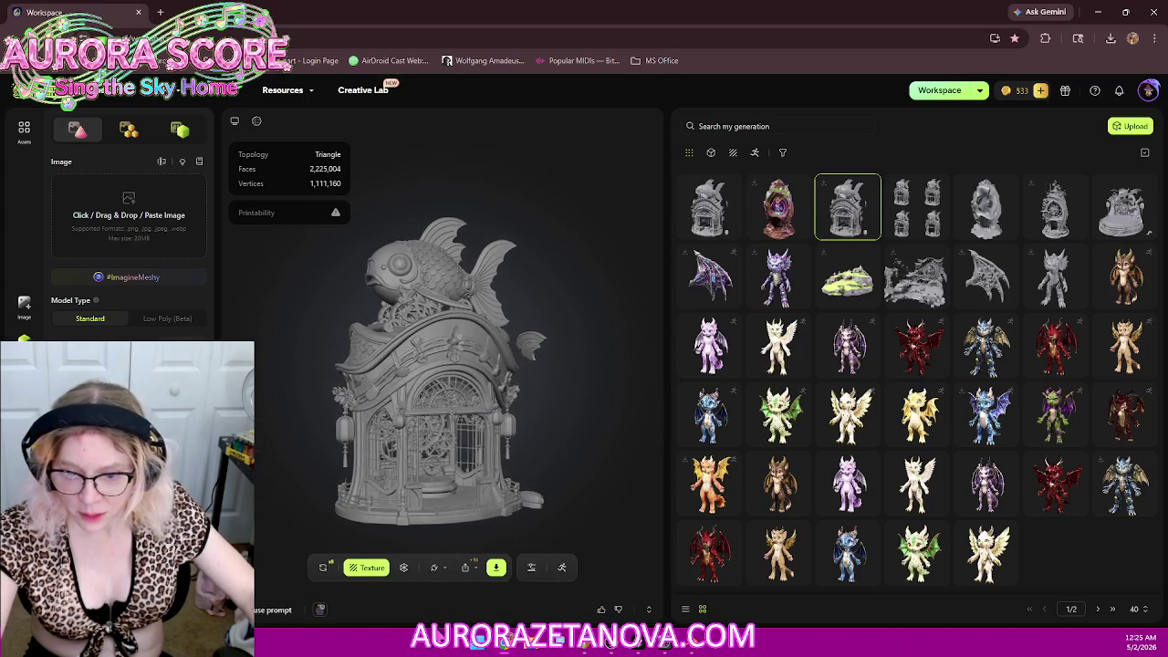
Step: Create a remesh task with a 100K triangle polycount
click(404, 566)
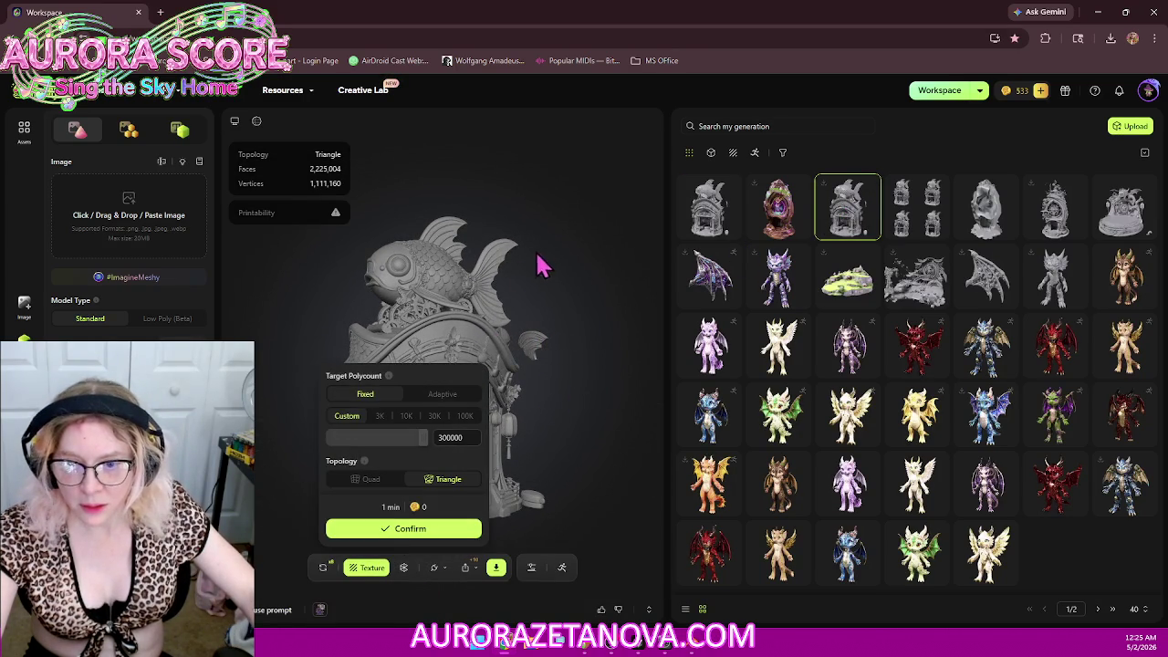
click(465, 416)
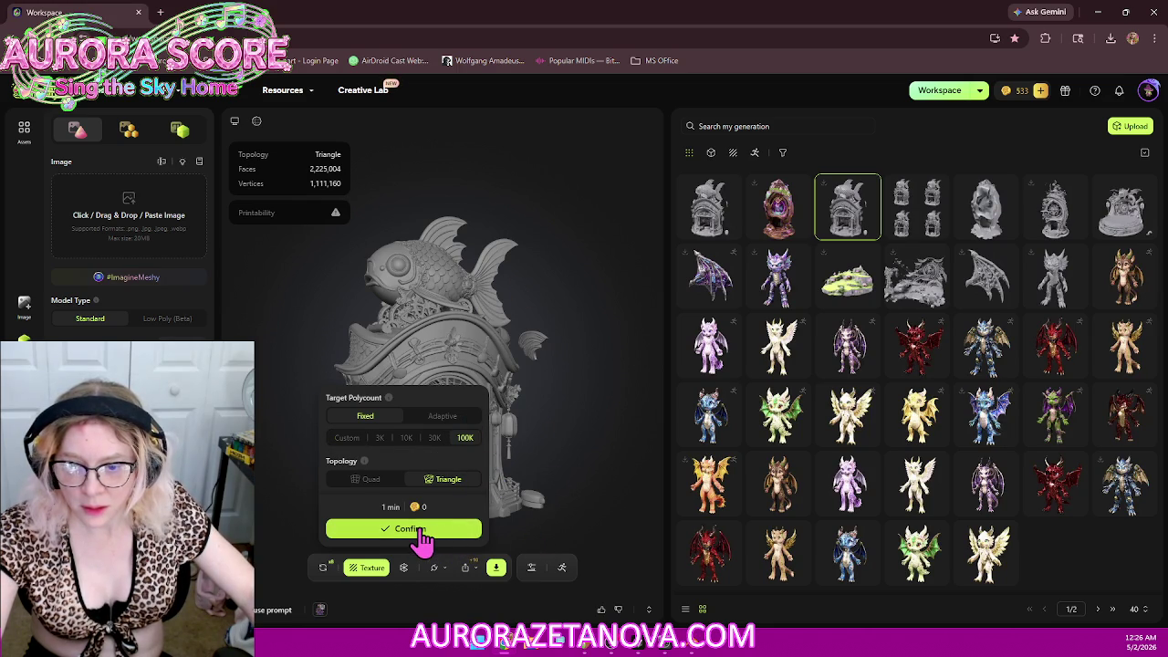
click(422, 536)
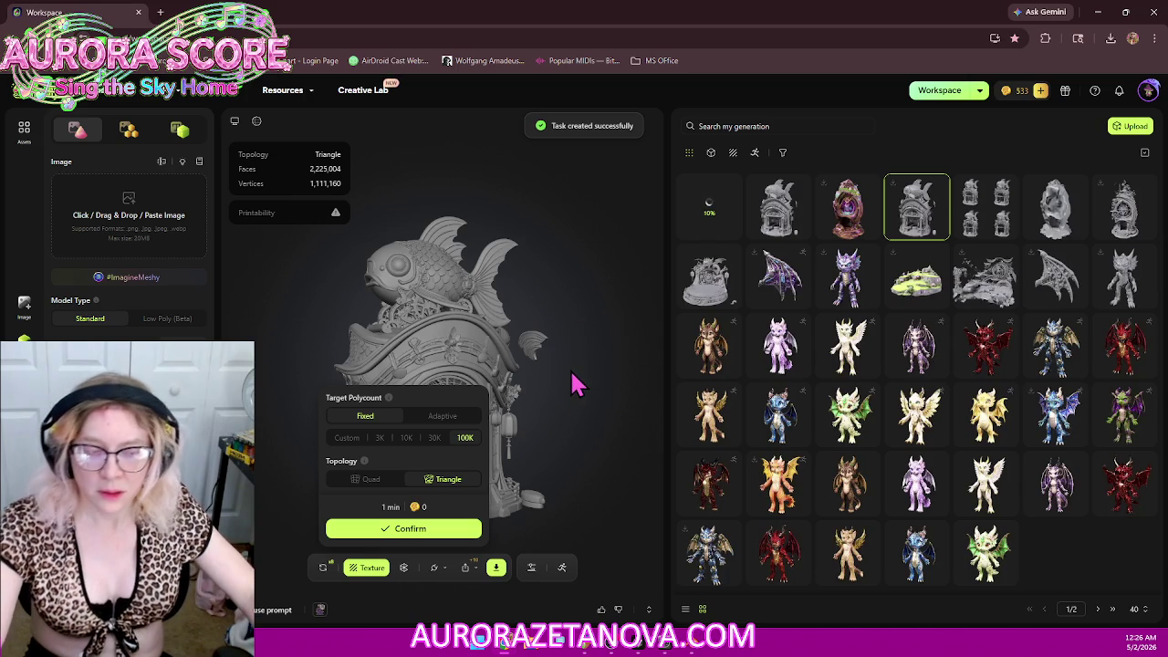
click(792, 221)
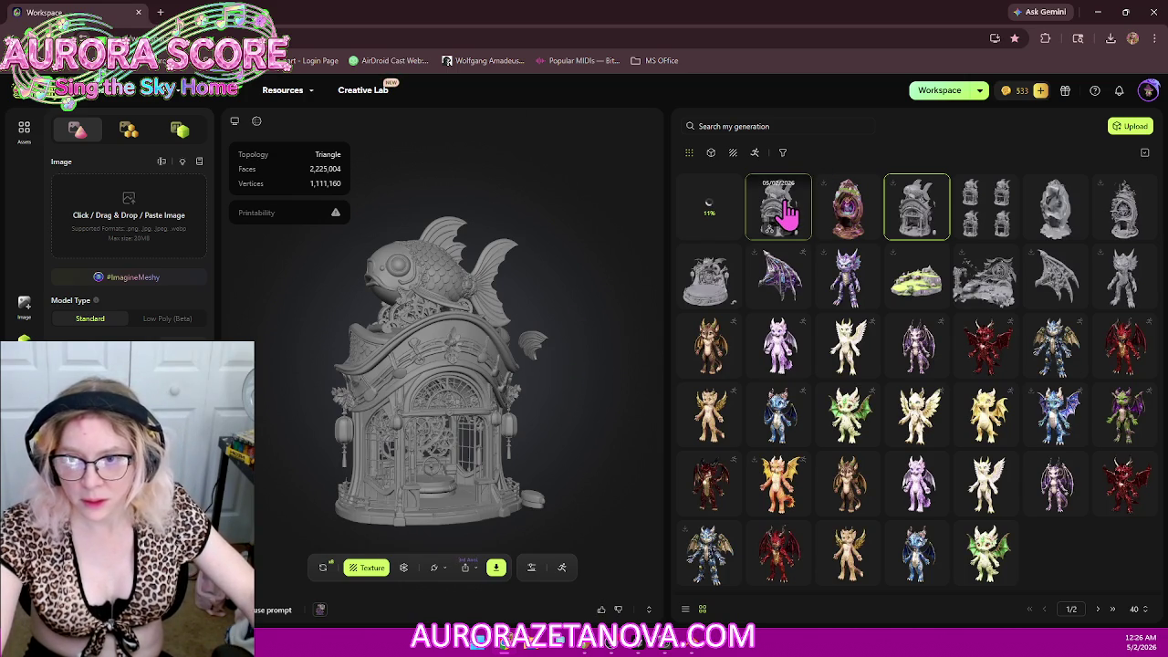
Step: Check the remeshed fish-house version in a wider viewer at a three-quarter angle
click(787, 212)
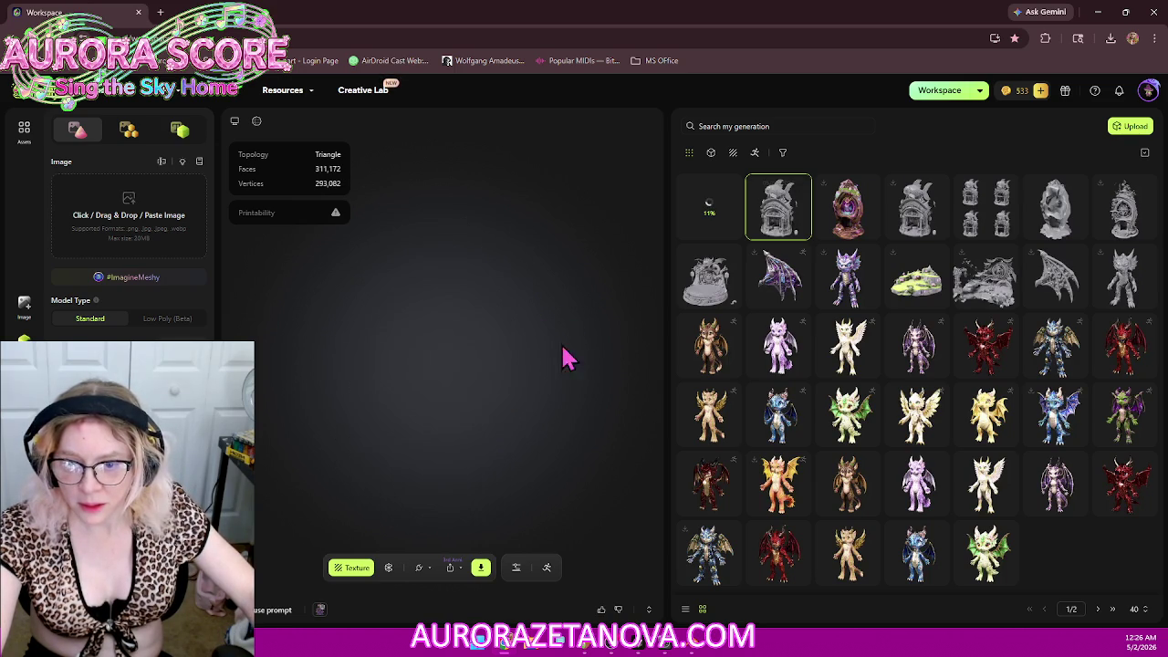
click(784, 239)
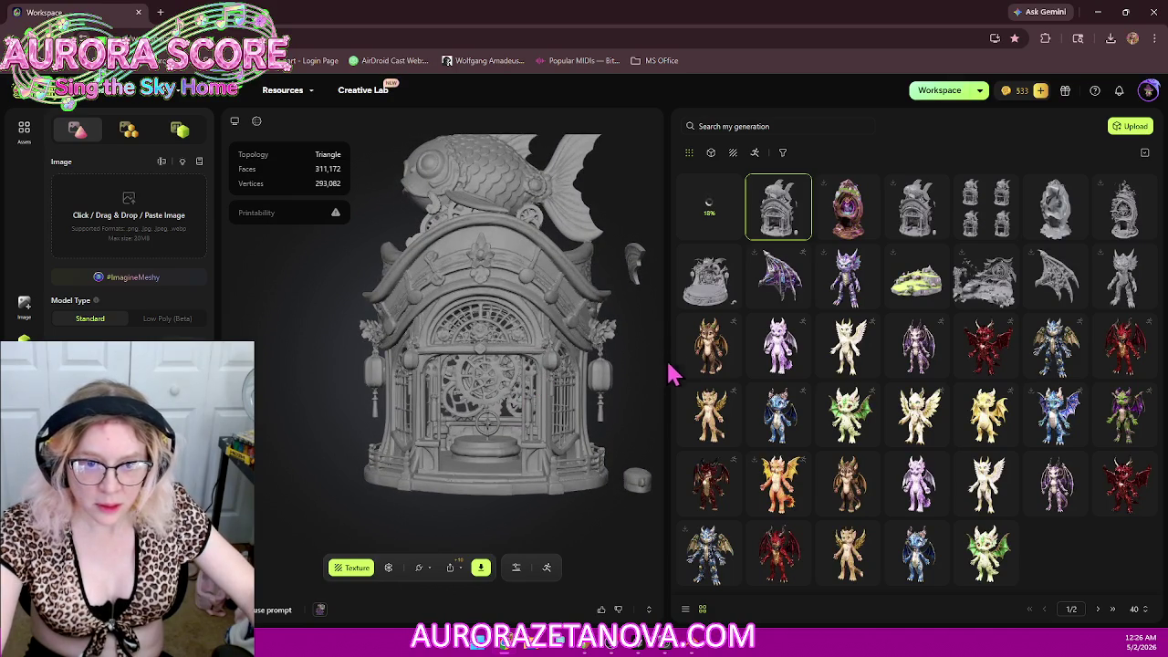
drag(667, 358, 841, 361)
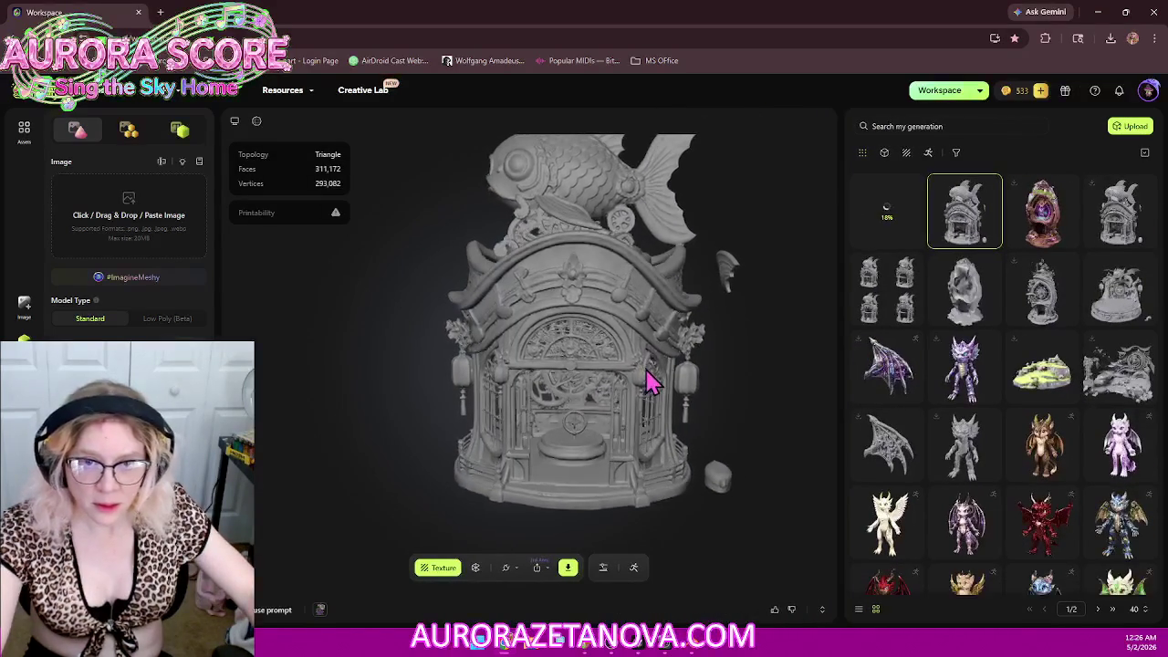
mouse_move(675, 356)
mouse_down()
mouse_move(644, 379)
mouse_move(683, 371)
mouse_move(511, 354)
mouse_up()
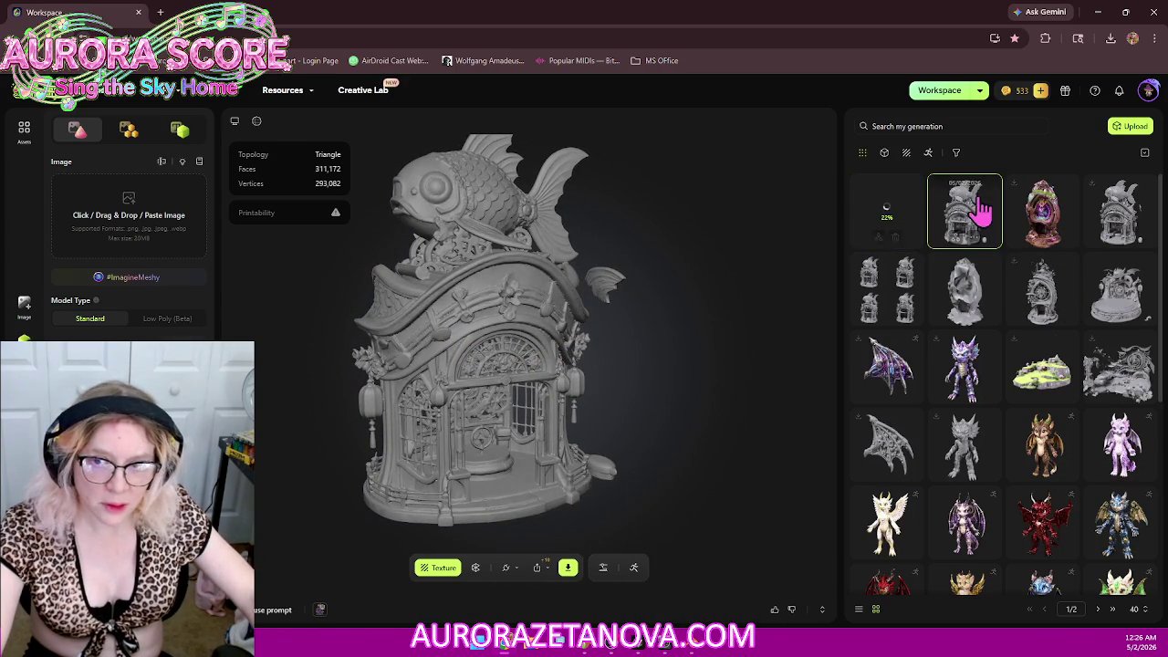
Step: Download the original 2,225,004-face fish-house model as glb, then return to Blender
click(1138, 223)
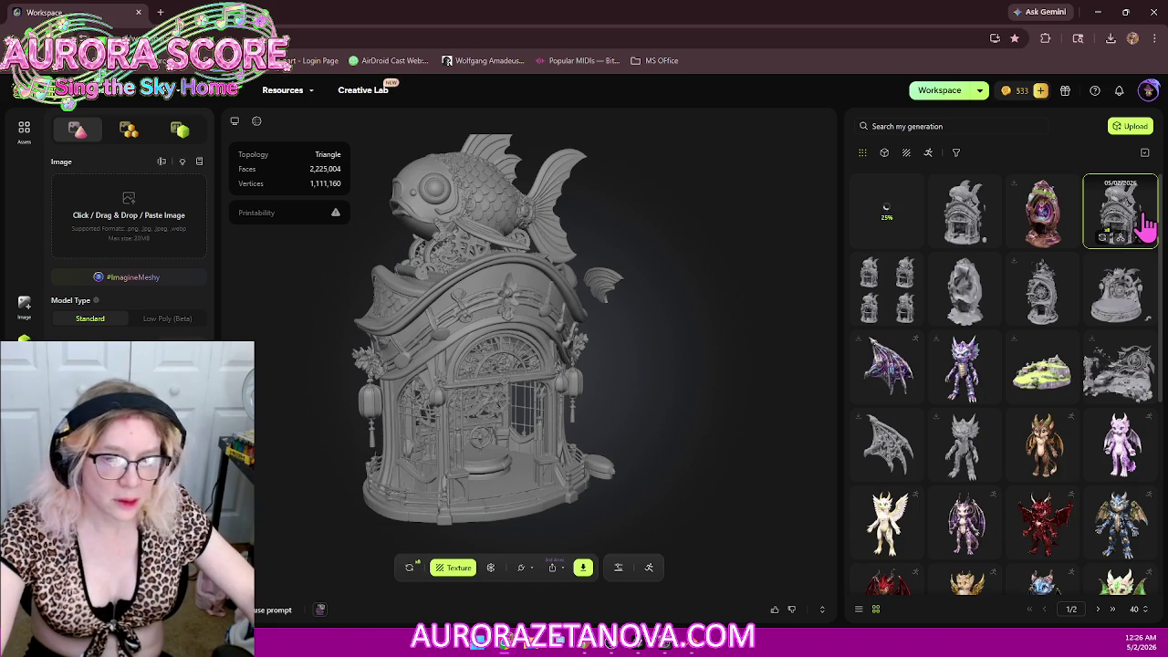
click(583, 568)
click(639, 536)
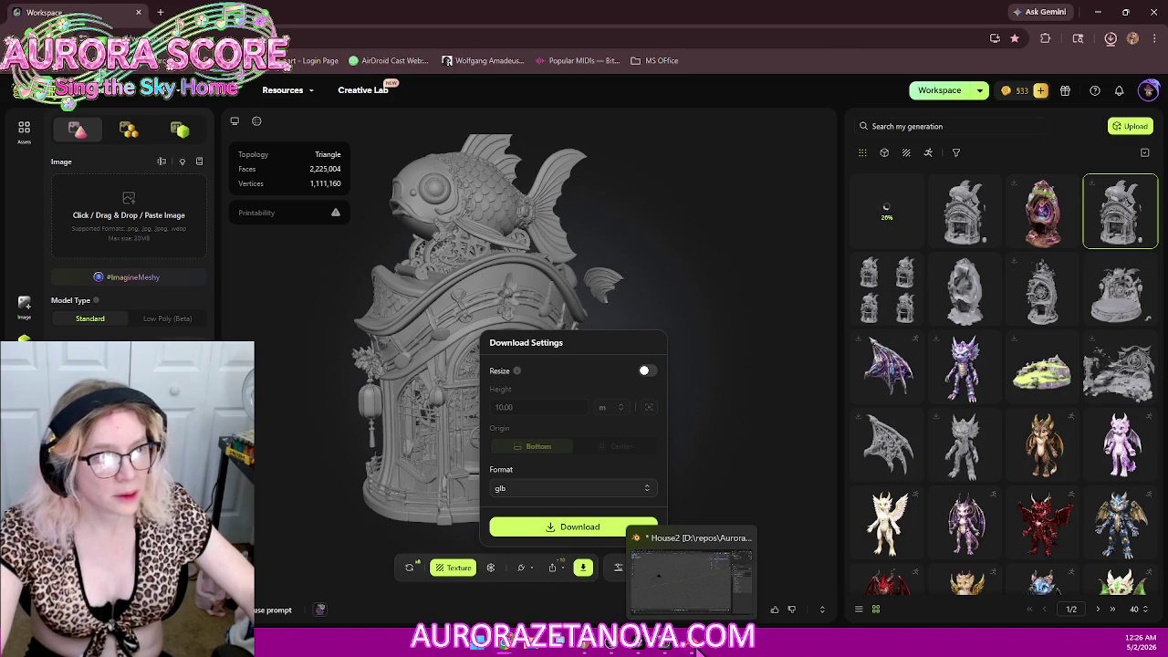
click(698, 648)
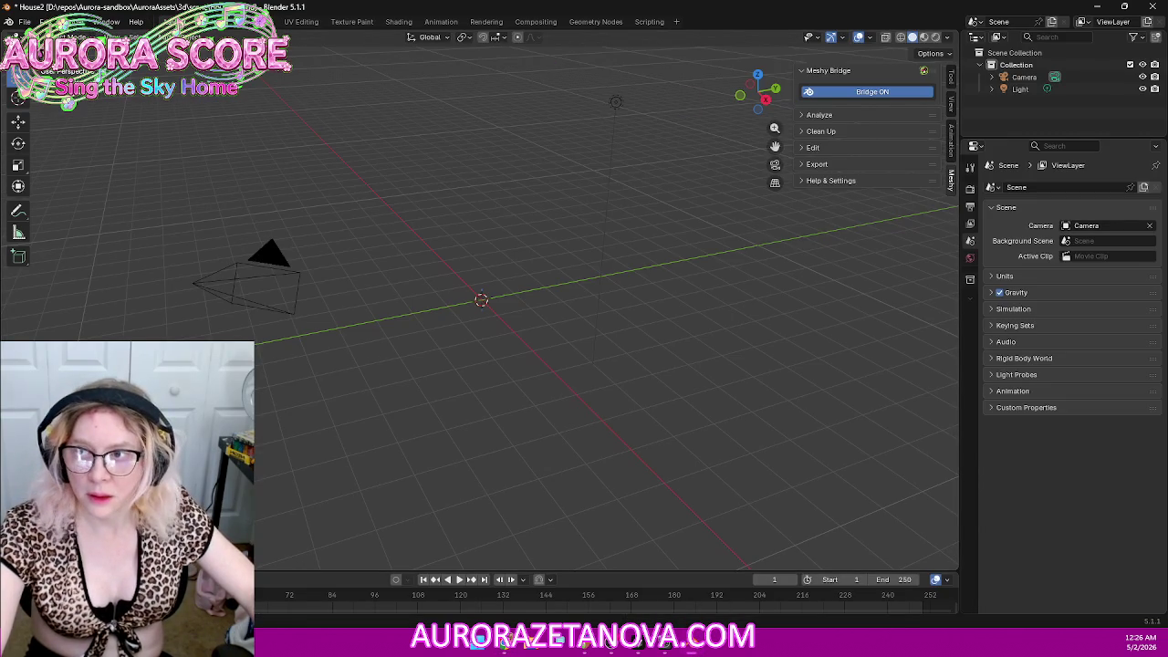
Step: Import the Meshy clockwork fish glb from Downloads as glTF 2.0 and view it front-on
click(23, 21)
mouse_move(45, 195)
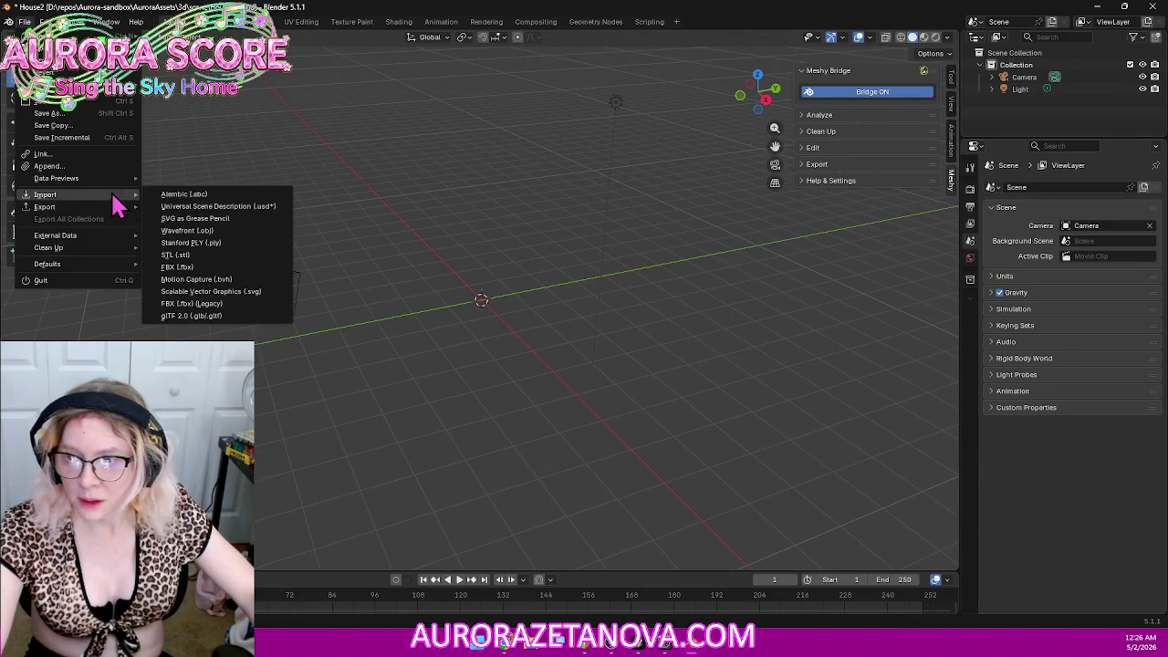
click(178, 319)
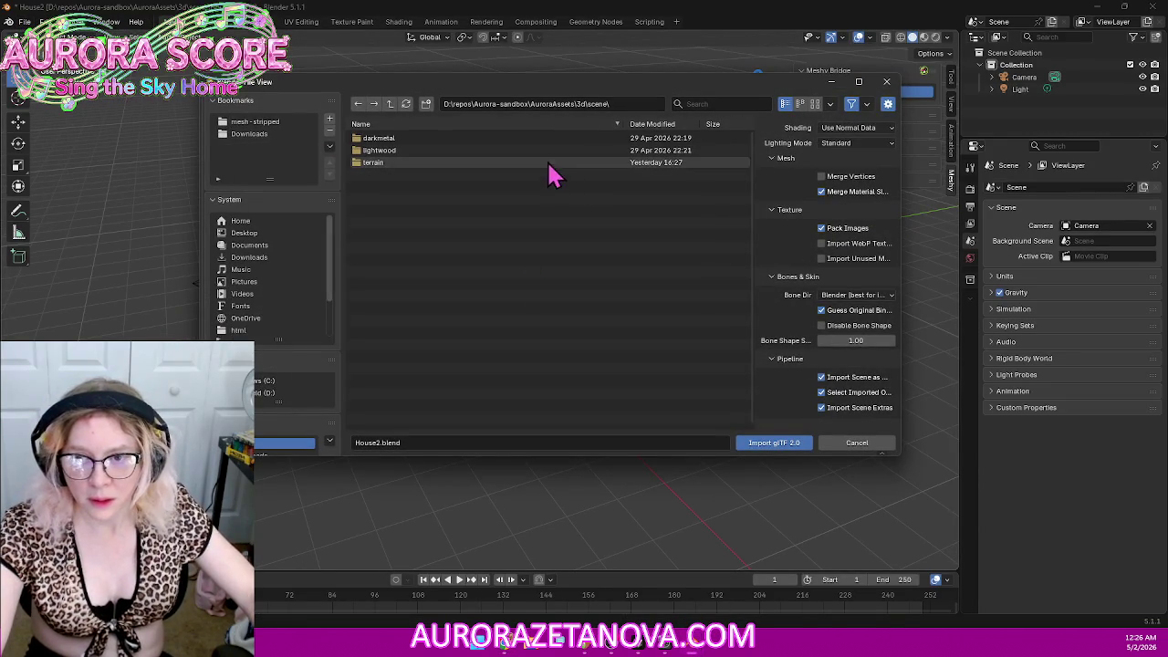
click(239, 134)
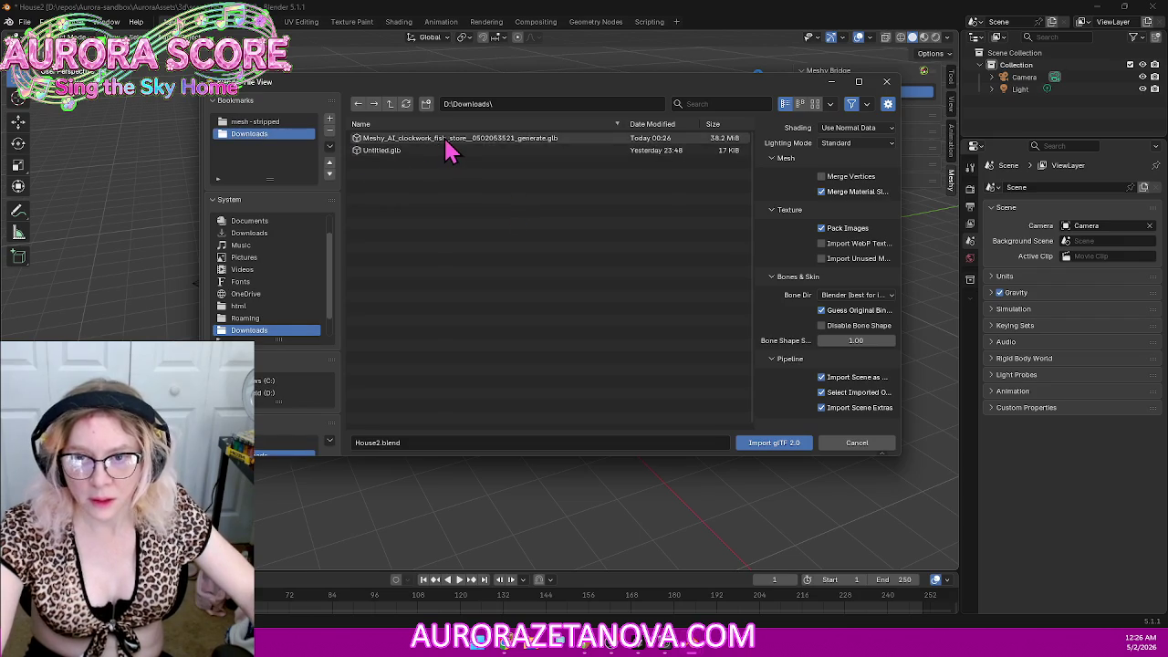
double_click(447, 139)
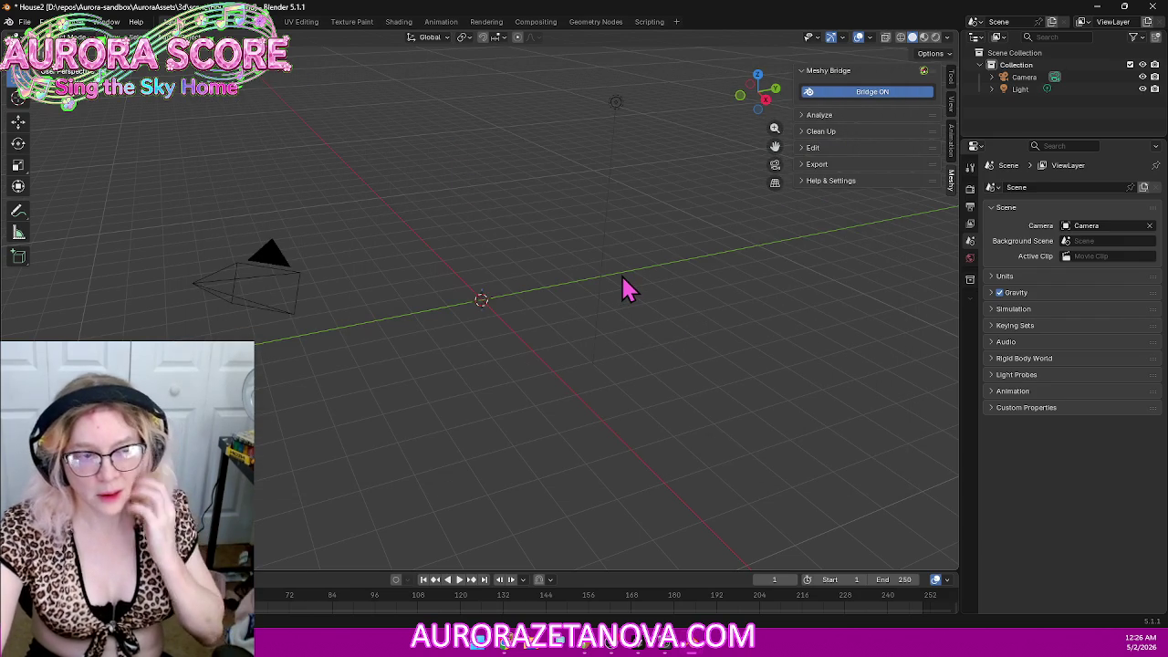
scroll(548, 306, up, 4)
scroll(466, 365, up, 6)
mouse_move(430, 405)
middle_down()
mouse_move(469, 378)
mouse_move(566, 356)
middle_up()
key(KP_1)
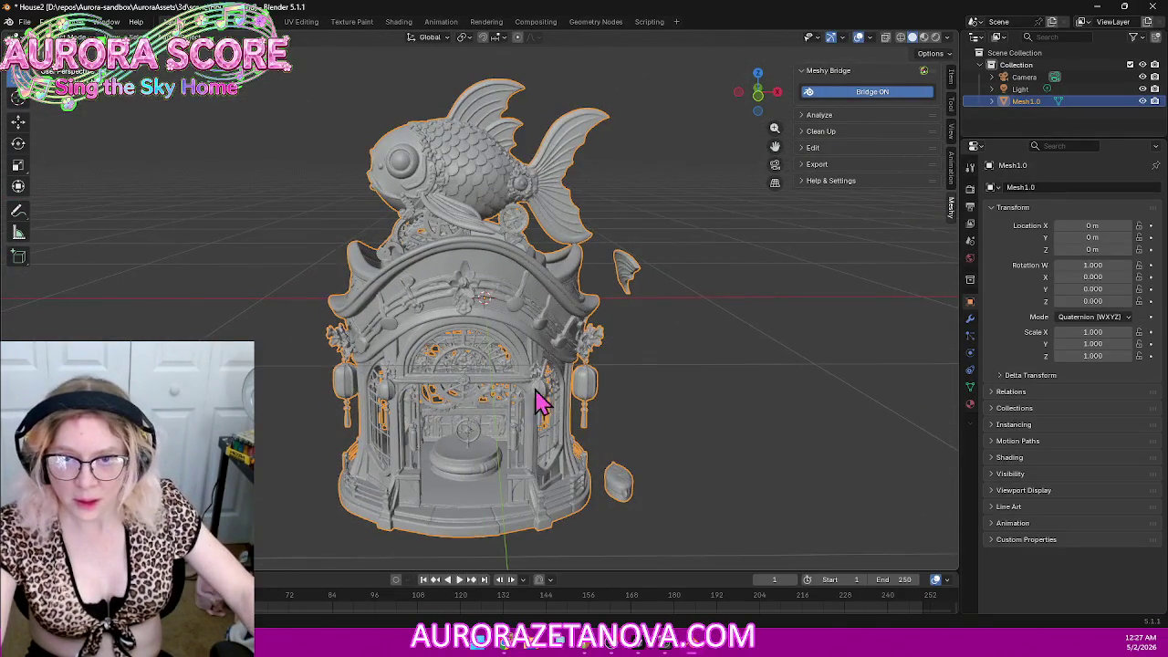
Step: Merge vertices by distance in Edit Mode, removing 452 duplicates, then return to Object Mode
click(41, 37)
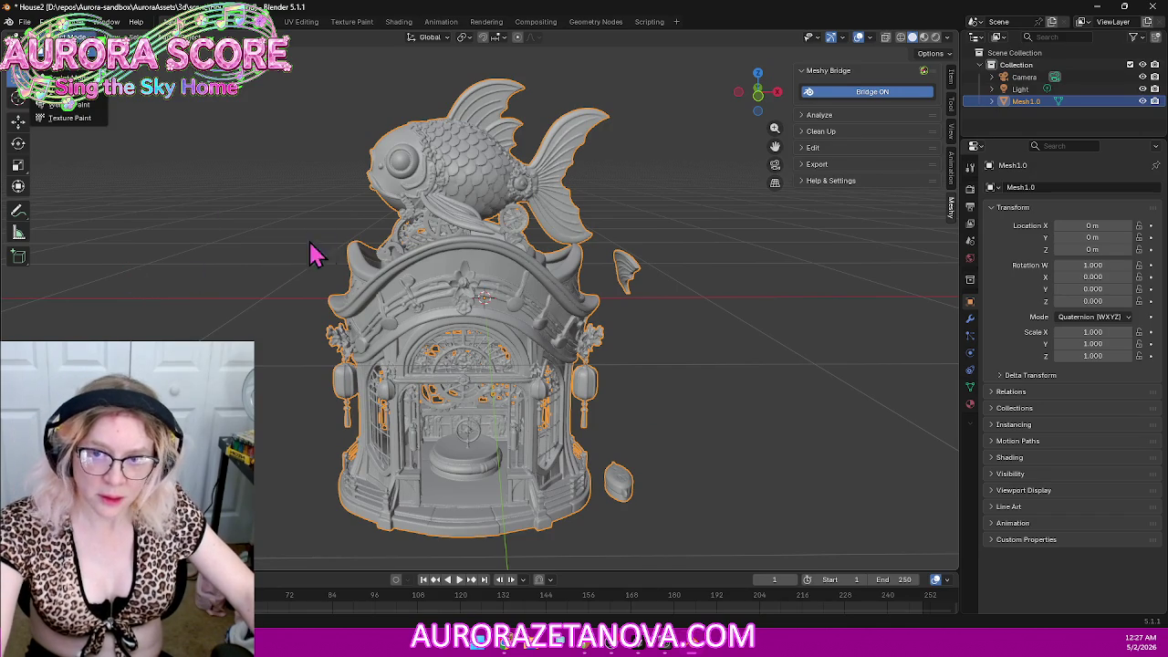
key(Tab)
key(m)
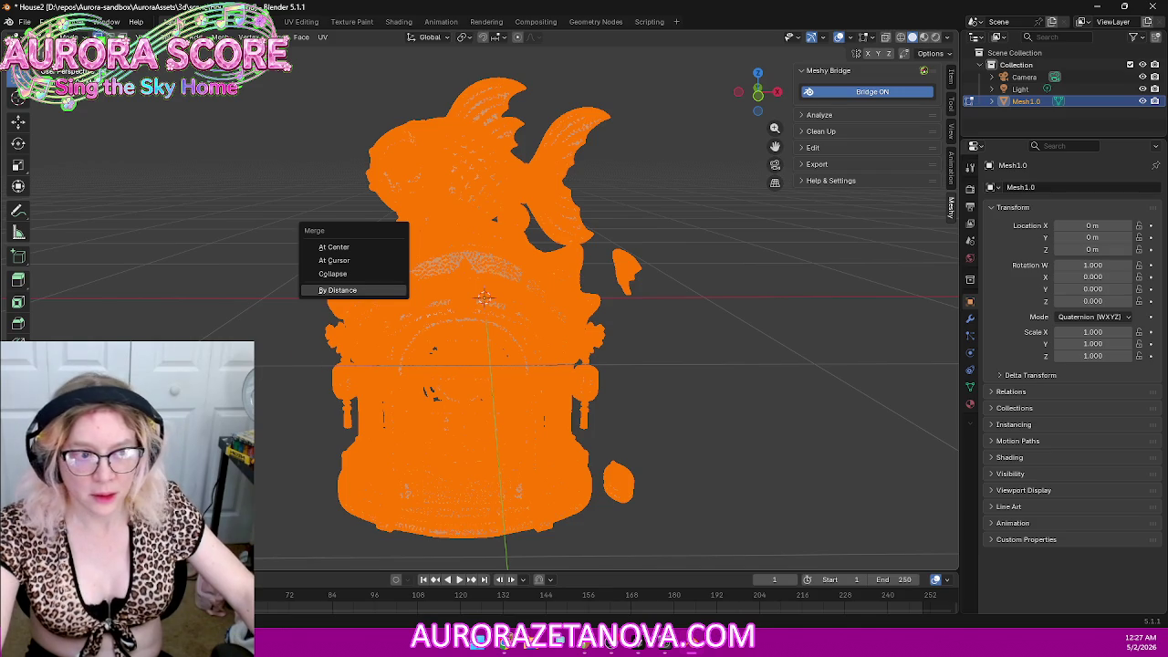
click(338, 289)
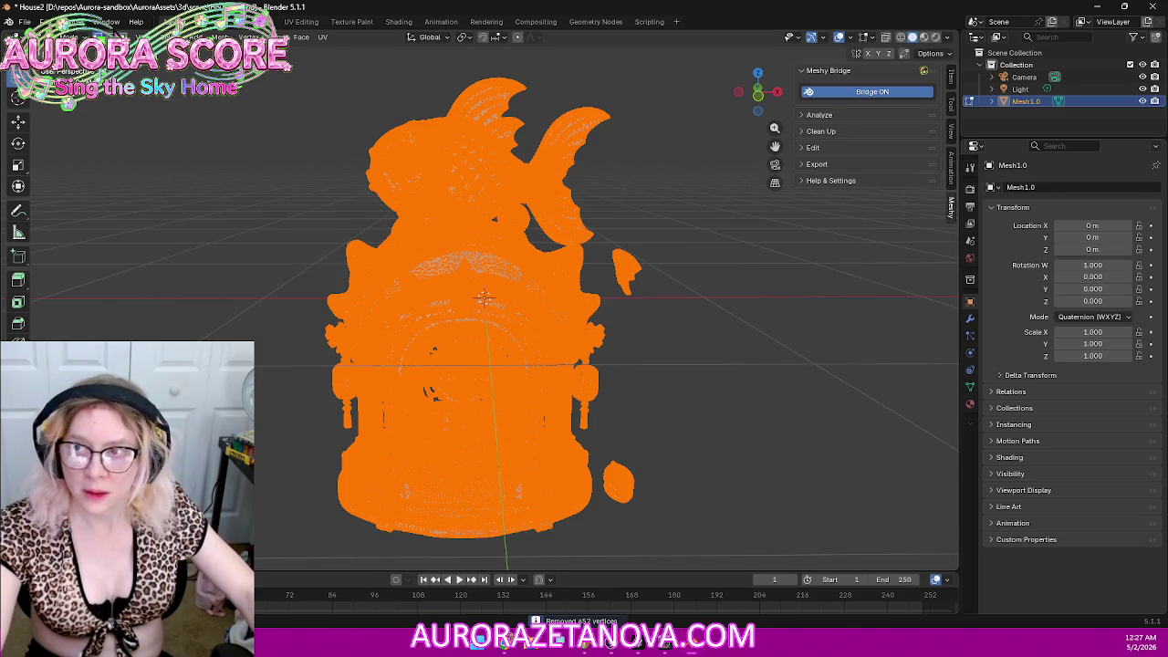
click(69, 36)
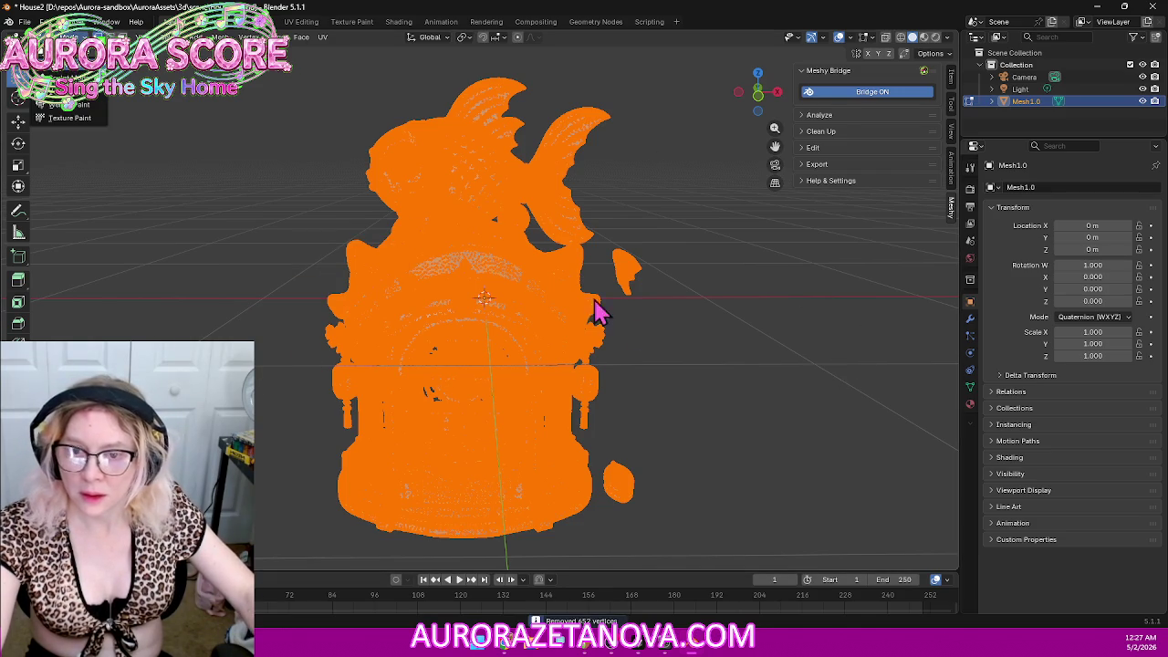
Step: Open the Remesh settings with 0.1 m voxel size and show viewport Statistics overlay
click(970, 386)
click(1024, 455)
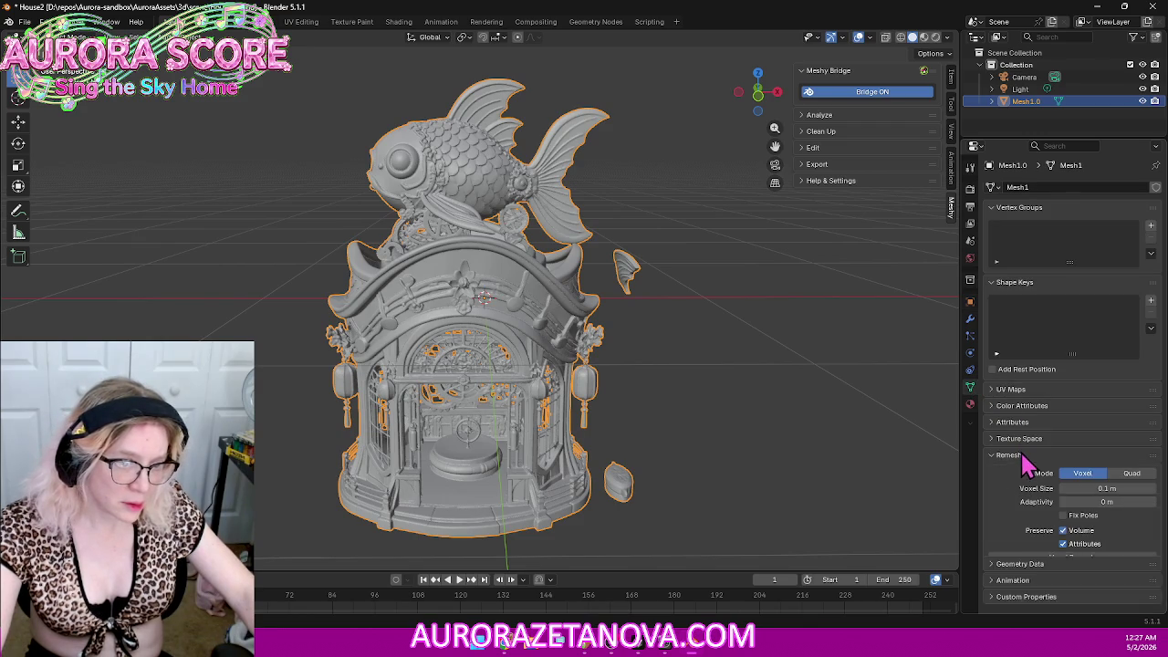
click(1115, 488)
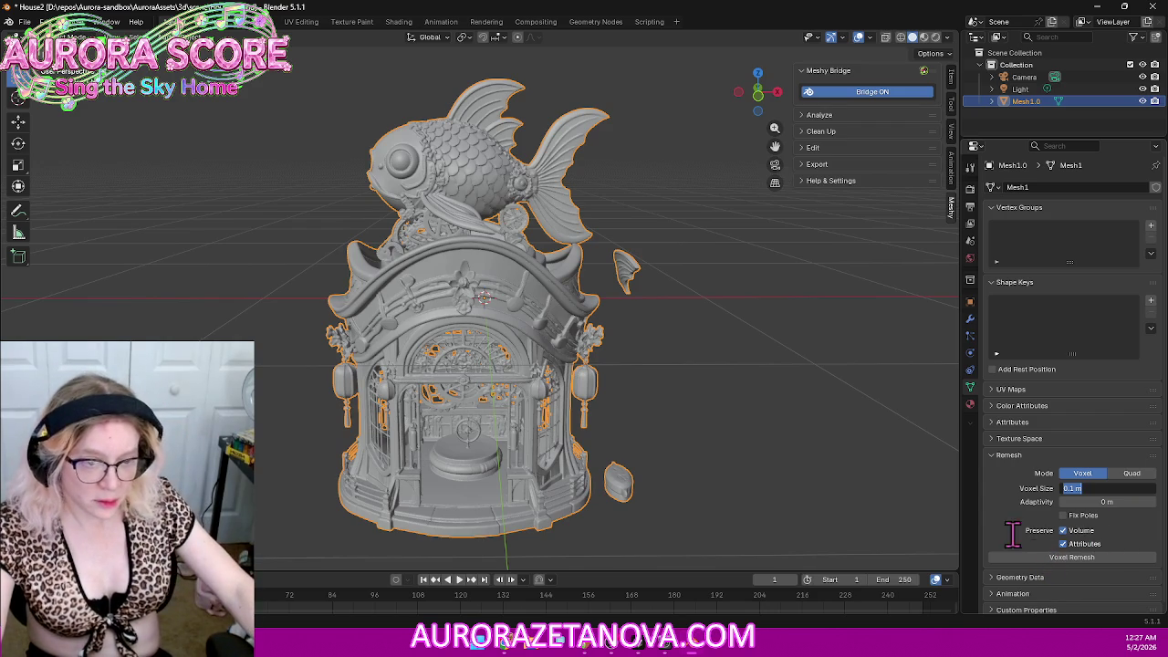
click(867, 36)
click(871, 38)
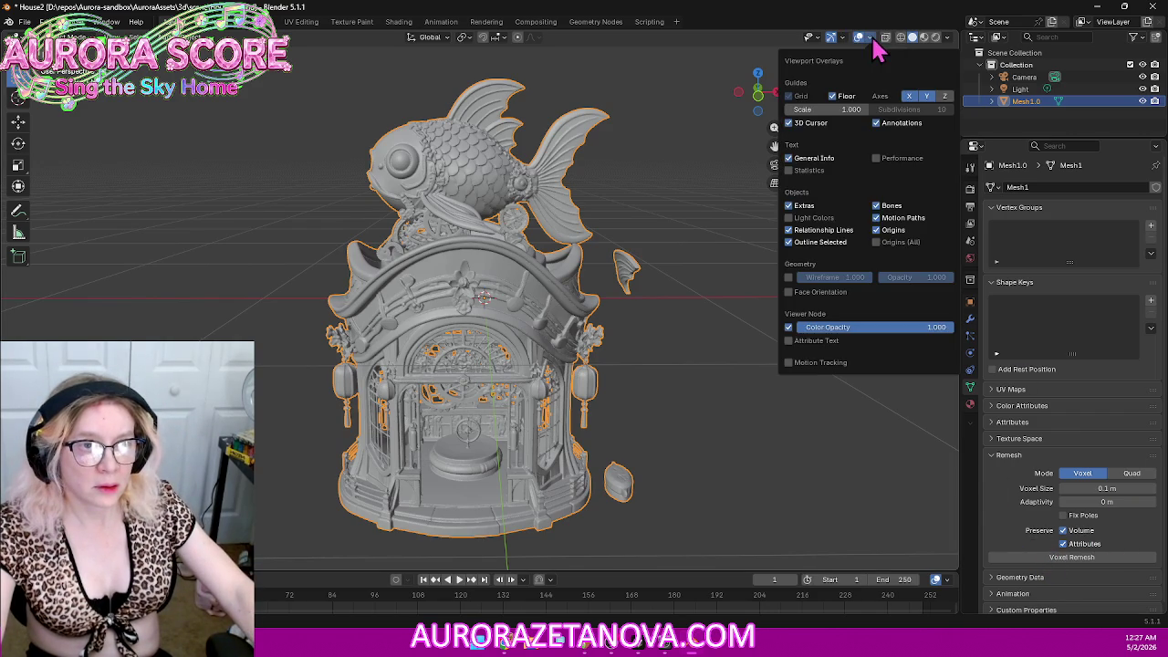
click(789, 170)
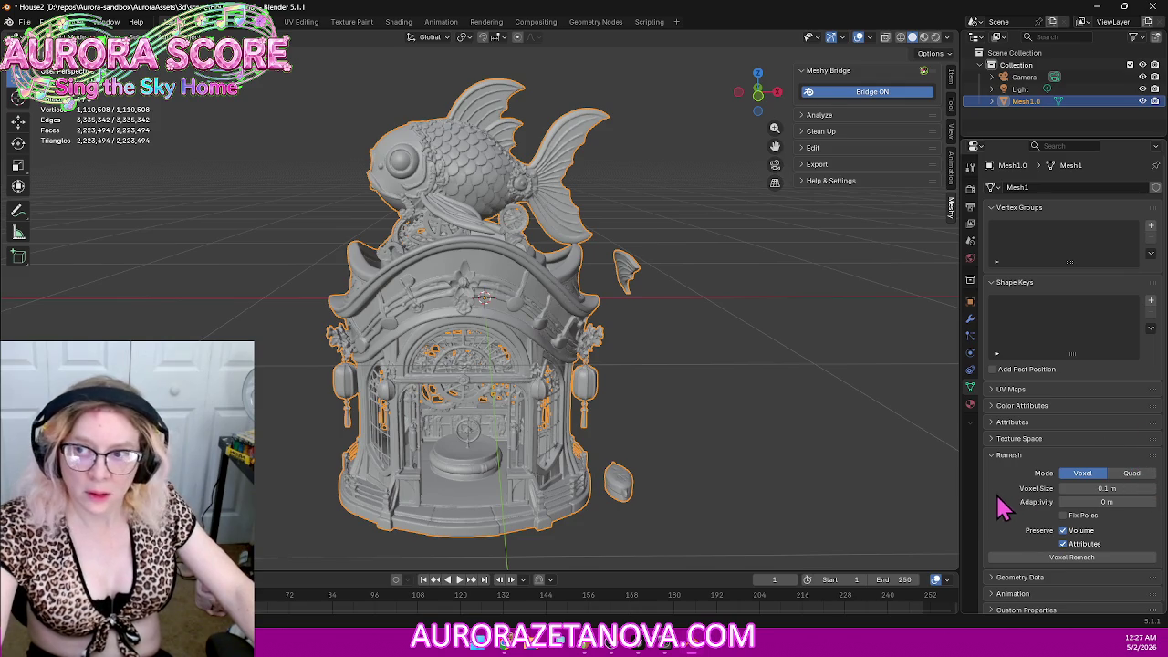
Step: Enable Fix Poles, voxel-remesh at 0.1 m, then undo the coarse 1,126-vertex result
click(1081, 516)
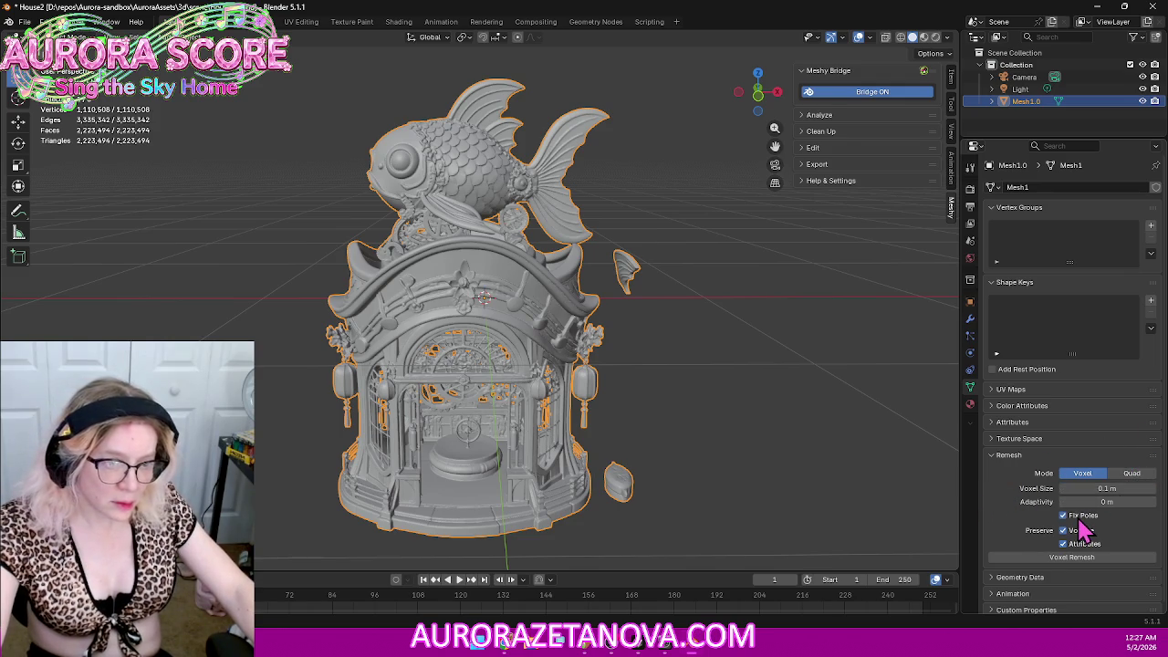
click(1050, 558)
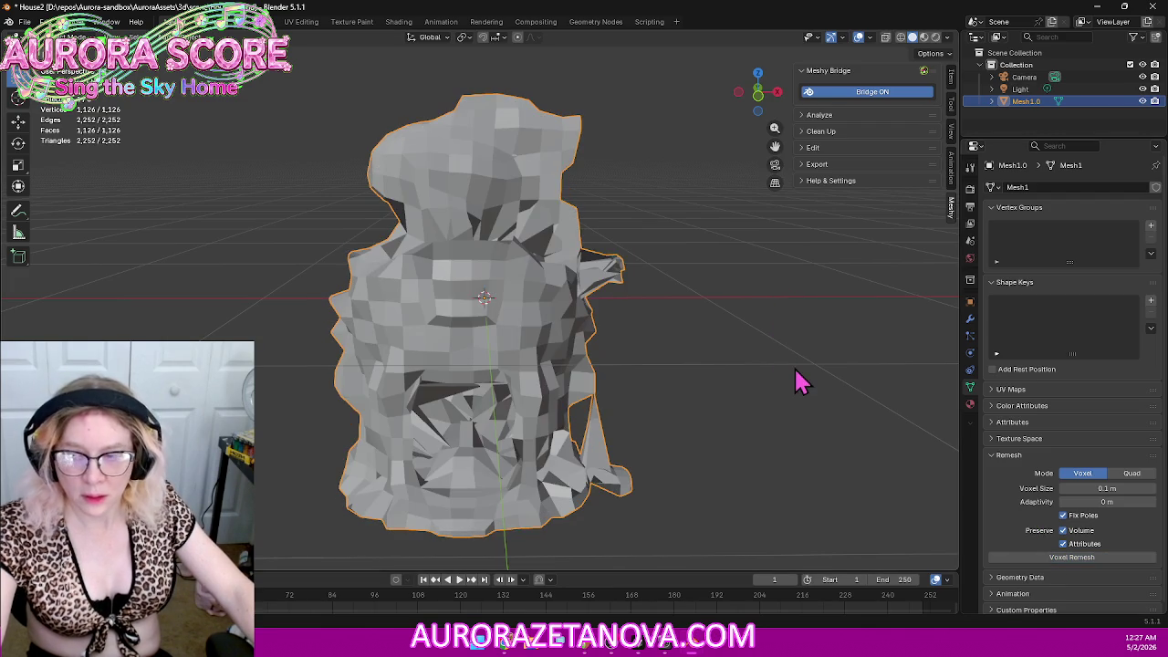
mouse_move(705, 417)
middle_down()
mouse_move(700, 344)
mouse_move(724, 411)
middle_up()
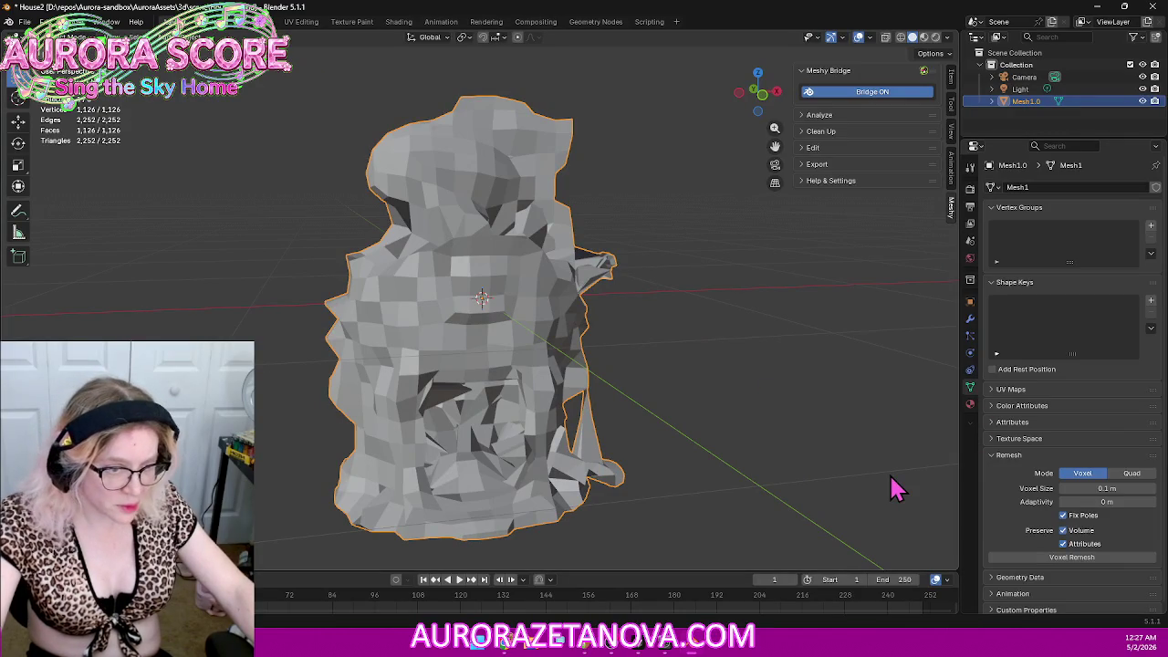
key(ctrl+z)
click(1104, 489)
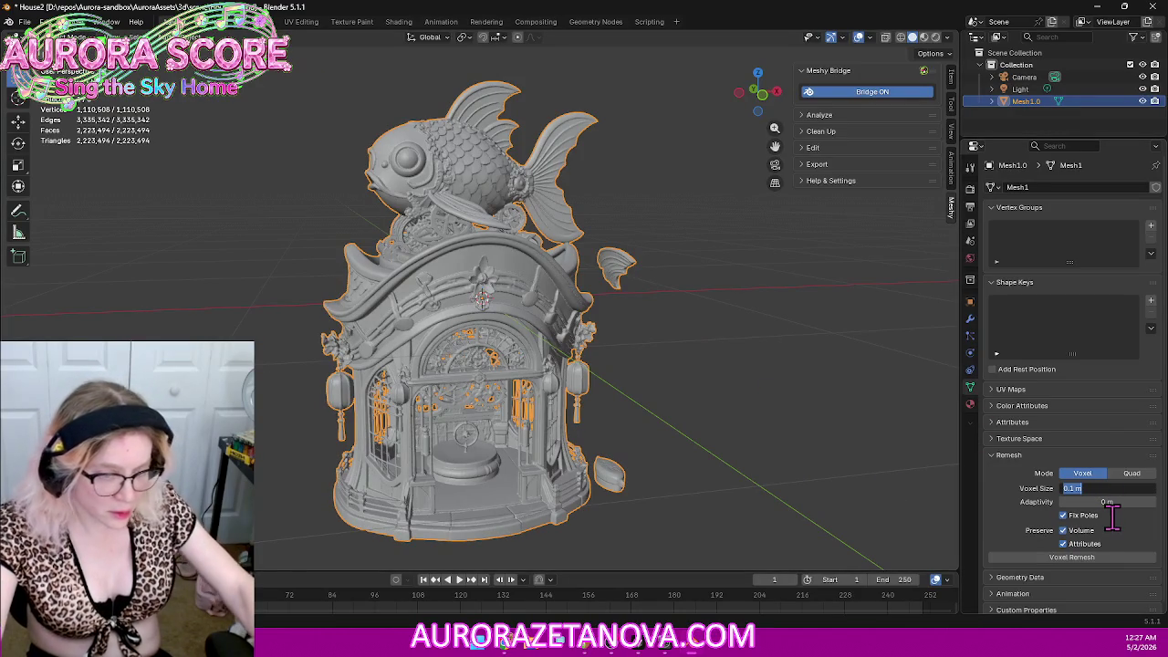
Step: Voxel-remesh at 0.01 m, leaving 146,195 vertices and 146,761 faces
key(Home)
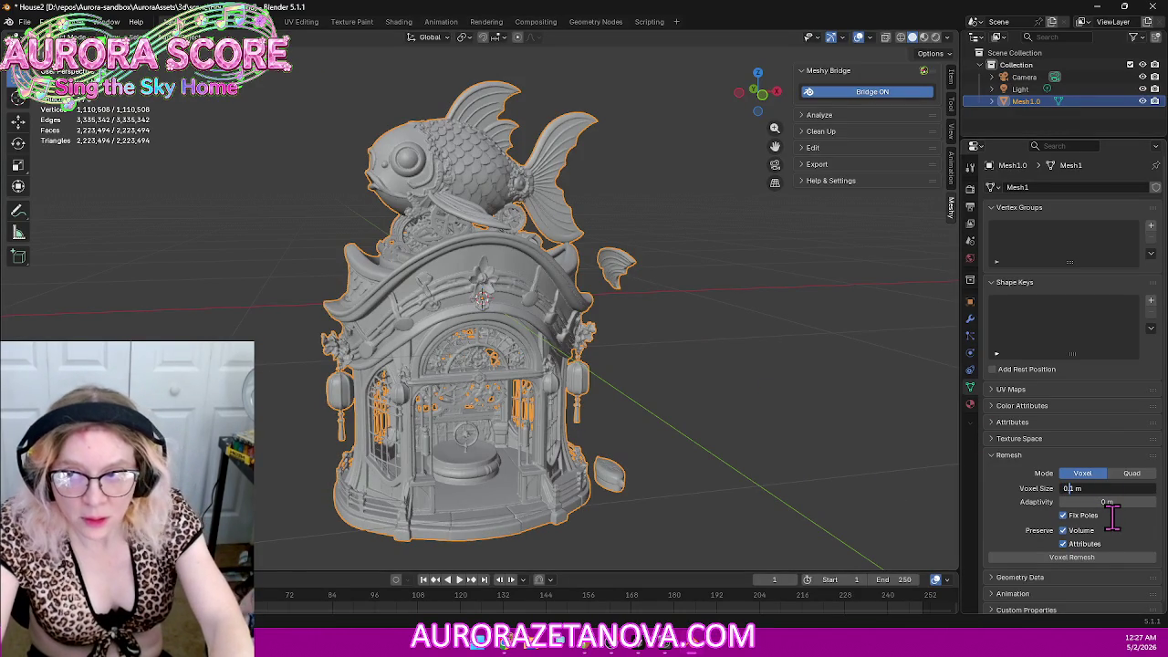
text(0)
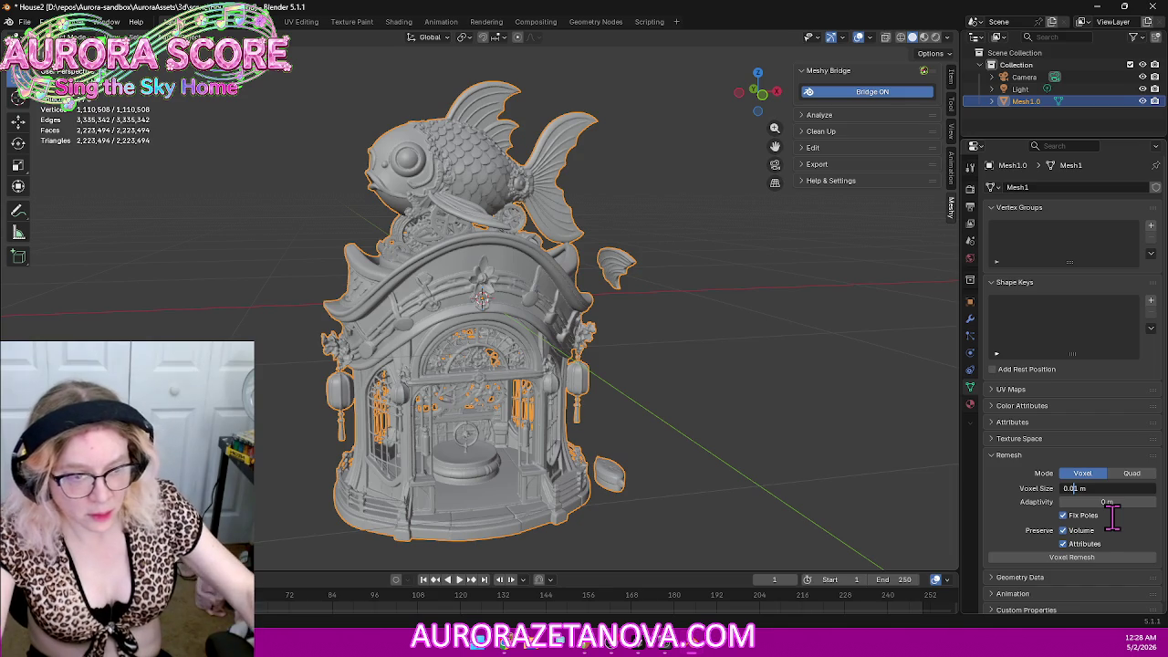
key(Return)
click(1099, 563)
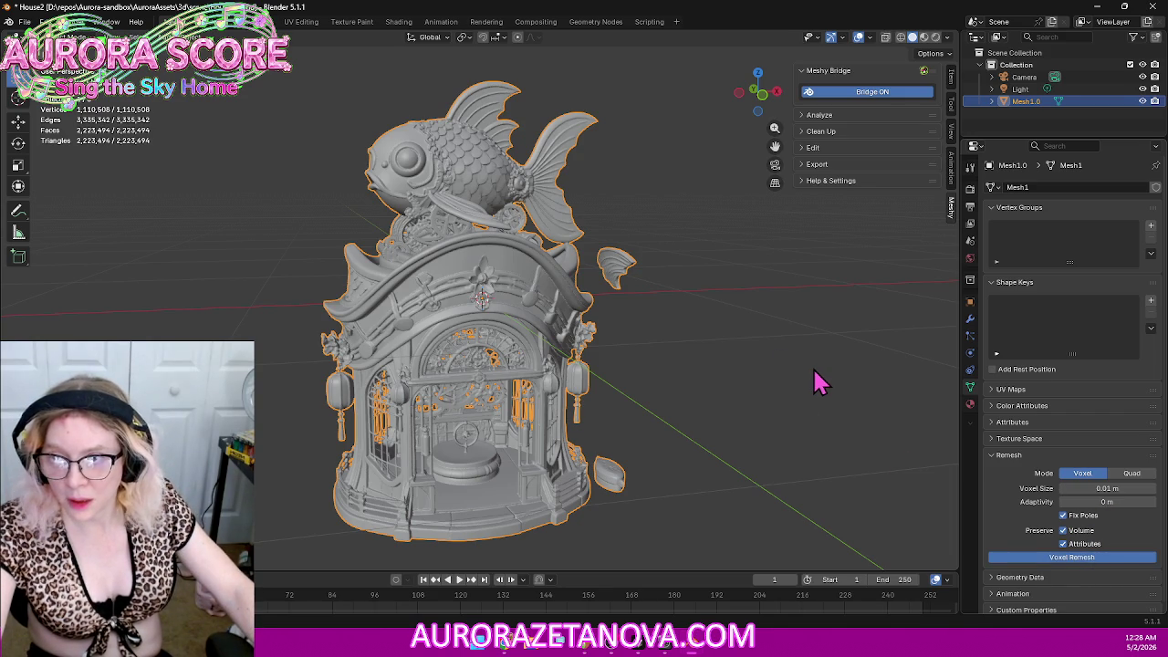
Step: Deselect the mesh, orbit to a three-quarter front view and start an F12 render
mouse_move(825, 395)
middle_down()
mouse_move(803, 383)
mouse_move(803, 359)
mouse_move(801, 412)
mouse_move(776, 399)
mouse_move(810, 367)
middle_up()
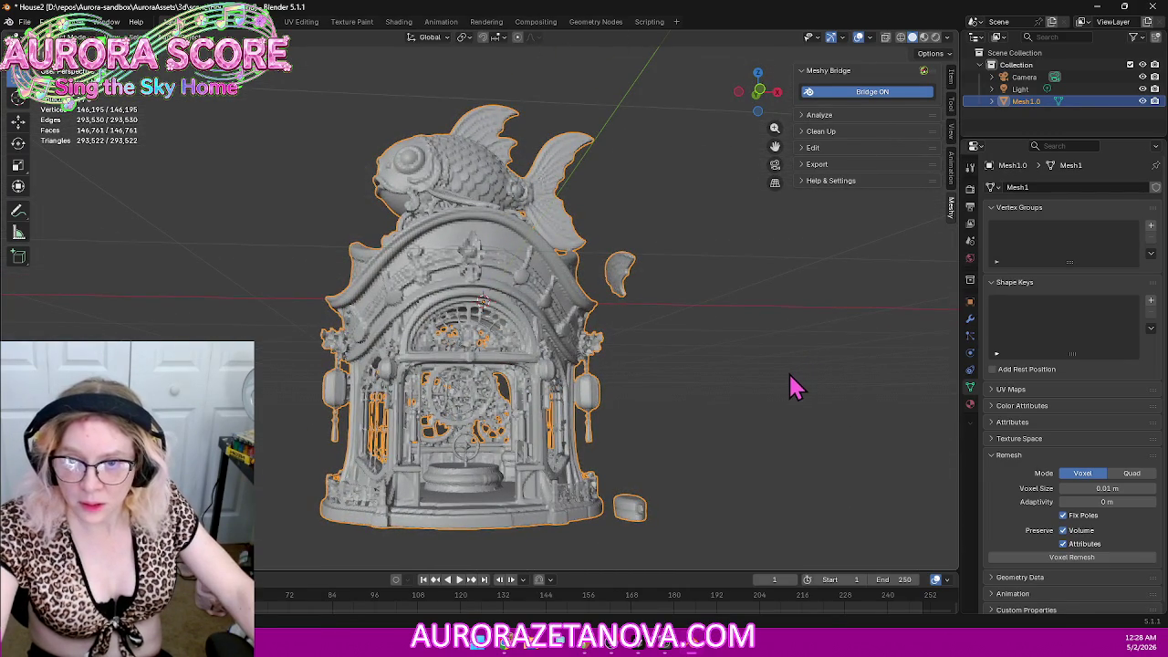
click(790, 379)
mouse_move(745, 344)
middle_down()
mouse_move(767, 382)
mouse_move(718, 371)
middle_up()
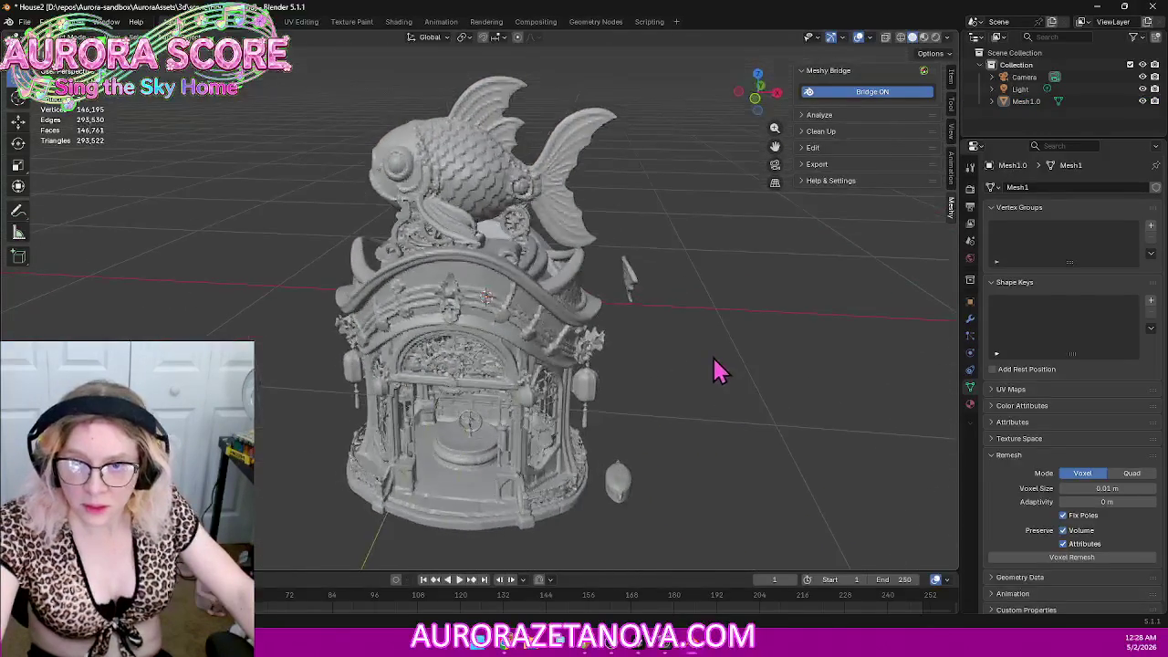
mouse_move(699, 417)
middle_down()
mouse_move(735, 386)
mouse_move(730, 406)
mouse_move(729, 371)
middle_up()
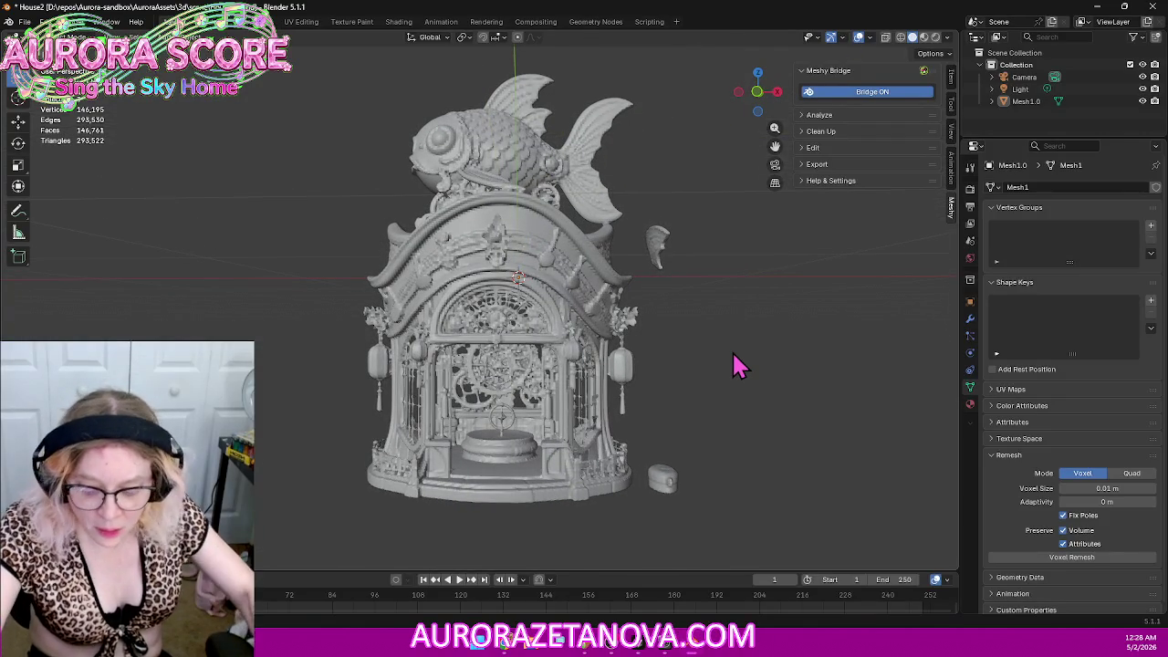
key(F12)
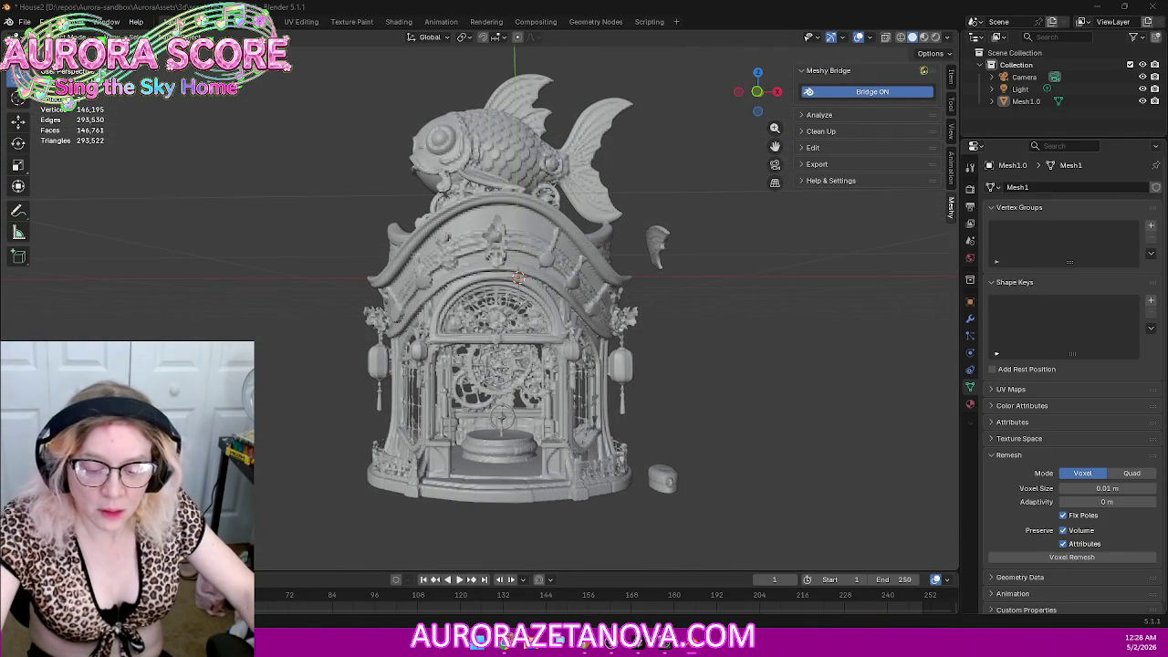
Step: Orbit to an elevated three-quarter view and switch the viewport to Material Preview shading
mouse_move(769, 295)
middle_down()
mouse_move(761, 334)
mouse_move(783, 342)
middle_up()
scroll(753, 327, down, 3)
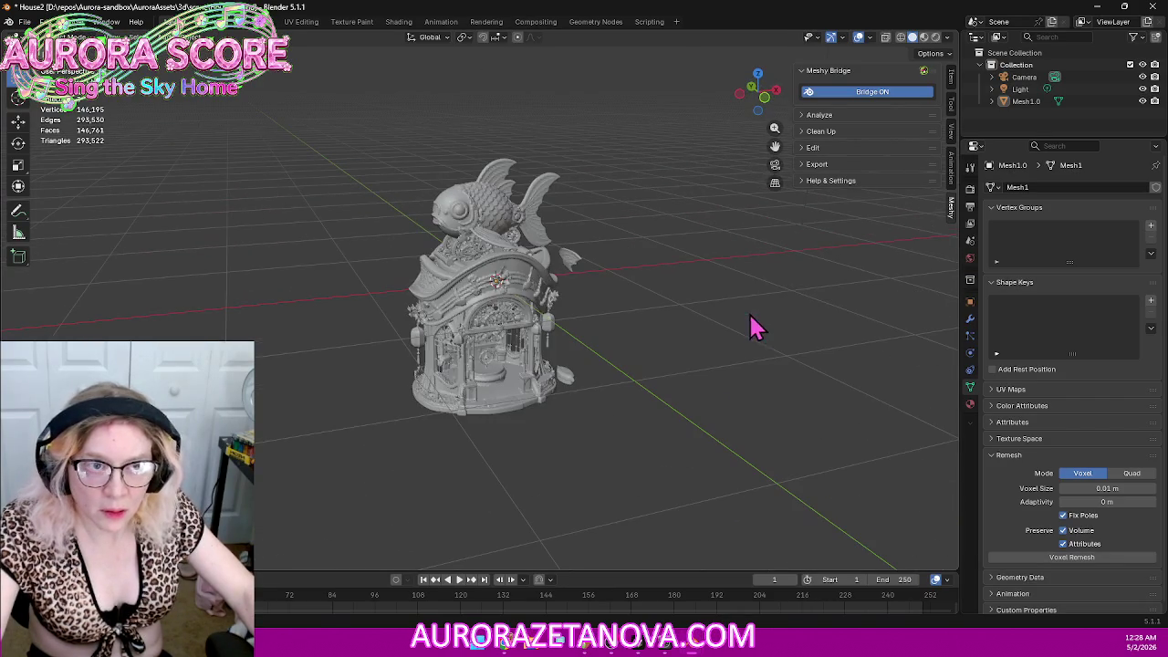
click(923, 39)
scroll(605, 274, up, 2)
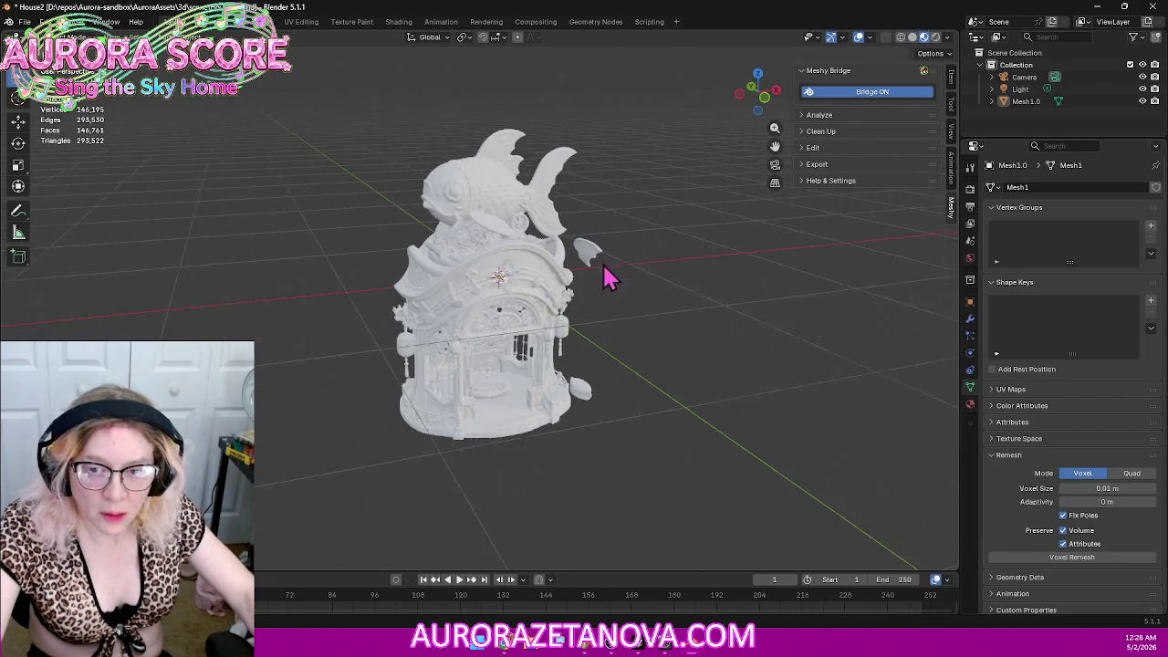
scroll(621, 274, up, 3)
Step: Switch to Rendered shading, orbit around the fish-house and select the mesh
middle_drag(710, 285, 673, 279)
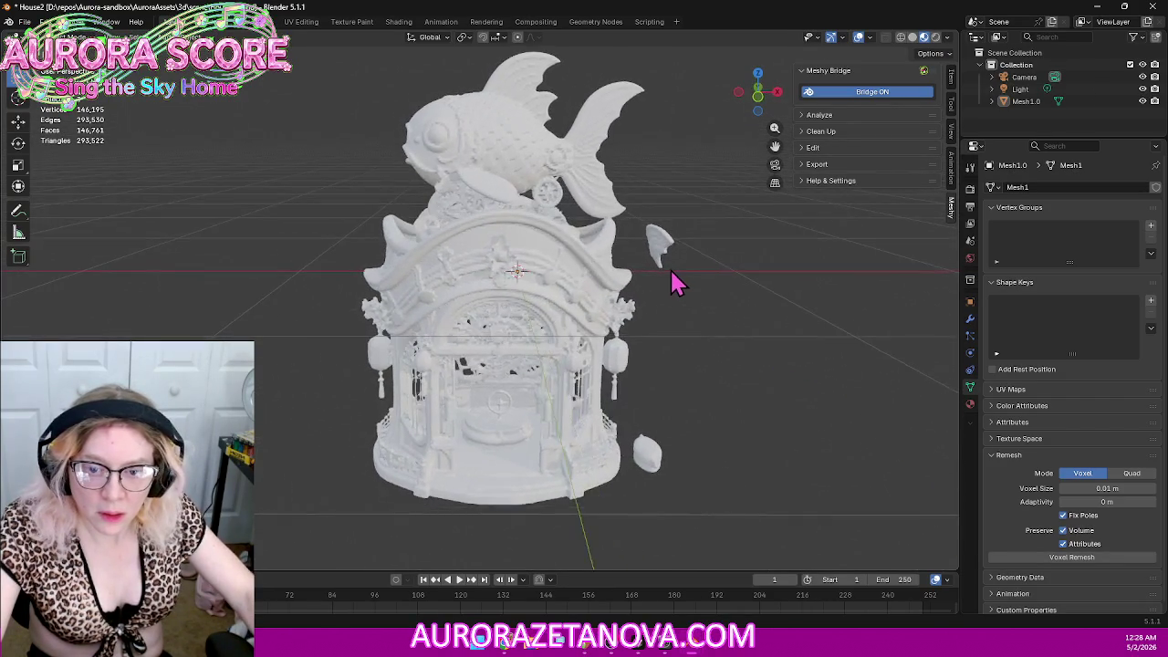
click(936, 37)
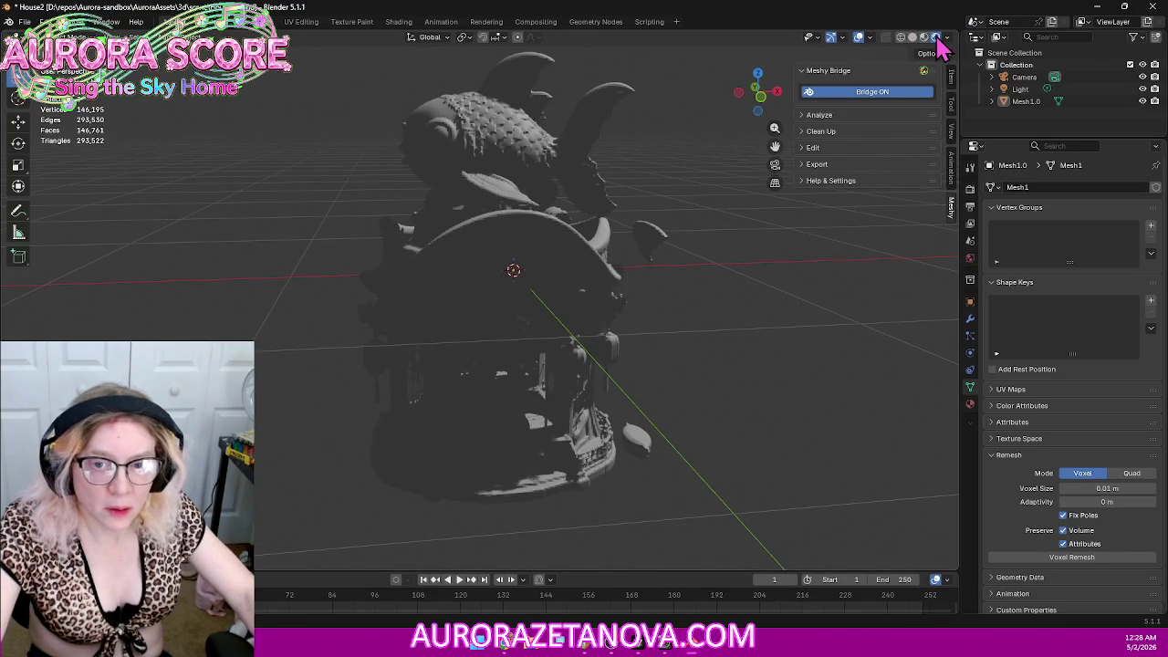
mouse_move(677, 358)
middle_down()
mouse_move(694, 295)
mouse_move(728, 310)
mouse_move(521, 334)
mouse_move(391, 332)
mouse_move(438, 338)
mouse_move(450, 326)
middle_up()
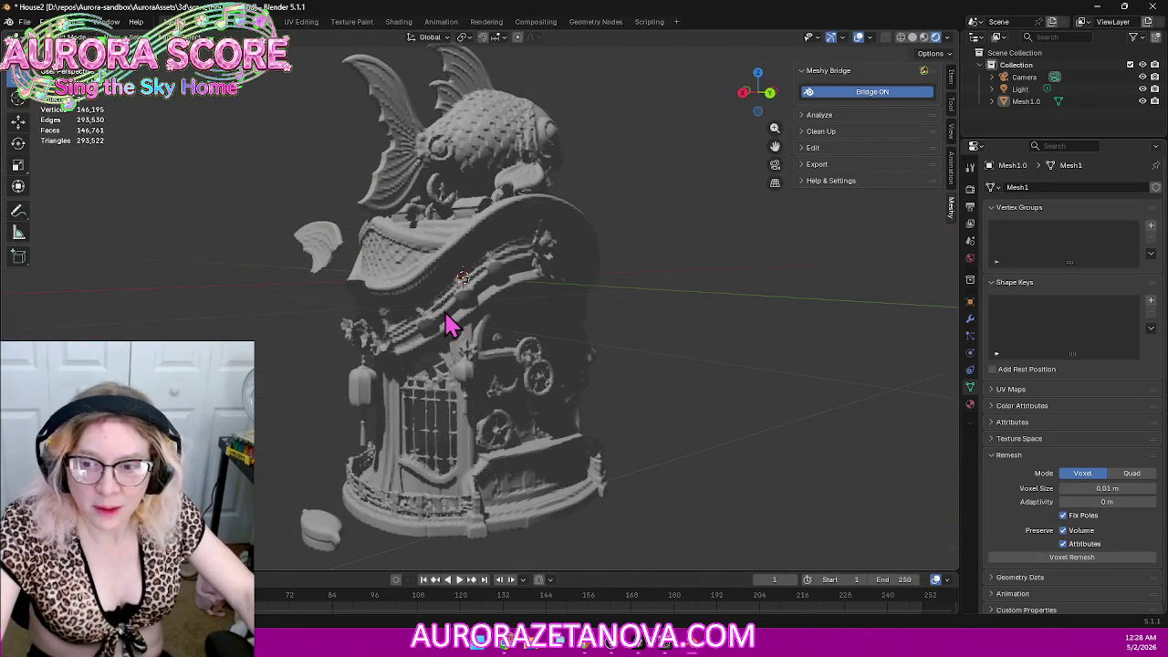
click(490, 303)
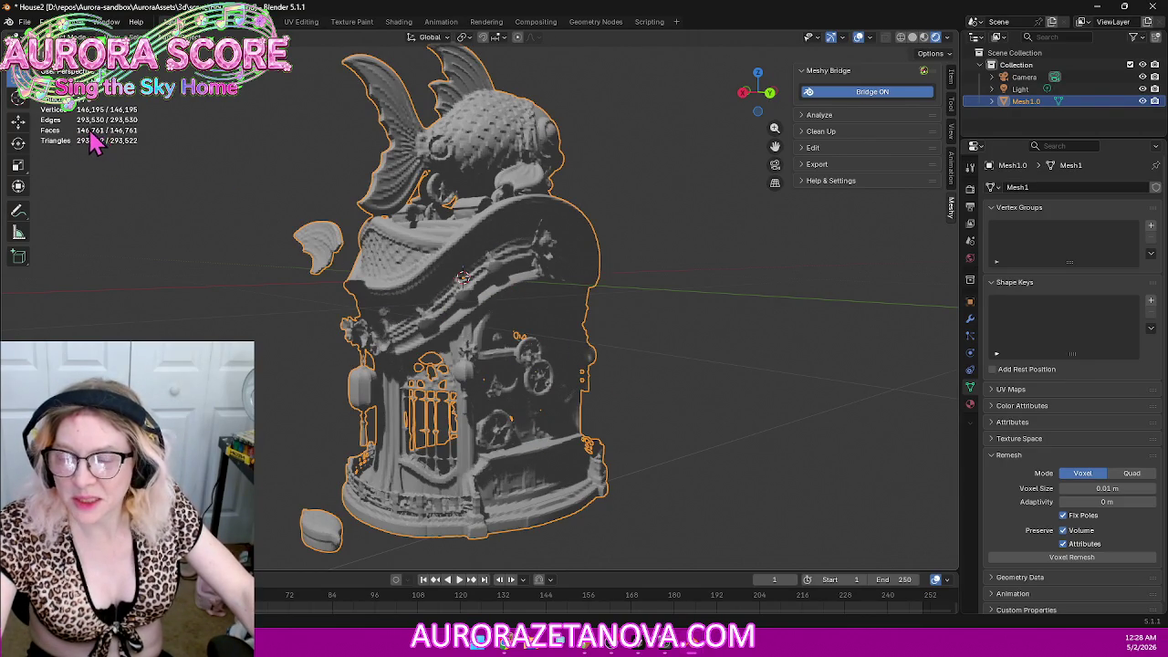
Step: Spin the fish-house mesh around its Z axis with the Rotate tool, then deselect it
mouse_move(215, 250)
middle_down()
mouse_move(423, 346)
mouse_move(383, 339)
mouse_move(669, 335)
mouse_move(447, 342)
middle_up()
click(22, 146)
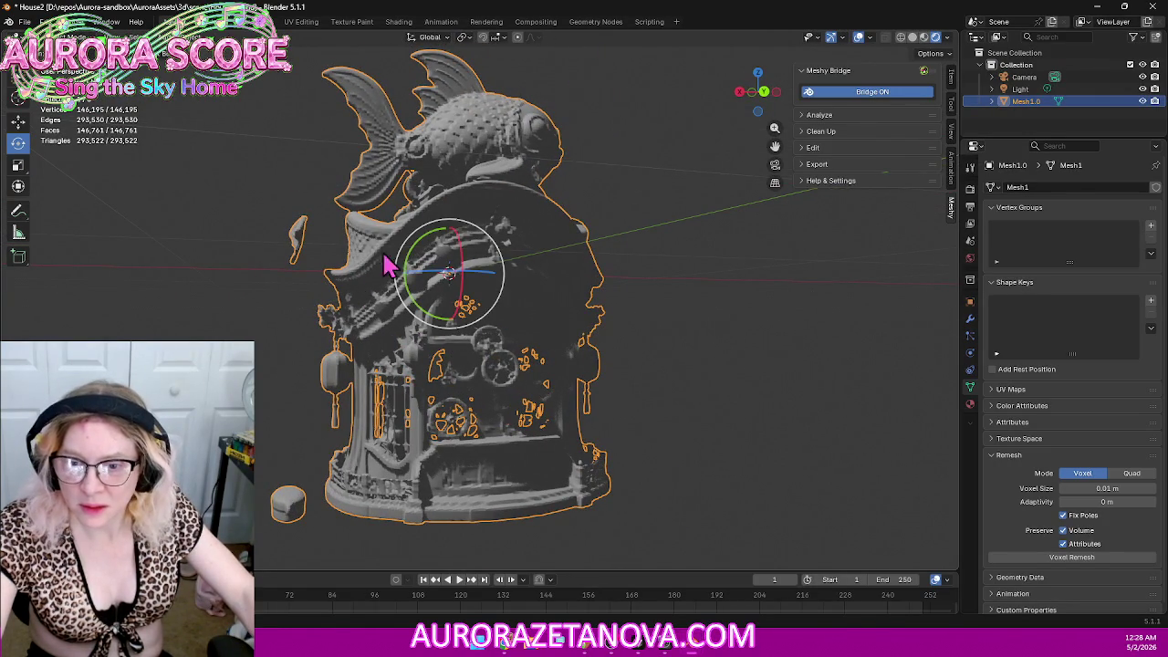
mouse_move(430, 274)
mouse_down()
mouse_move(453, 279)
mouse_move(504, 226)
mouse_move(329, 234)
mouse_move(469, 454)
mouse_move(570, 184)
mouse_move(256, 239)
mouse_move(431, 402)
mouse_up()
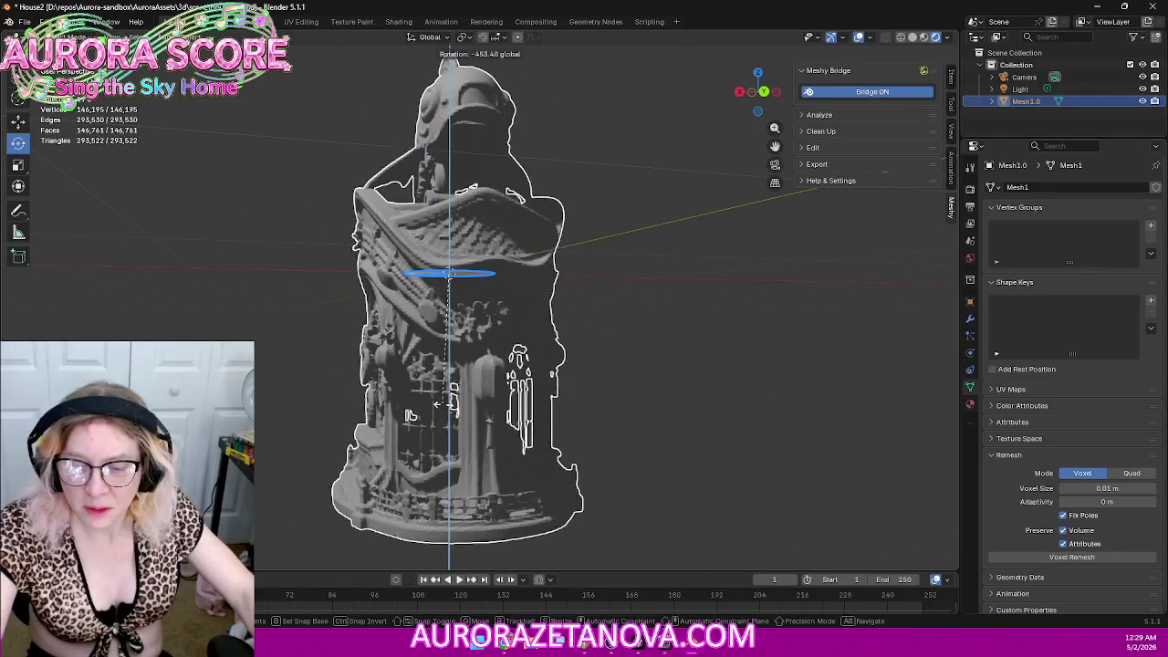
drag(525, 392, 624, 301)
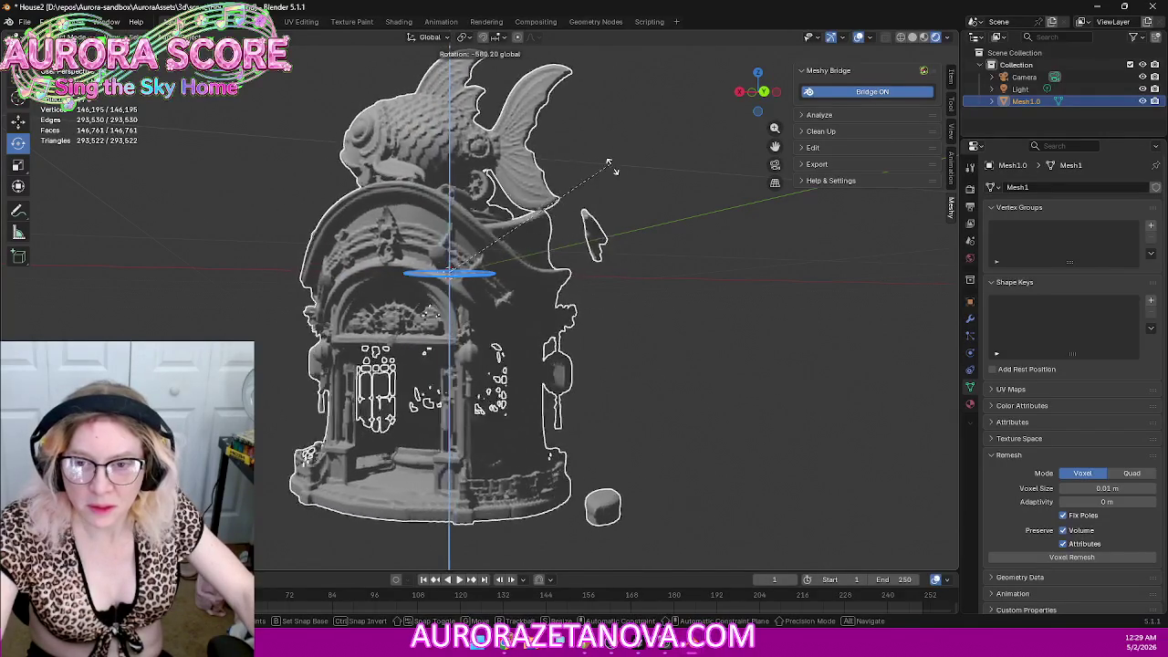
click(565, 261)
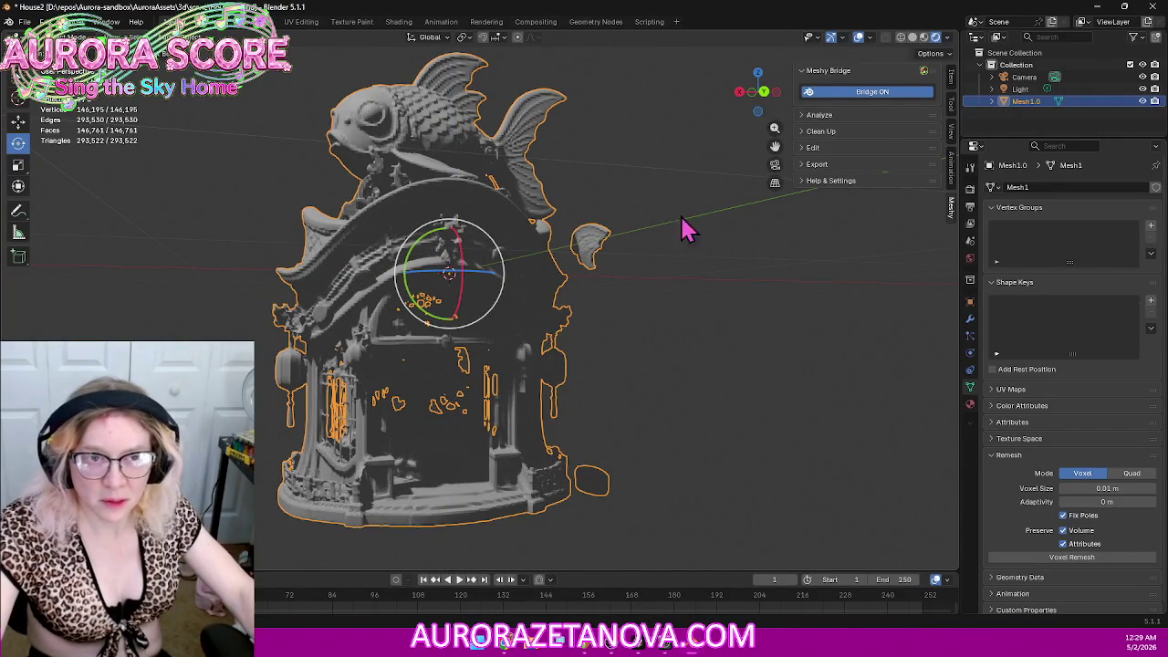
click(724, 381)
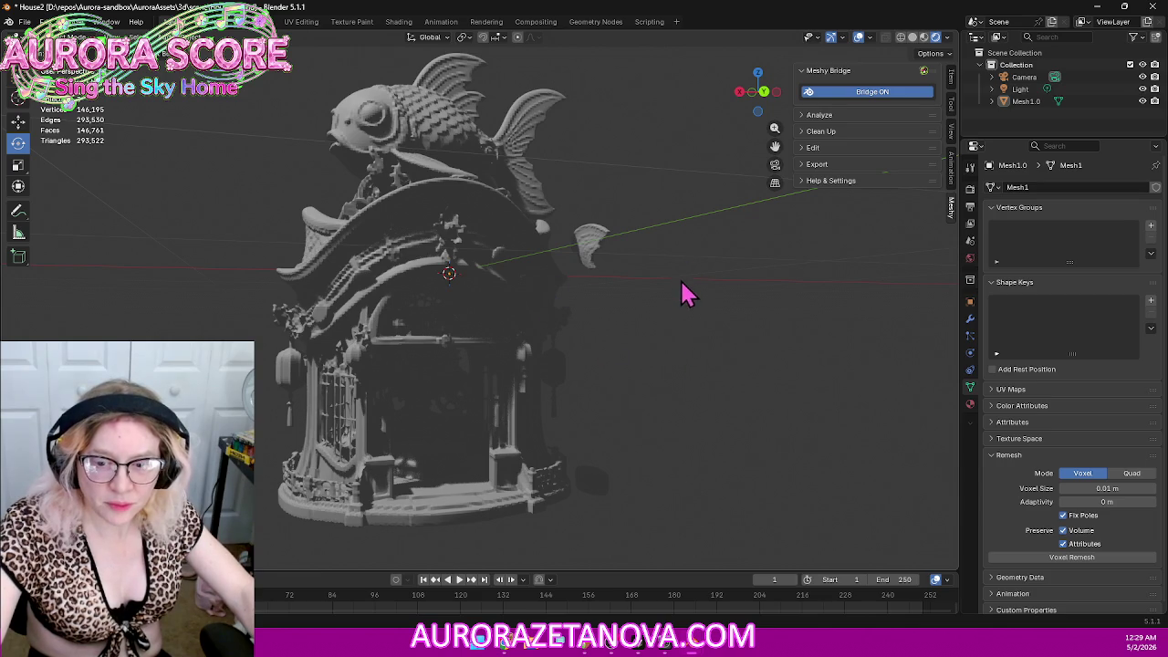
key(KP_4)
key(KP_4)
key(KP_4)
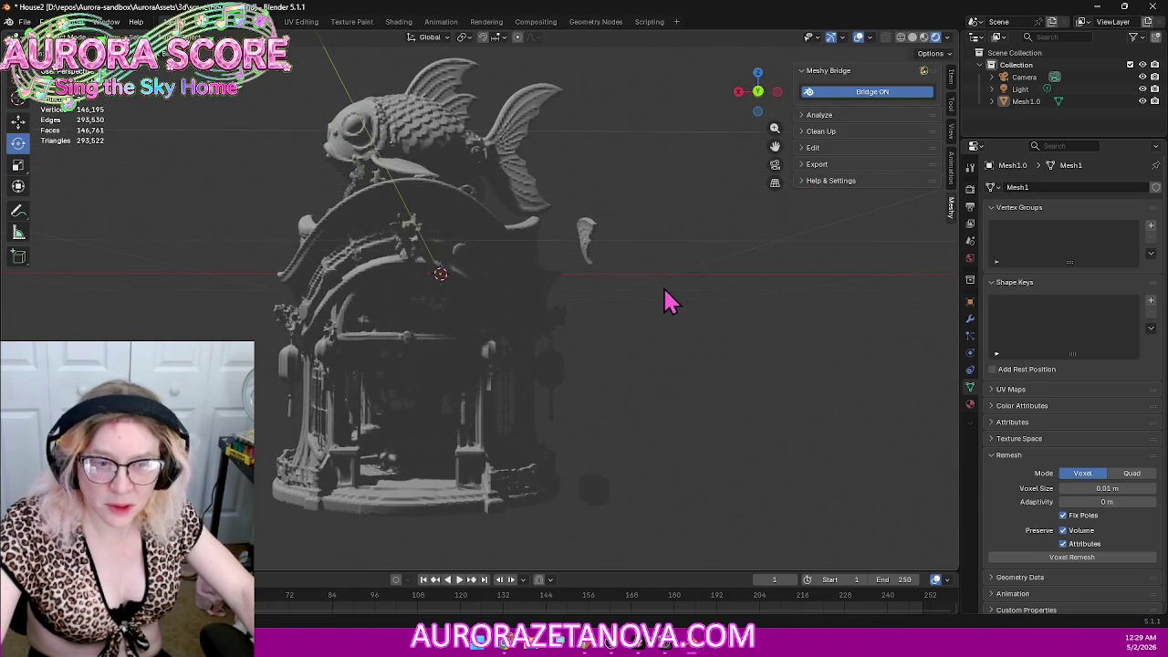
Step: Open the World properties and set the background Strength to 10
click(970, 207)
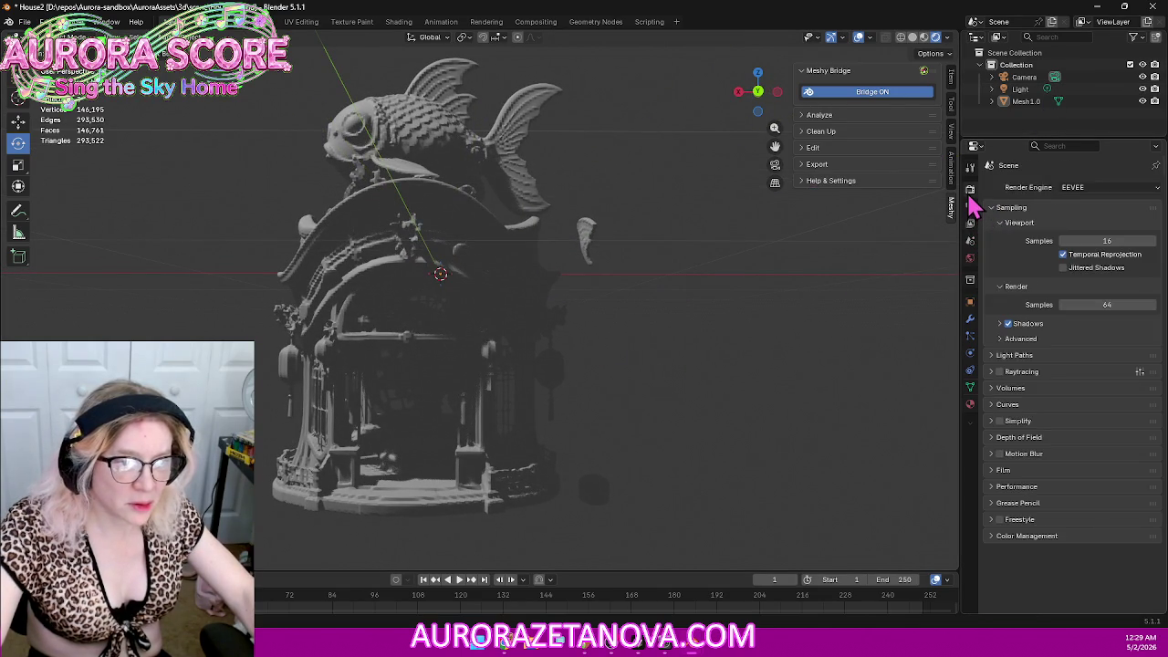
click(970, 224)
click(970, 258)
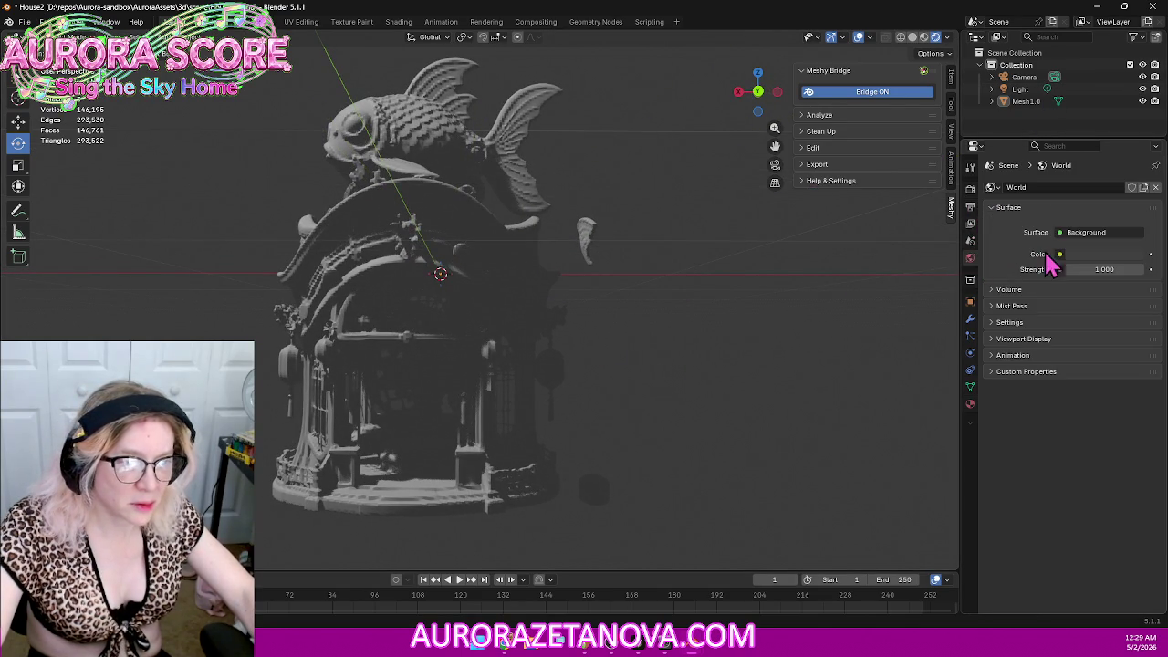
click(1104, 269)
text(1)
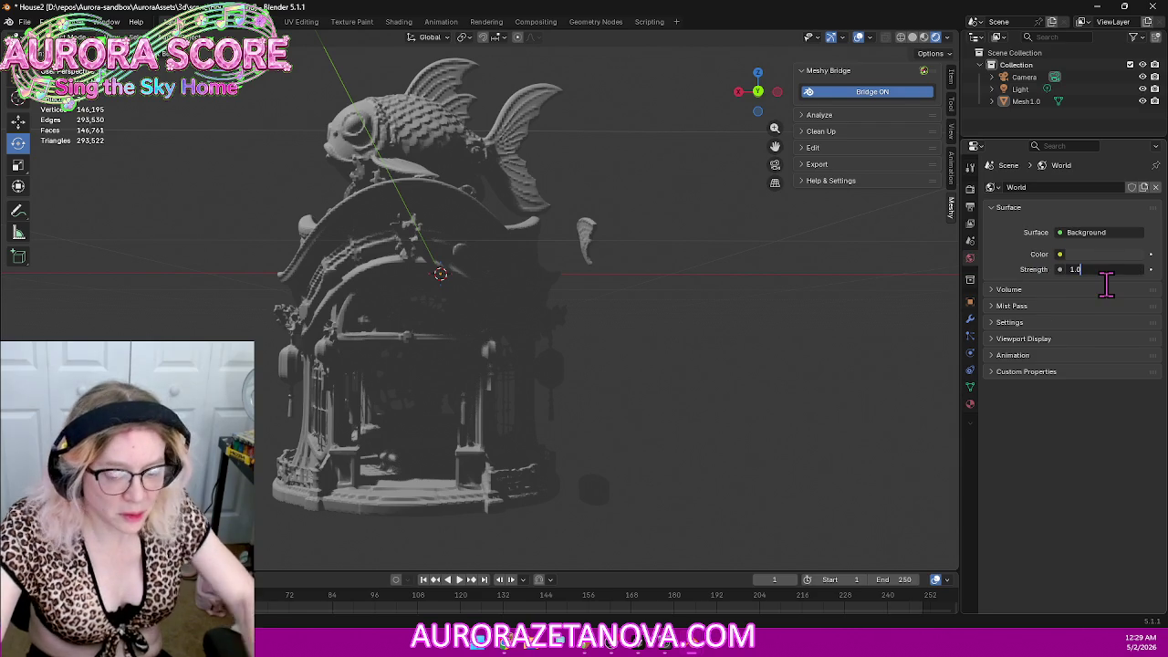
text(10)
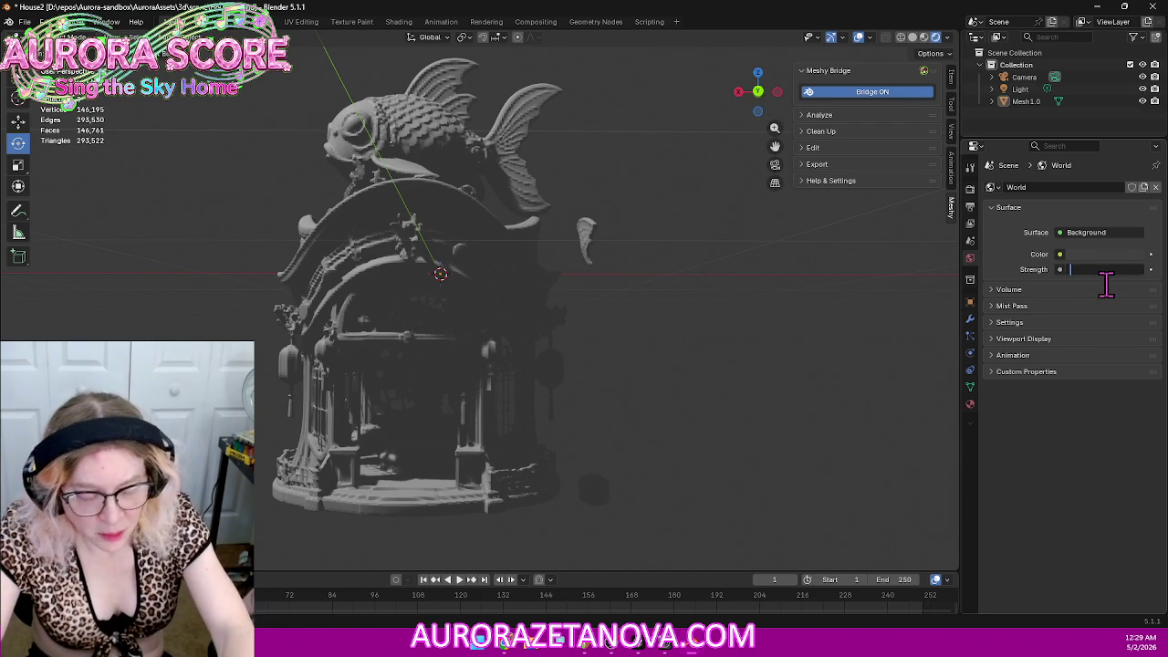
key(Return)
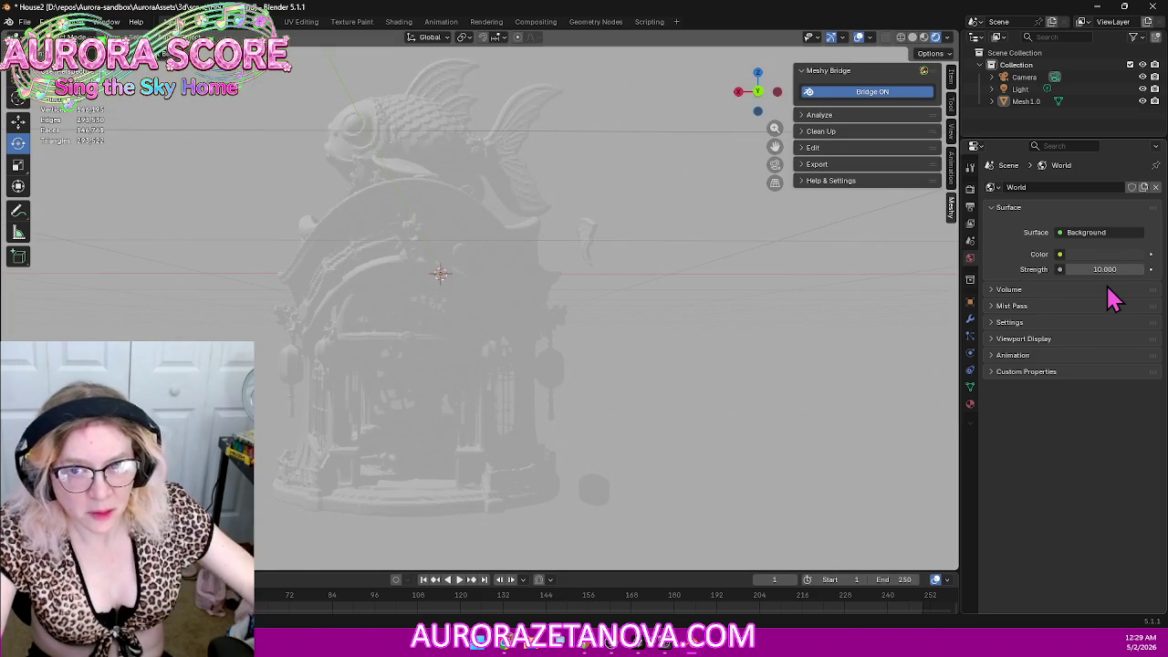
Step: Lower the world Strength to 5, then back to 1.000, and return to Meshy
click(1098, 269)
text(5)
key(Return)
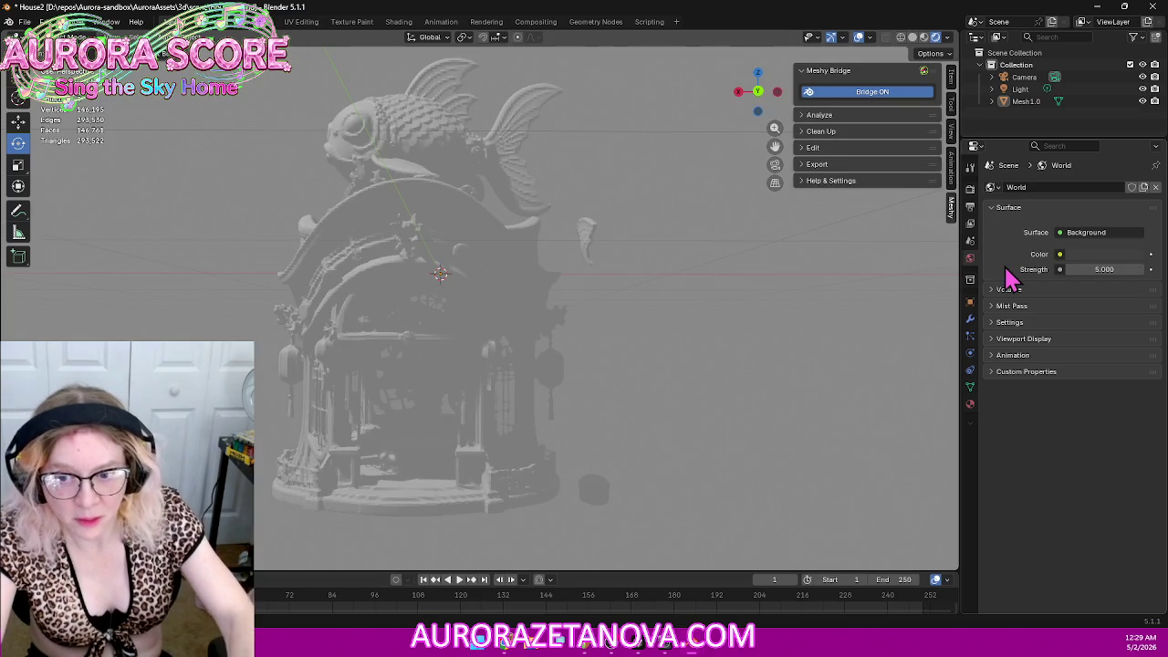
click(1105, 270)
text(1)
key(Return)
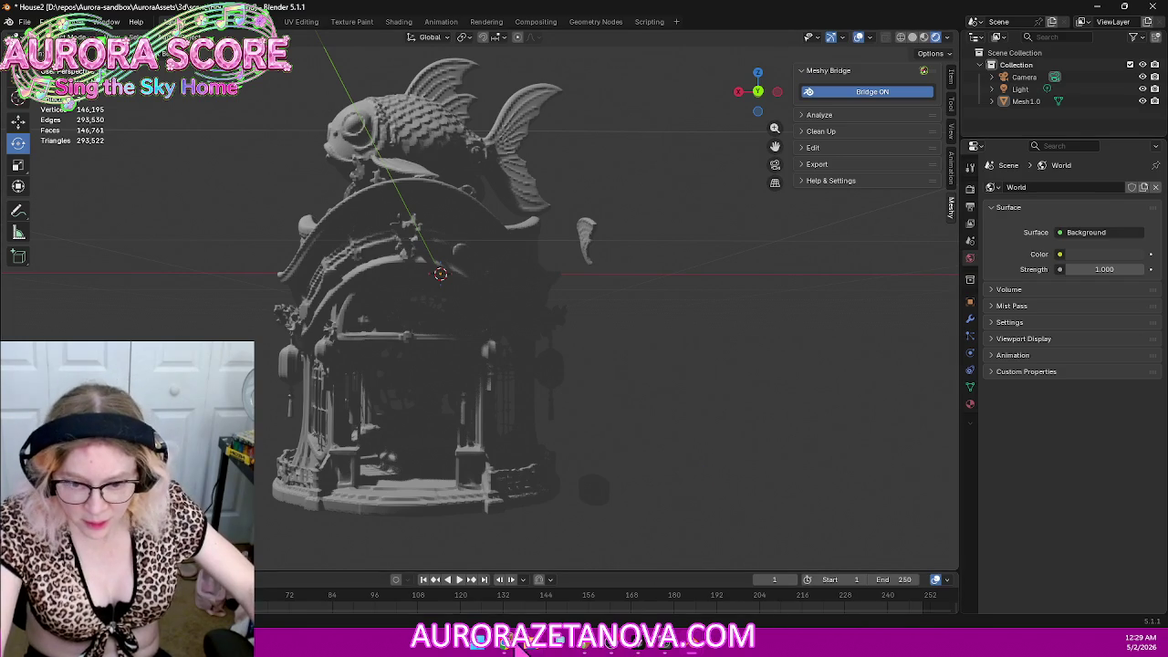
click(561, 644)
click(721, 301)
mouse_move(966, 211)
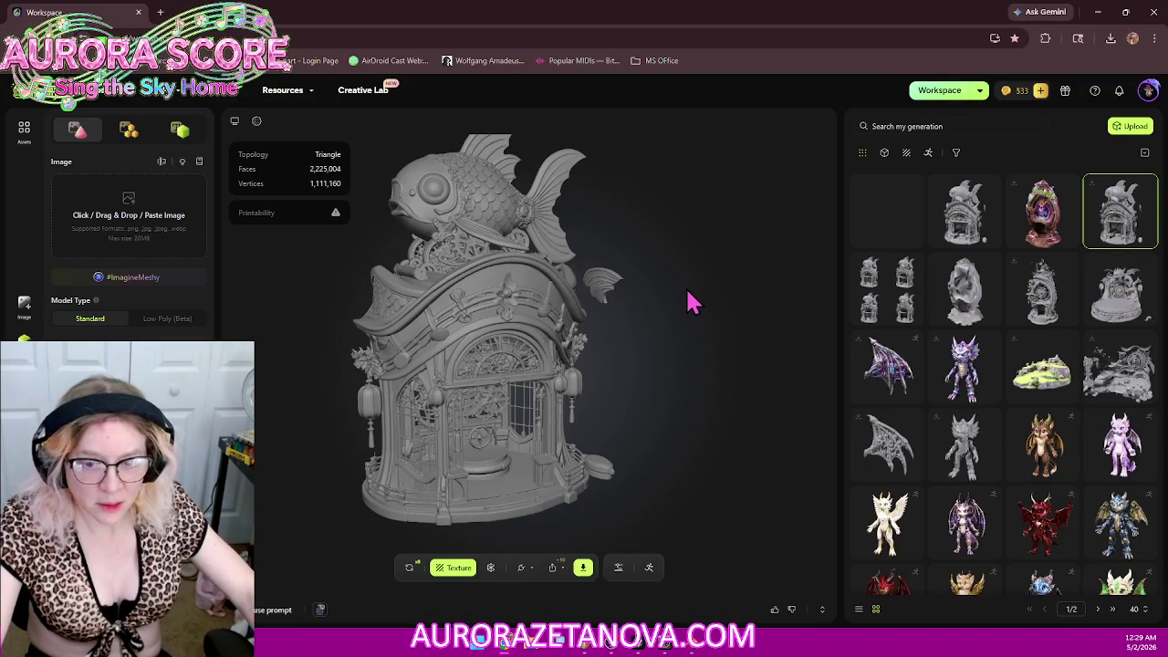
Step: Load Meshy's second generation (311,172 faces), zoom to inspect it, then return to Blender
right_click(978, 217)
click(974, 191)
click(967, 196)
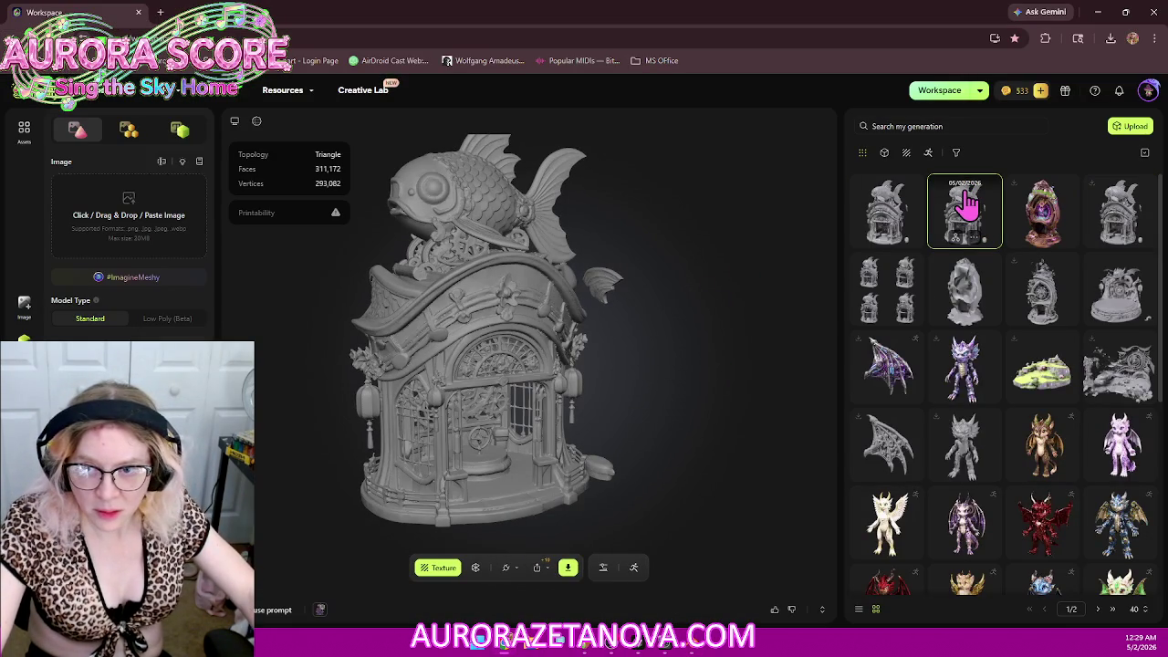
scroll(643, 330, up, 2)
scroll(632, 323, up, 1)
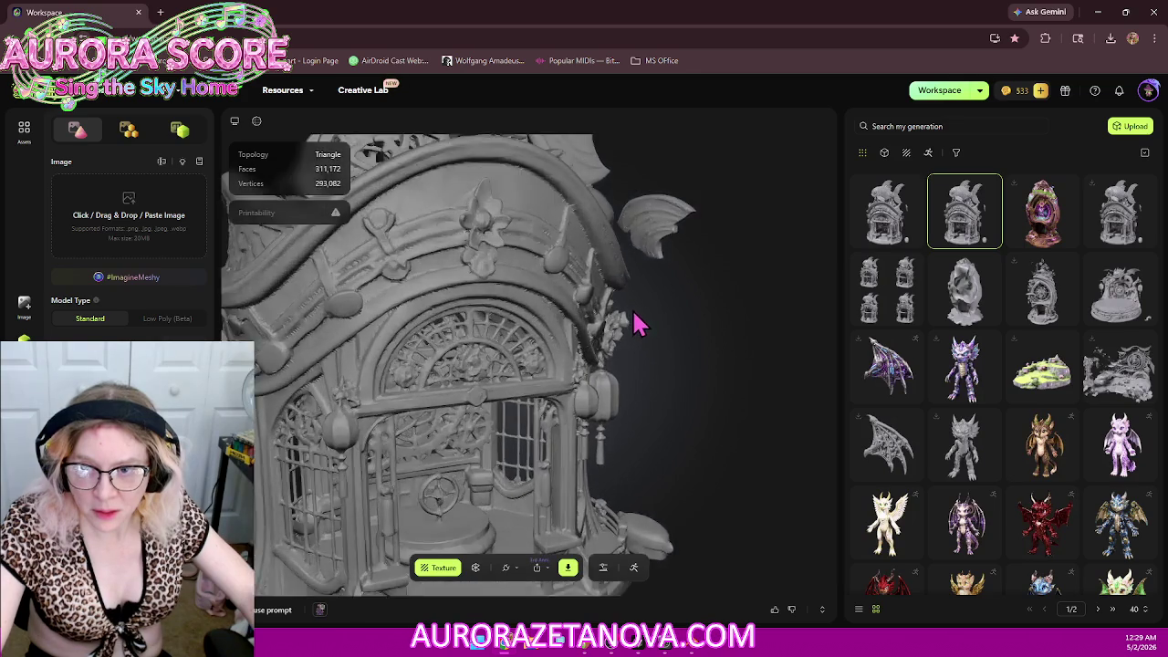
scroll(636, 335, down, 3)
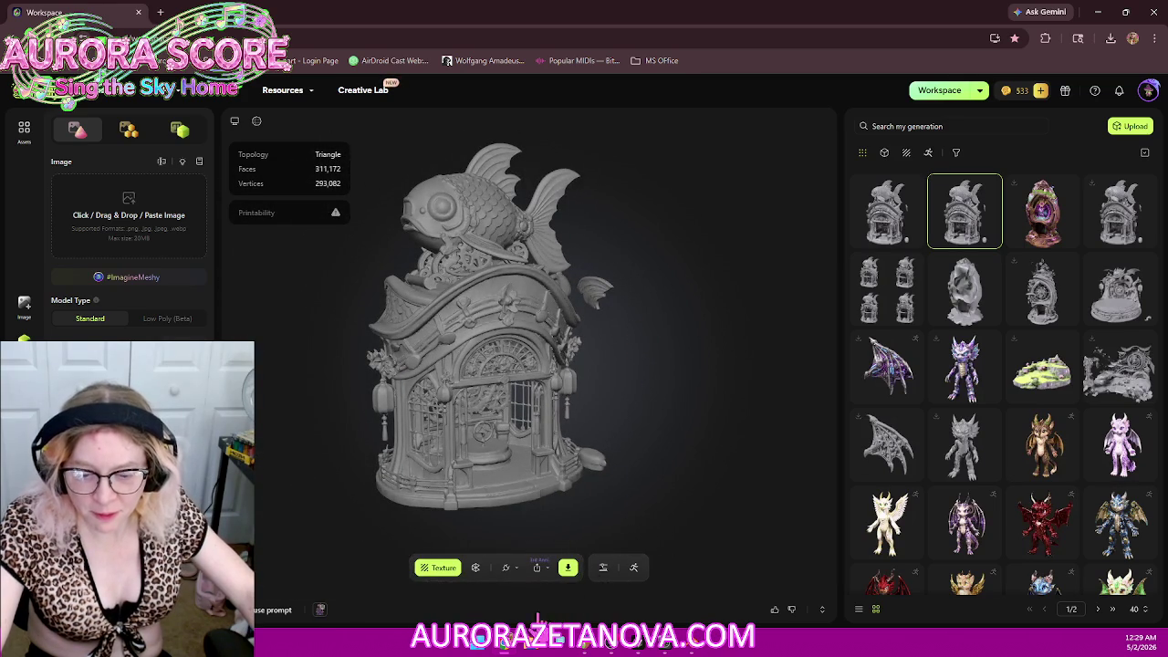
click(503, 644)
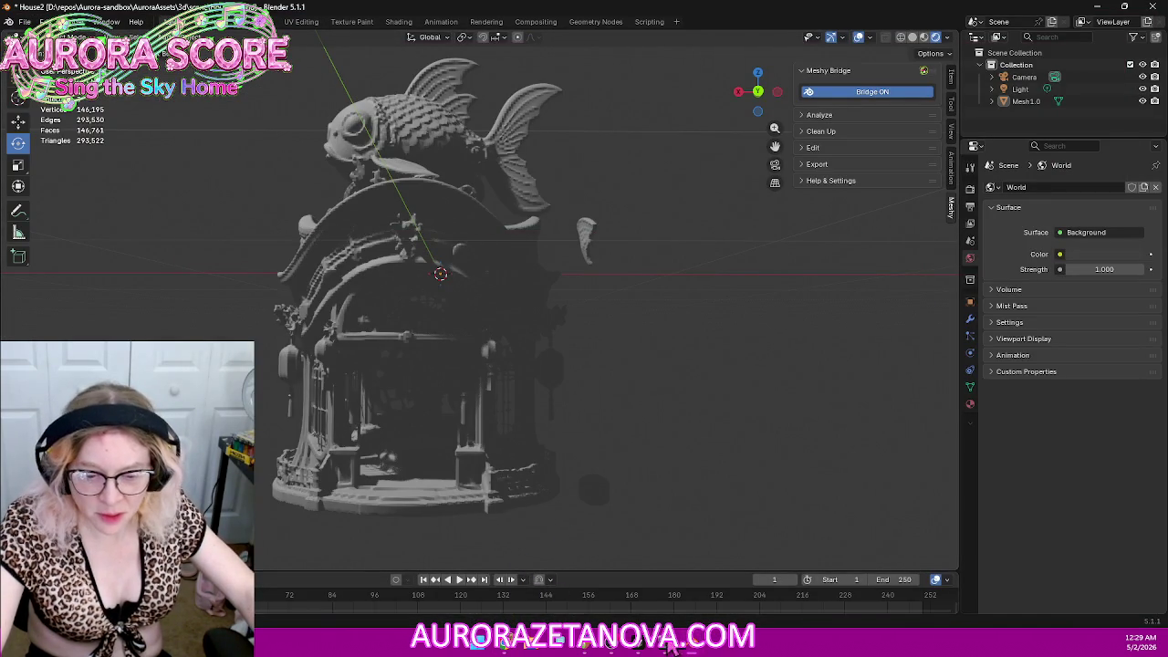
mouse_move(639, 644)
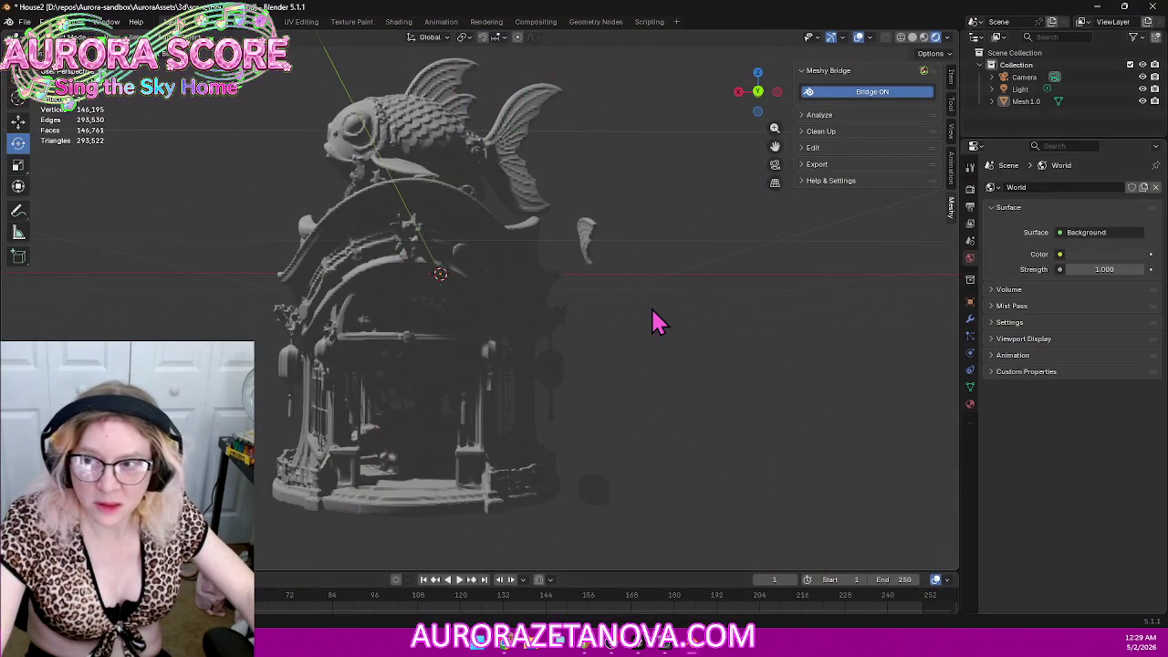
Step: Select Mesh1.0 with A and enter Edit Mode with all geometry selected
middle_drag(657, 322, 645, 313)
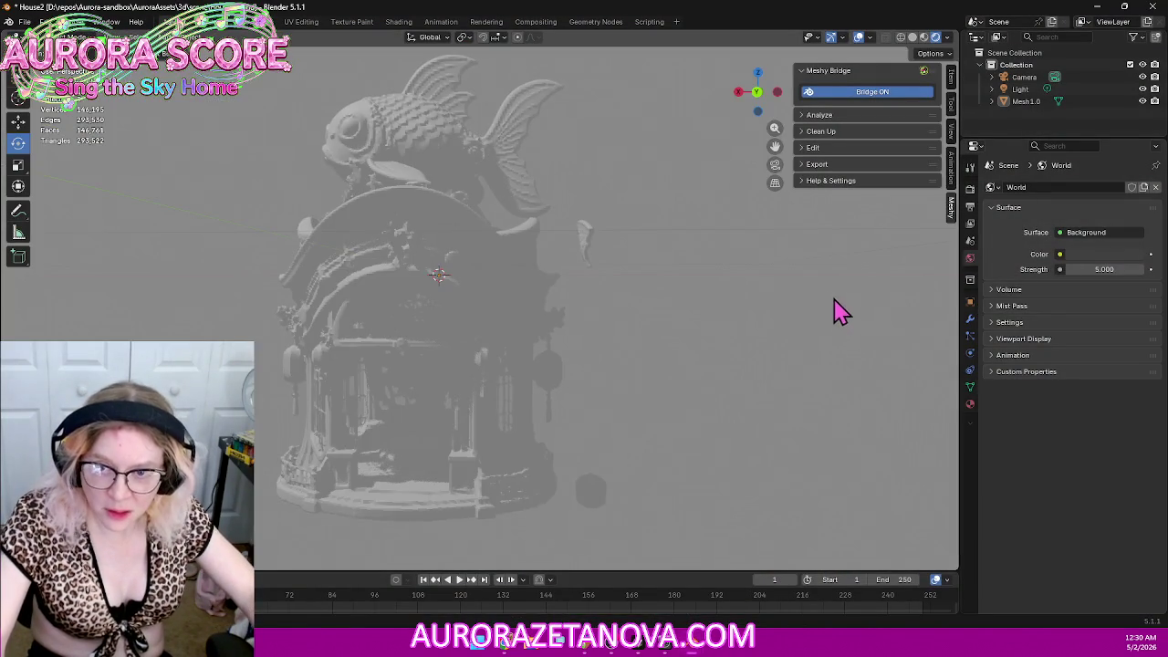
key(a)
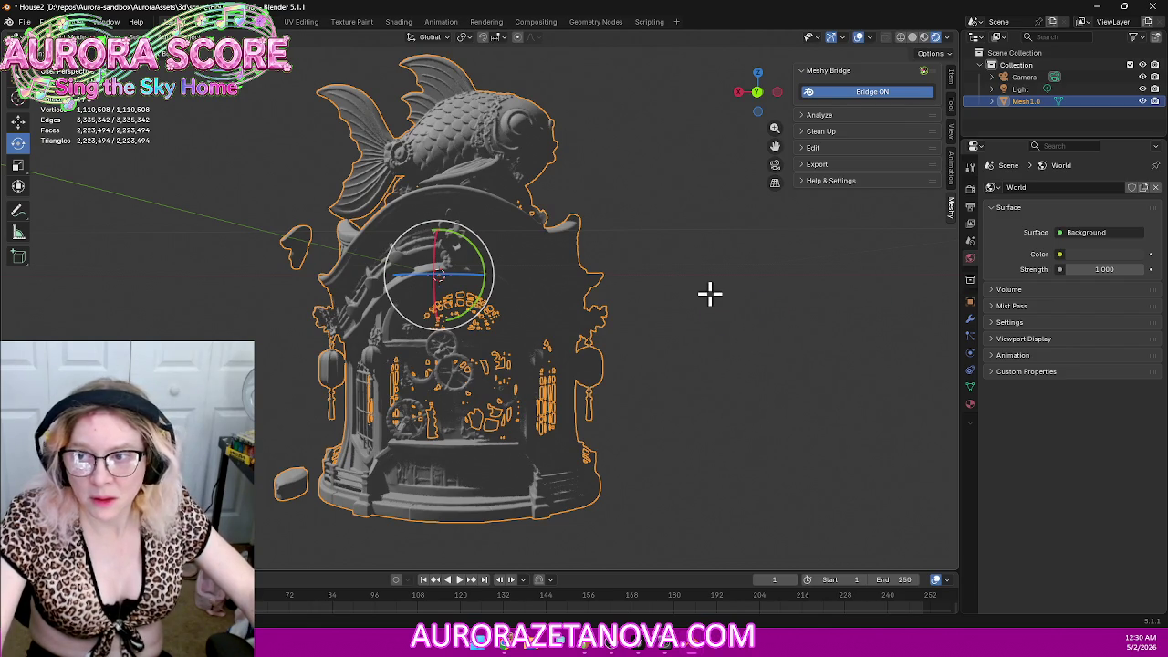
key(Tab)
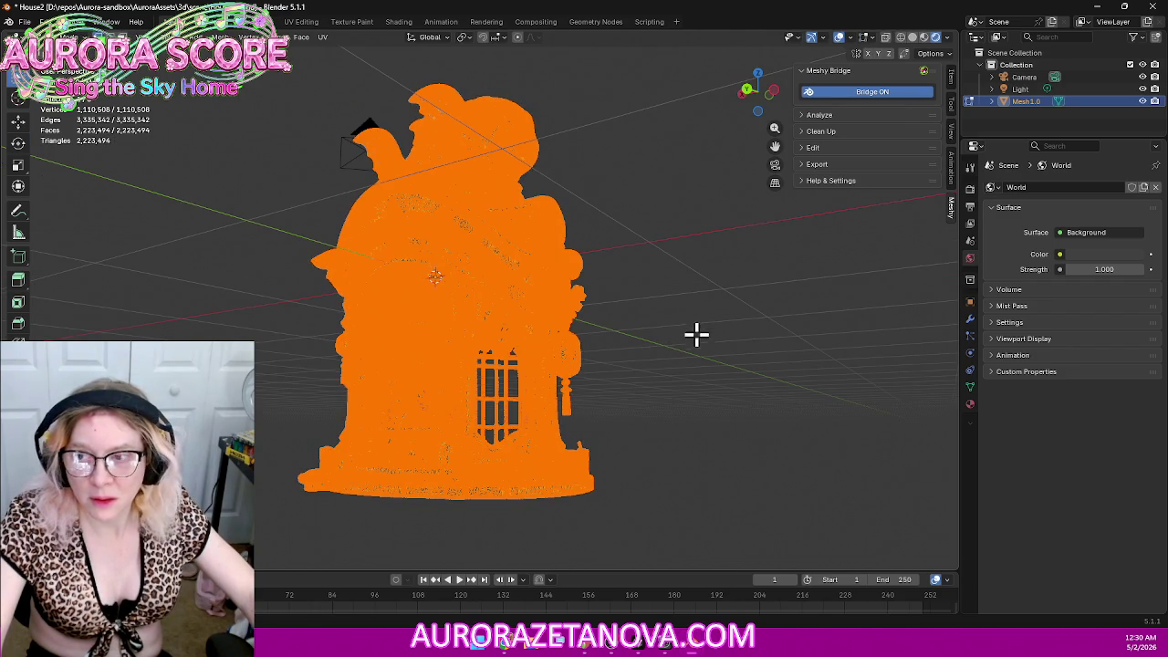
Step: Merge Mesh1.0's vertices By Distance, then return to Object Mode in Solid shading
mouse_move(679, 357)
middle_down()
mouse_move(701, 356)
mouse_move(730, 331)
mouse_move(719, 345)
middle_up()
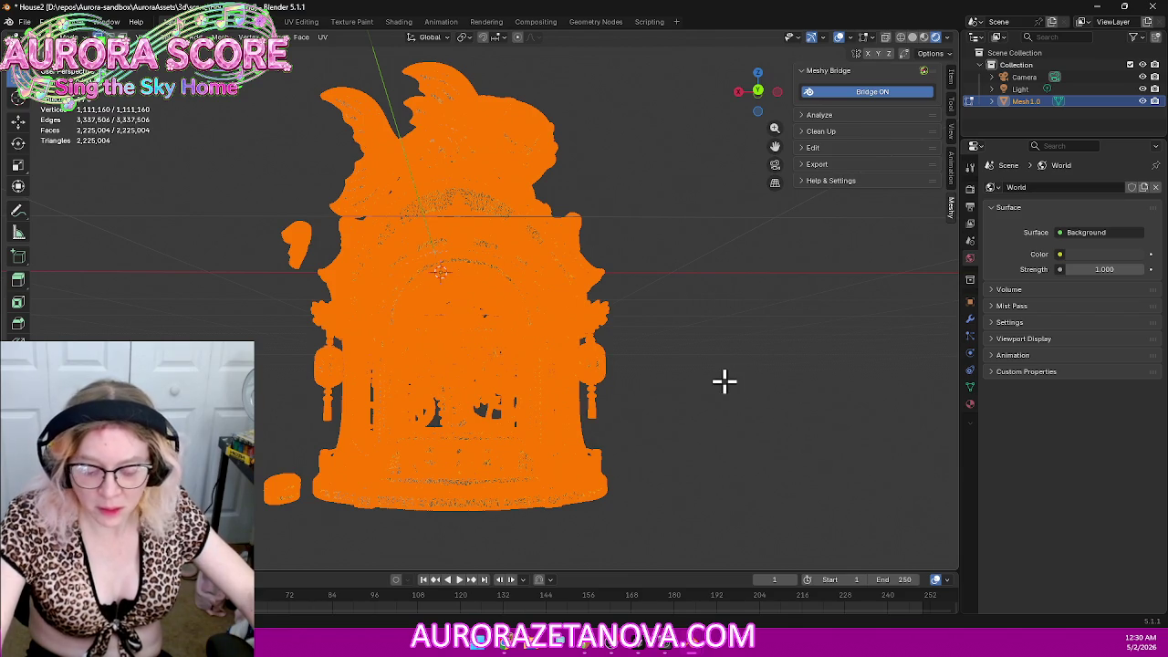
key(m)
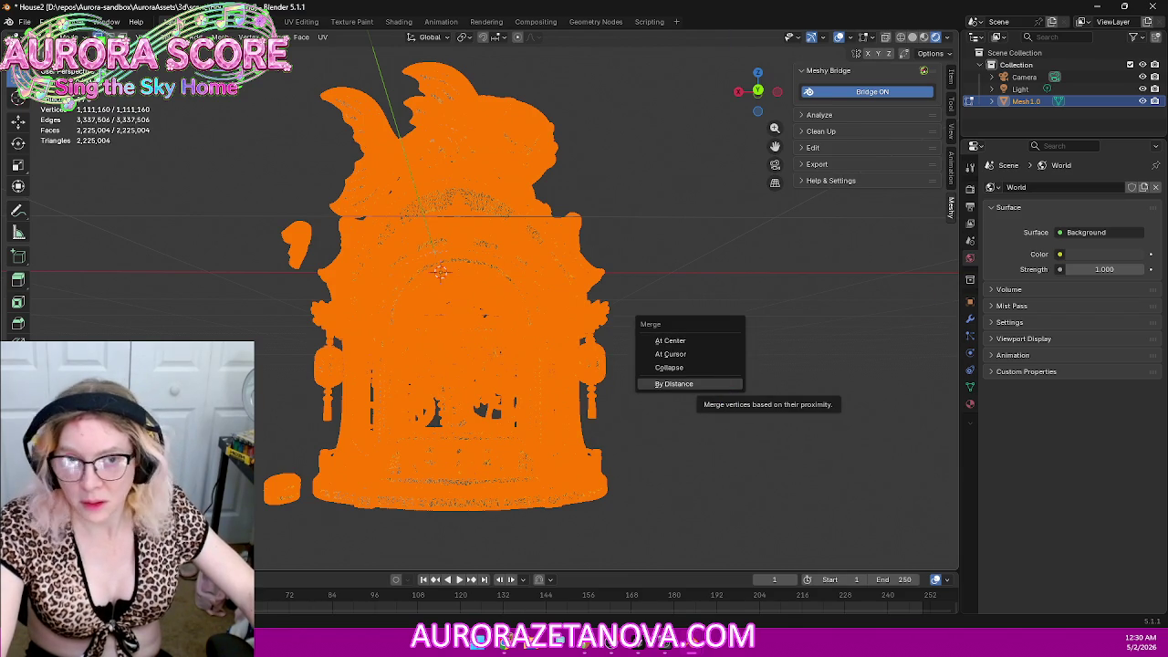
key(Return)
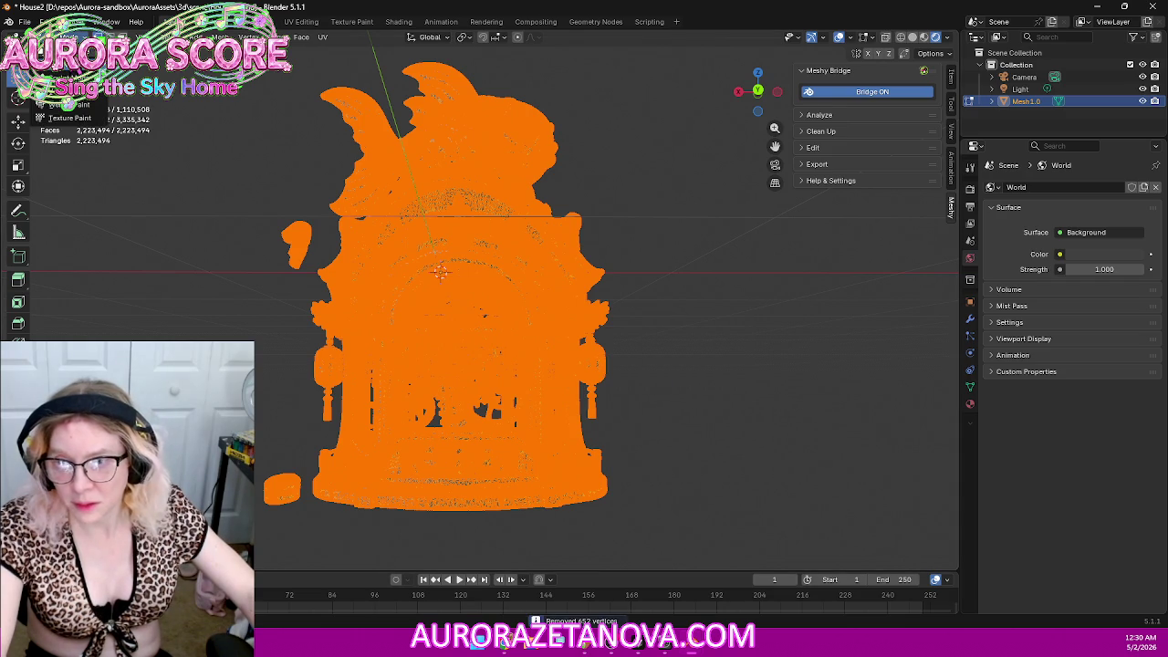
key(Tab)
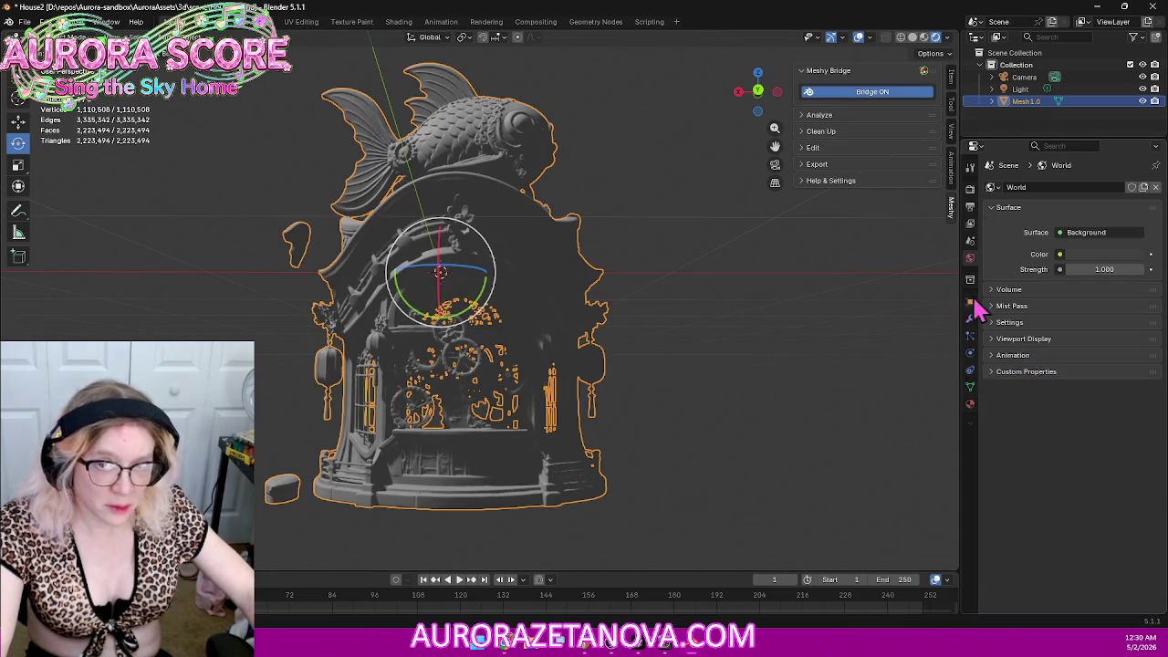
click(912, 38)
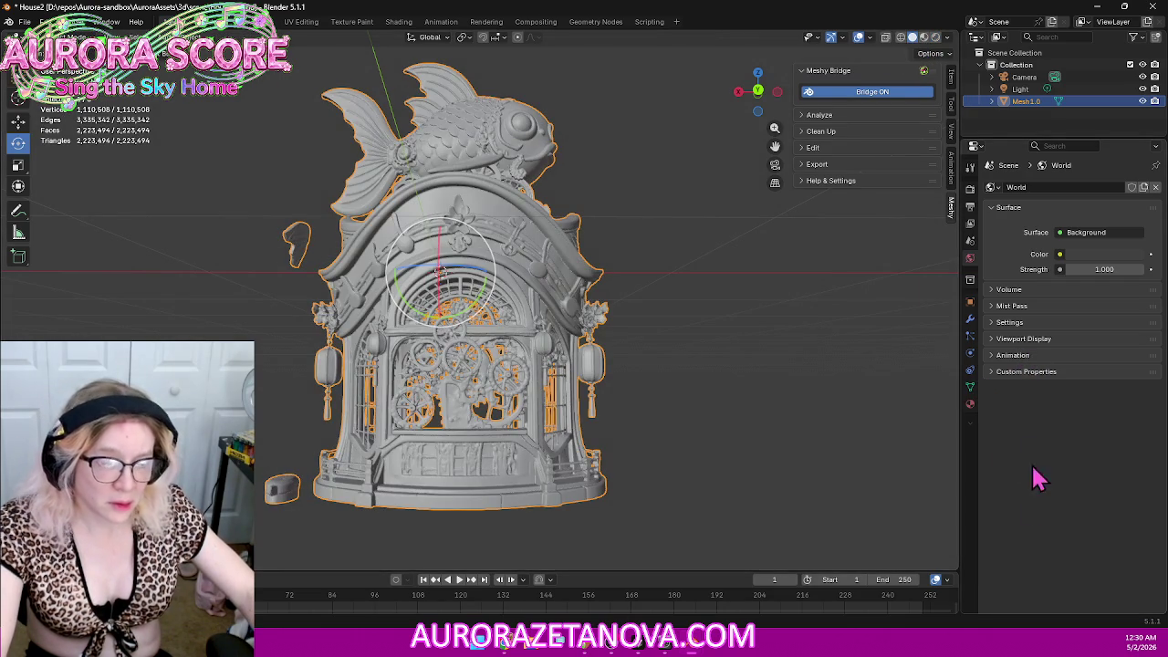
Step: Try a 0.03 m voxel remesh from the Object Data Remesh panel, then undo it
click(971, 387)
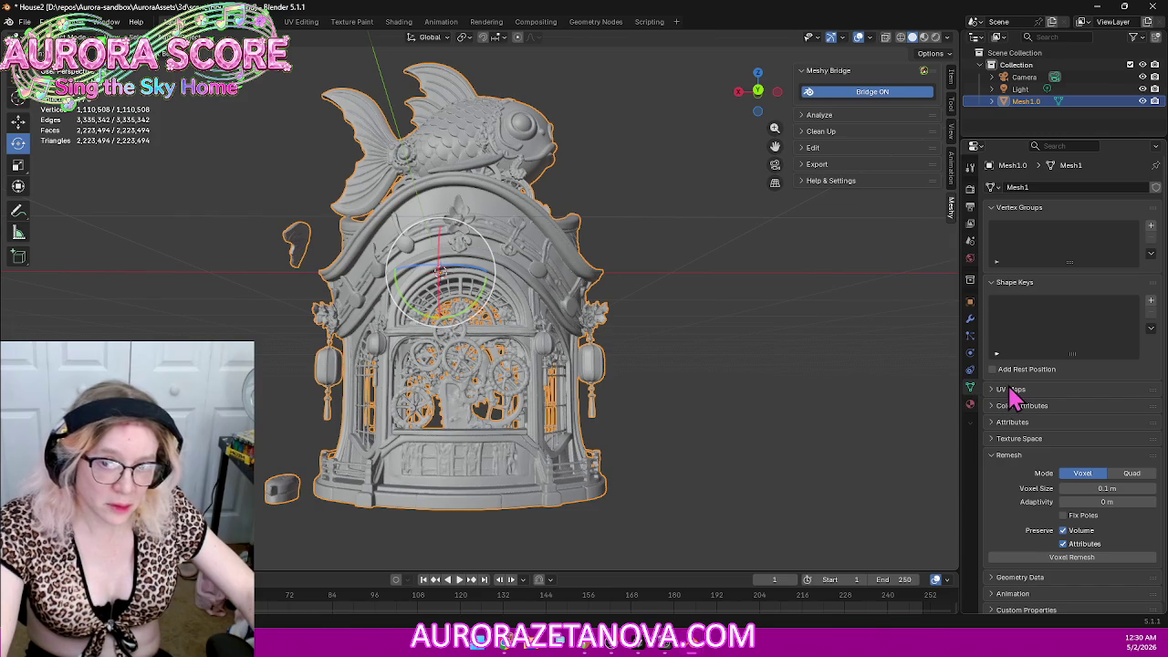
click(1115, 488)
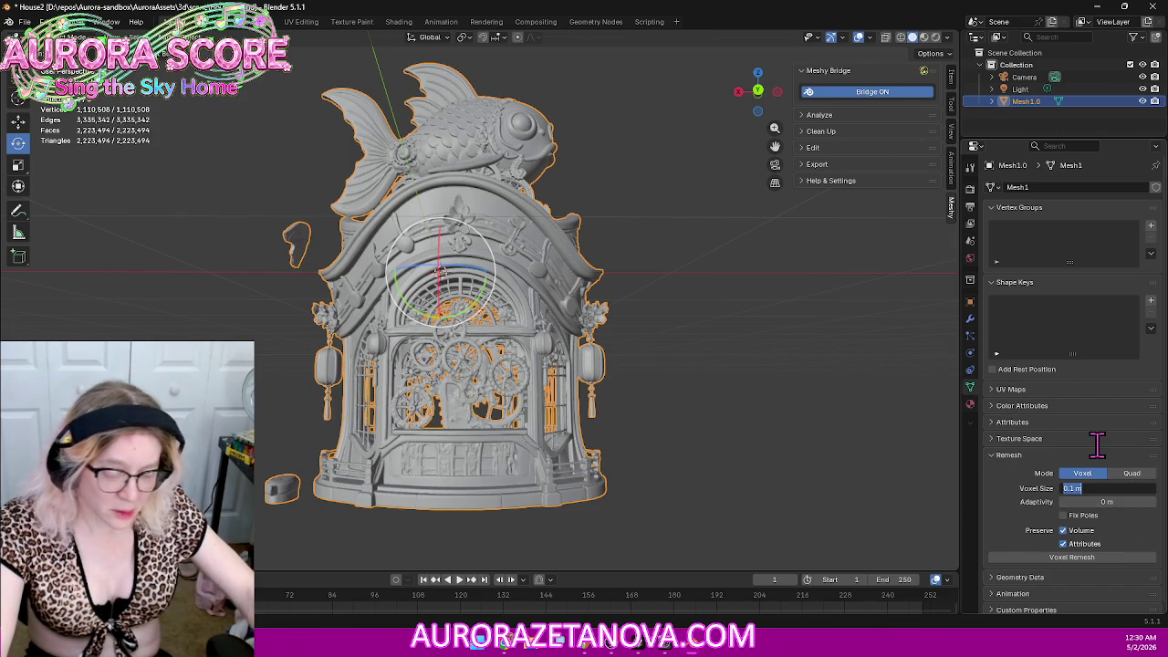
text(.03)
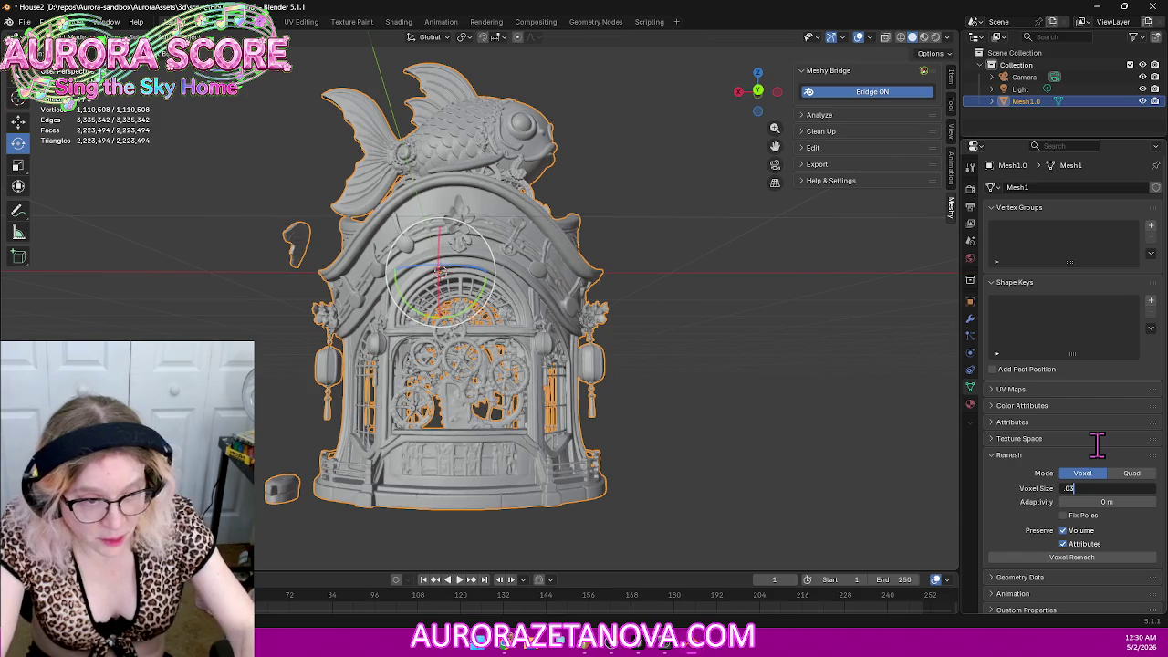
key(Return)
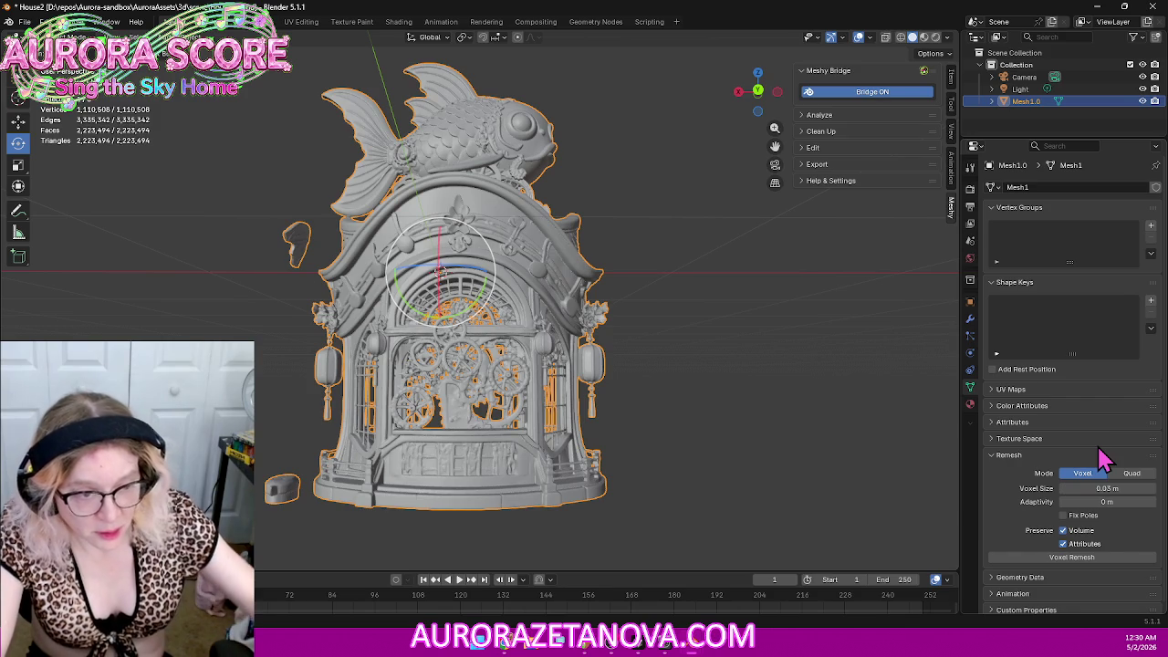
click(1070, 560)
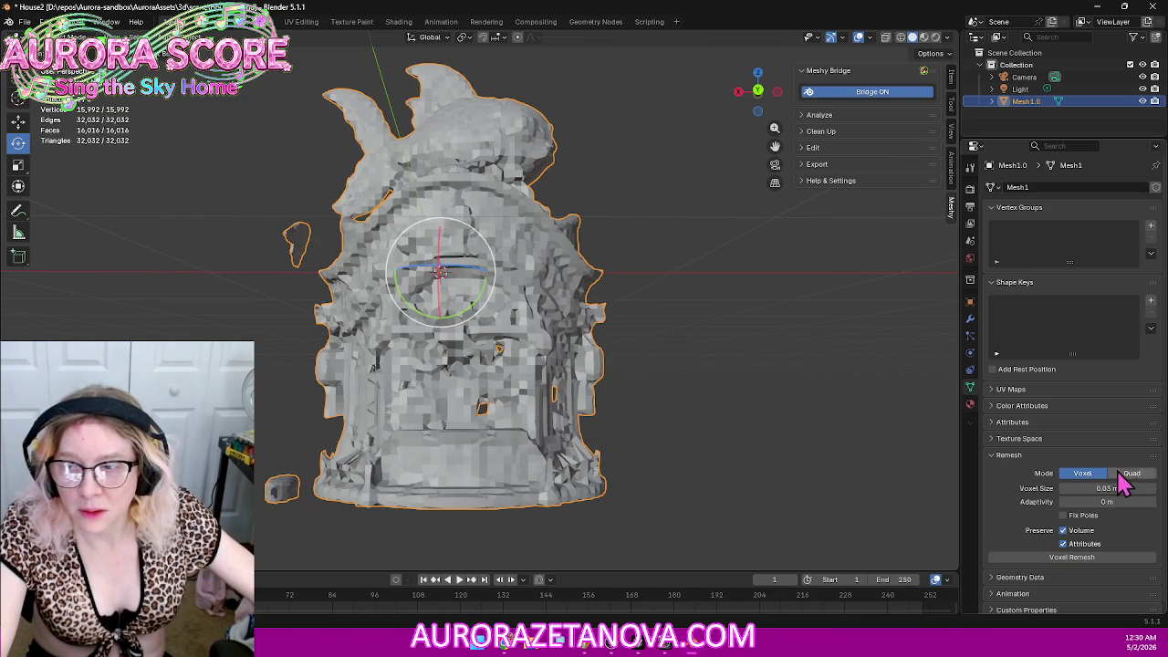
click(1128, 488)
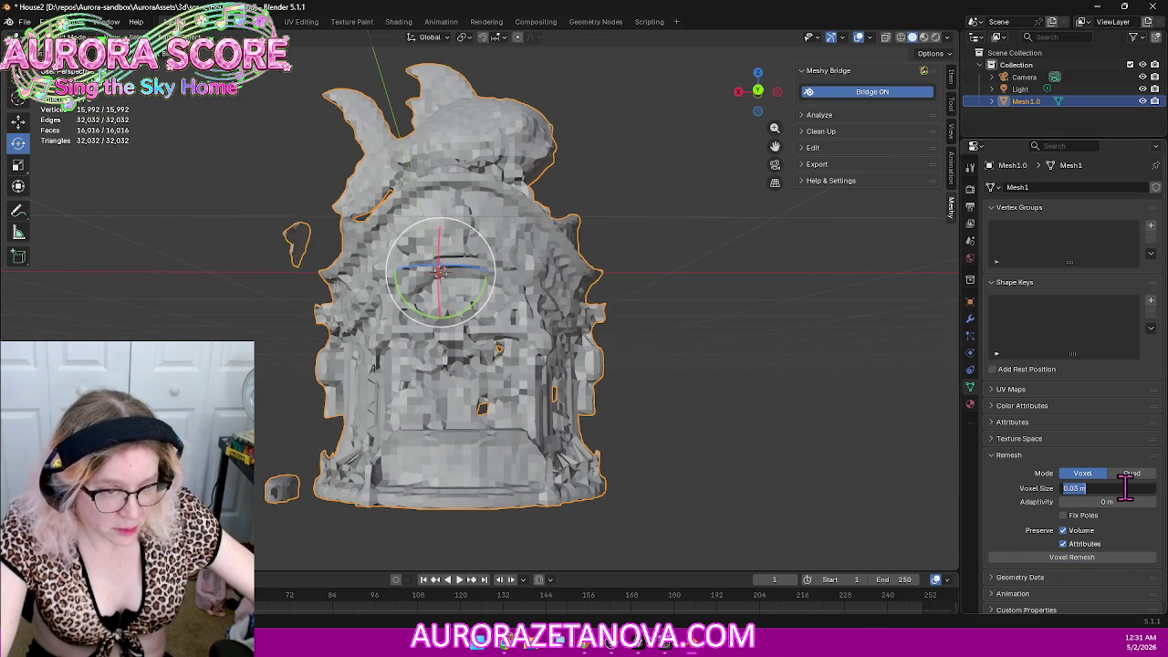
text(0.03)
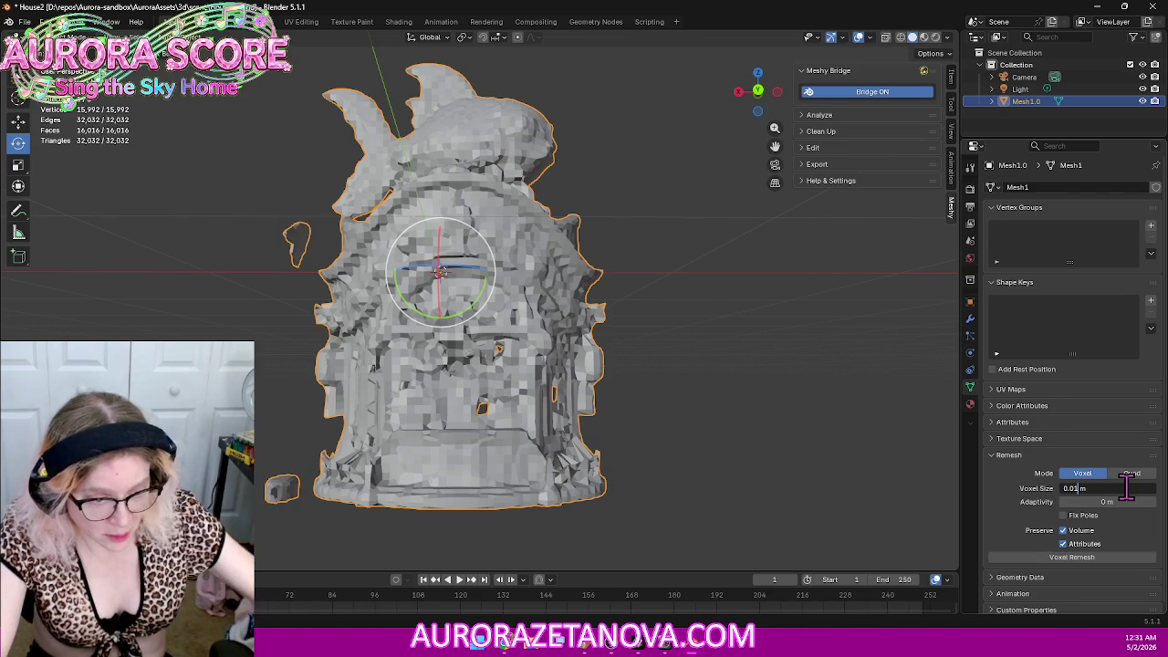
key(Return)
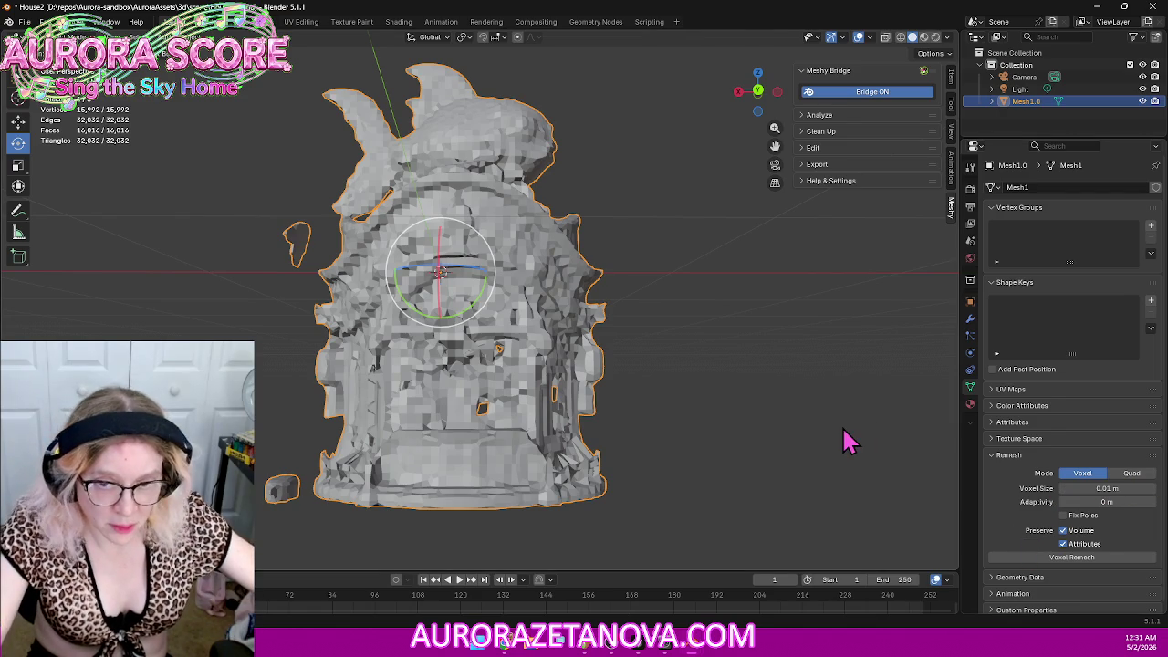
key(ctrl+z)
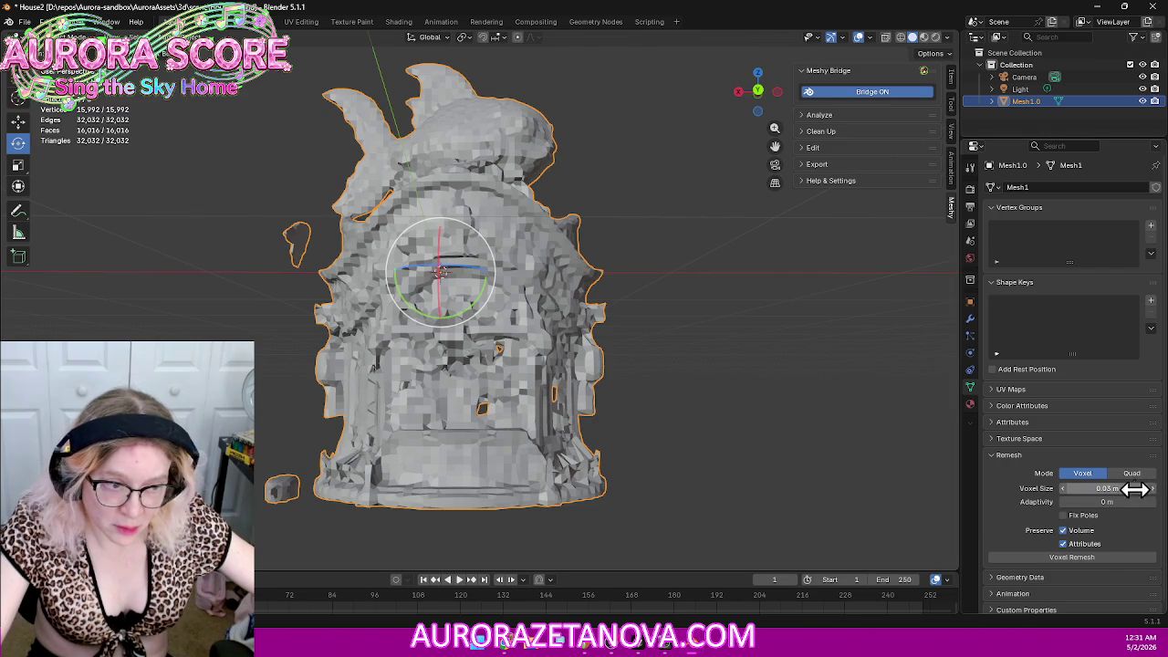
key(ctrl+z)
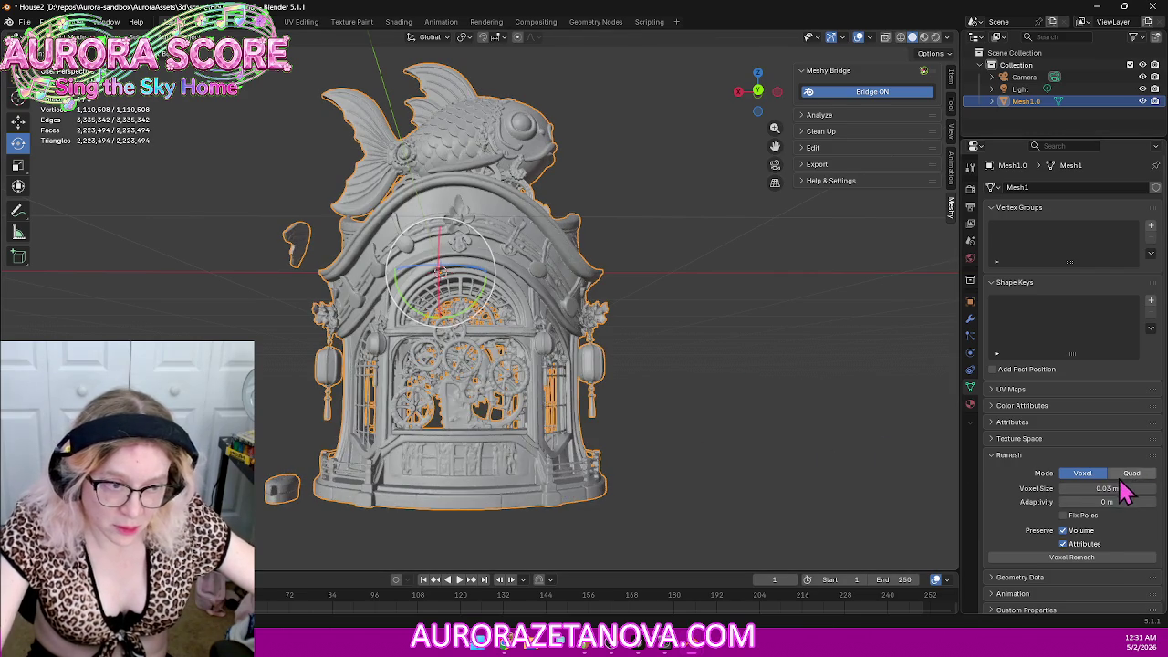
Step: Try a 0.01 m voxel remesh of the house and undo it
click(1118, 488)
key(Home)
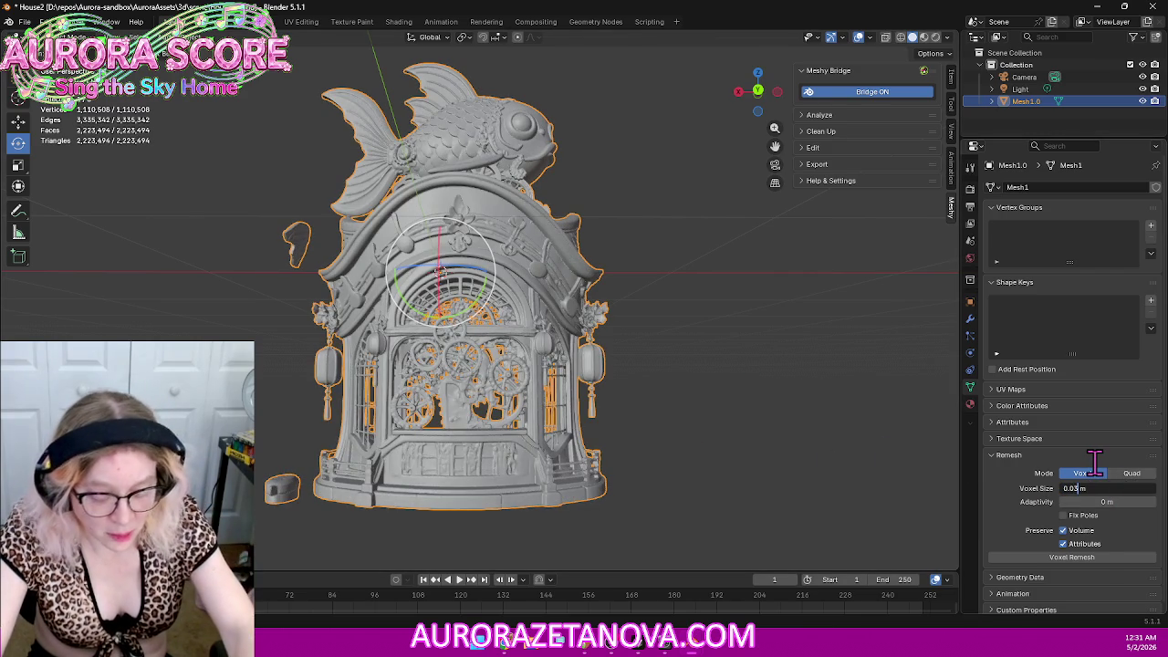
text(1)
key(Return)
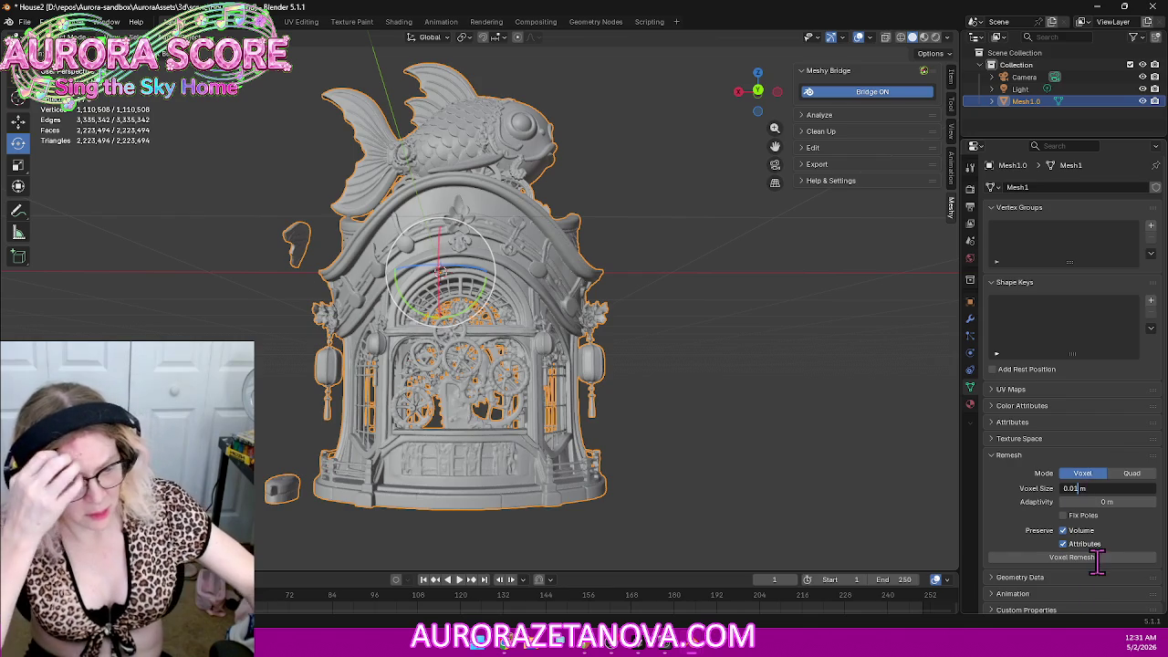
click(1100, 558)
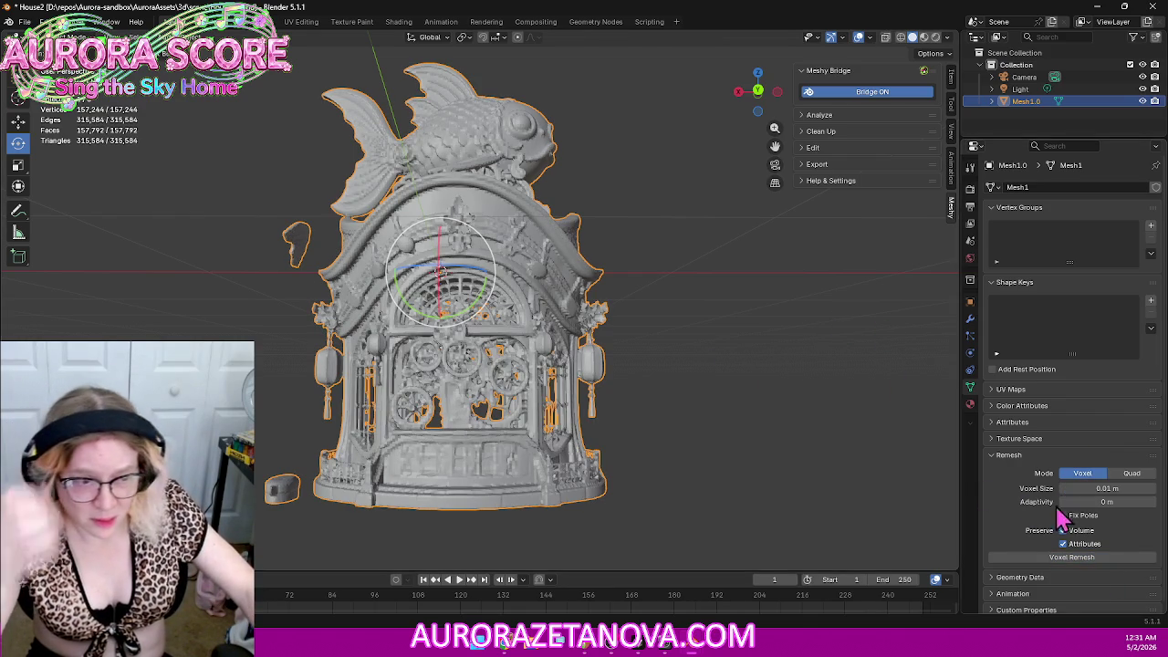
key(ctrl+z)
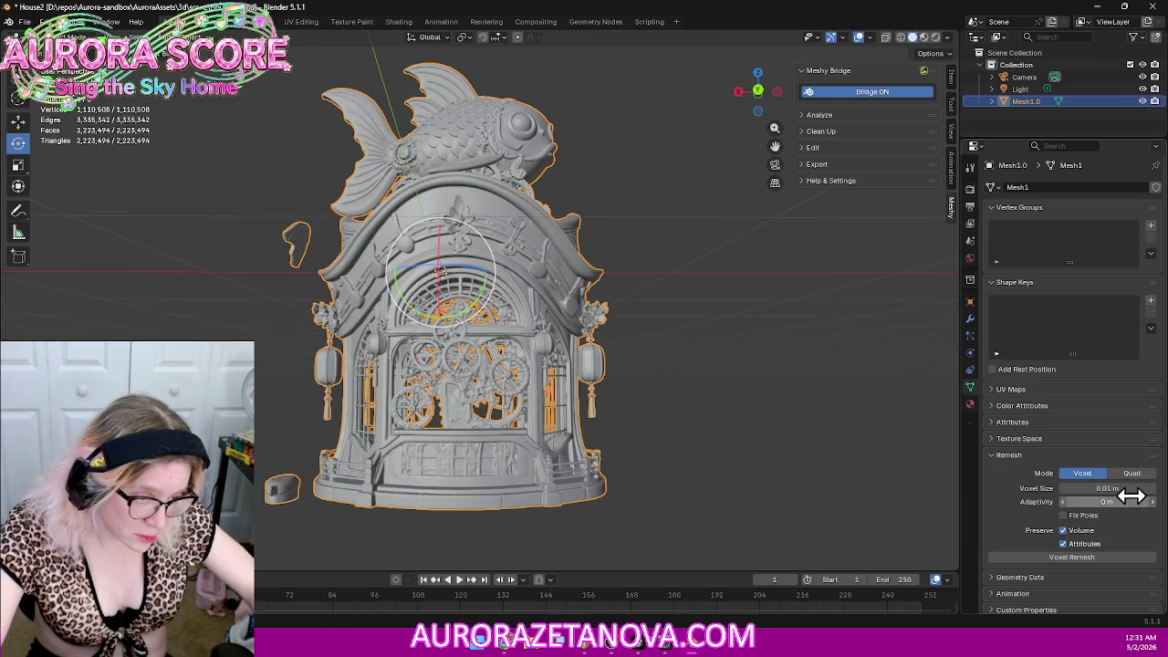
Step: Voxel-remesh the house at 0.005 m, giving 651,926 vertices
click(1140, 489)
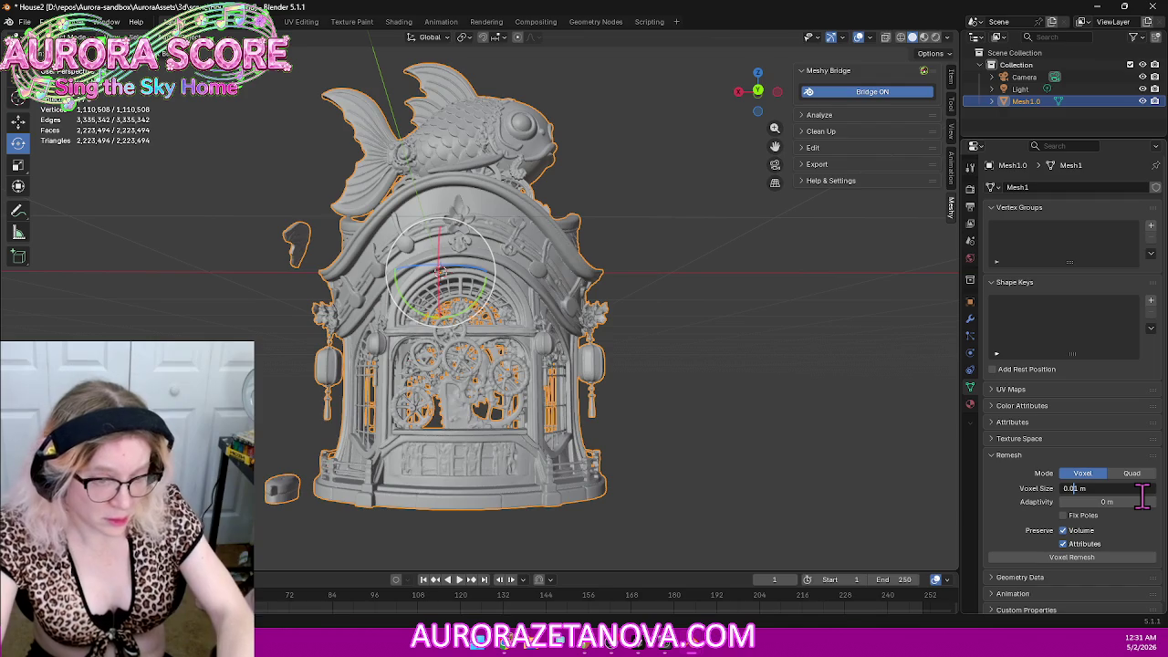
text(05)
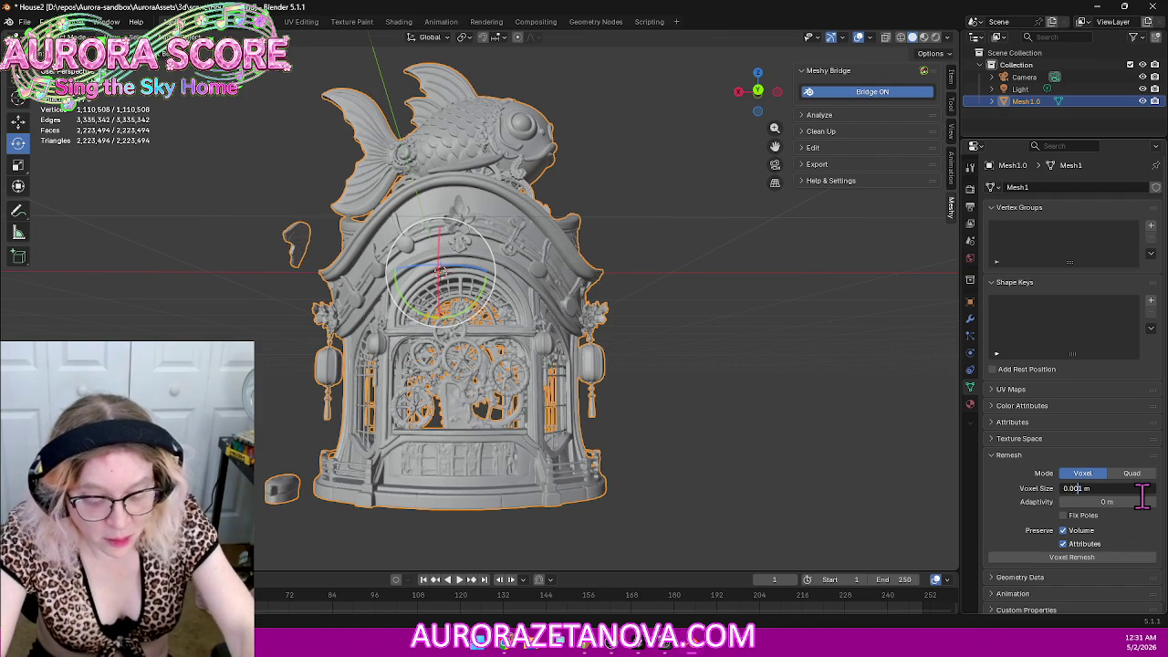
click(1105, 559)
click(1107, 558)
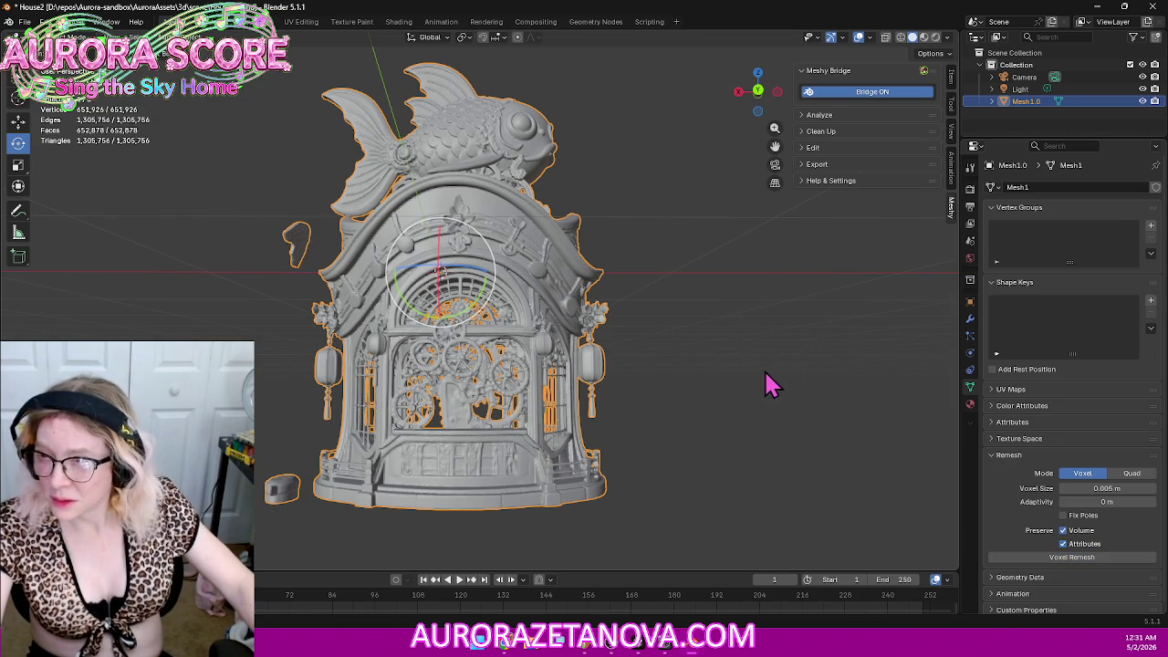
Step: Undo the 0.005 m remesh and voxel-remesh the fish house at 0.007 m instead
key(ctrl+z)
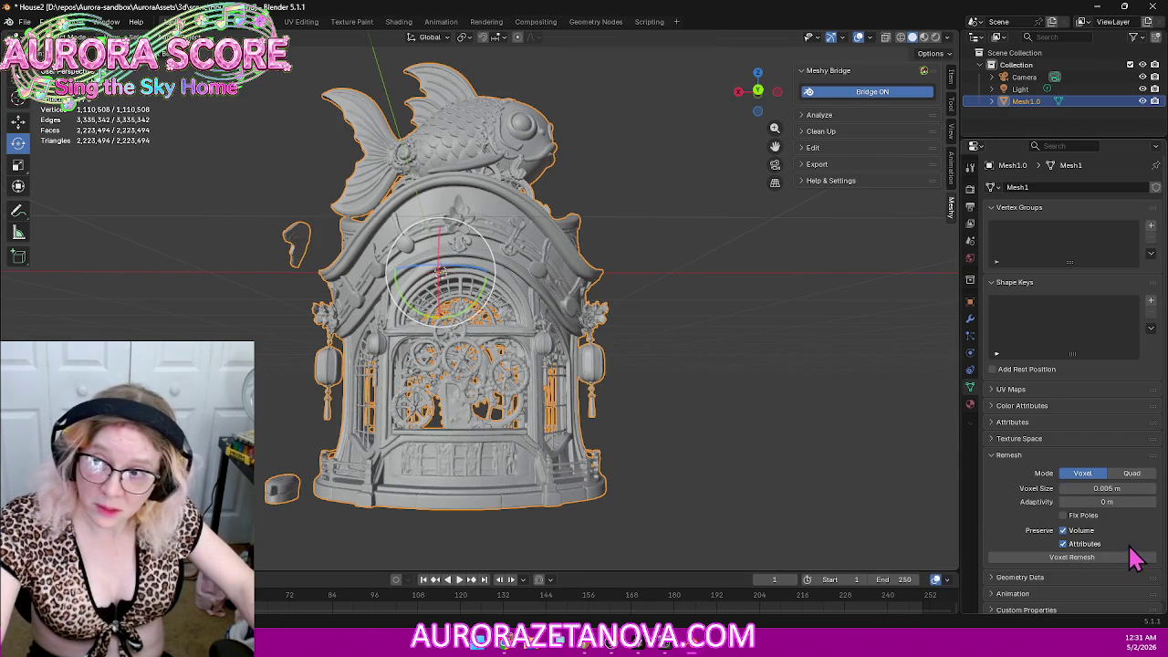
click(1115, 489)
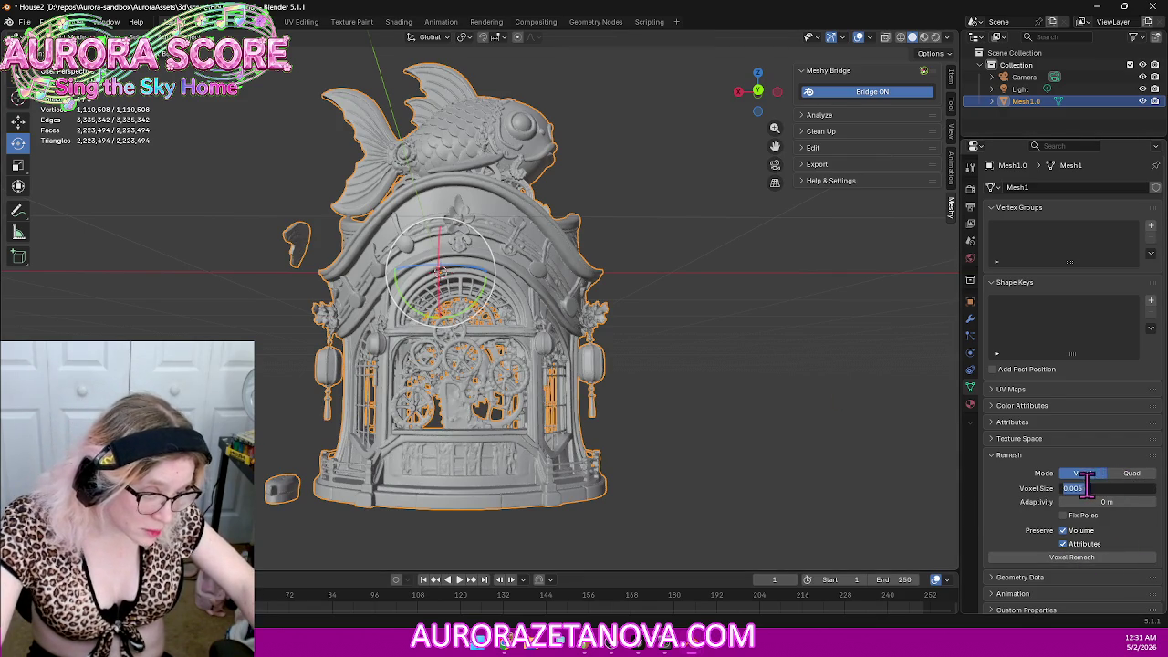
text(0.07)
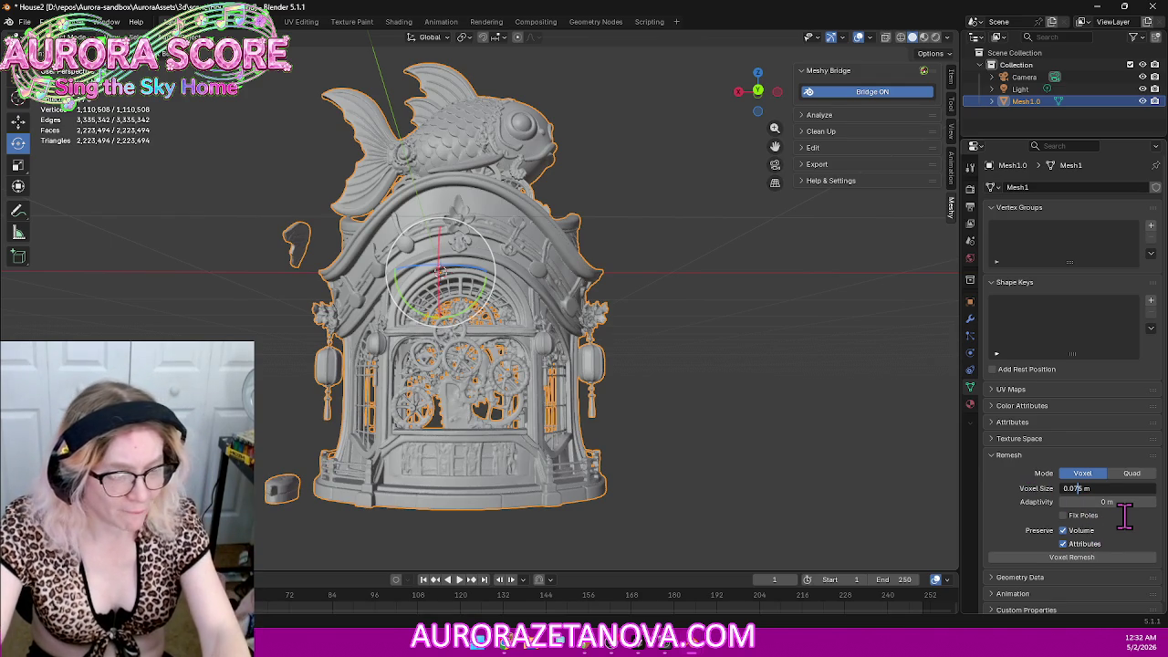
text(0)
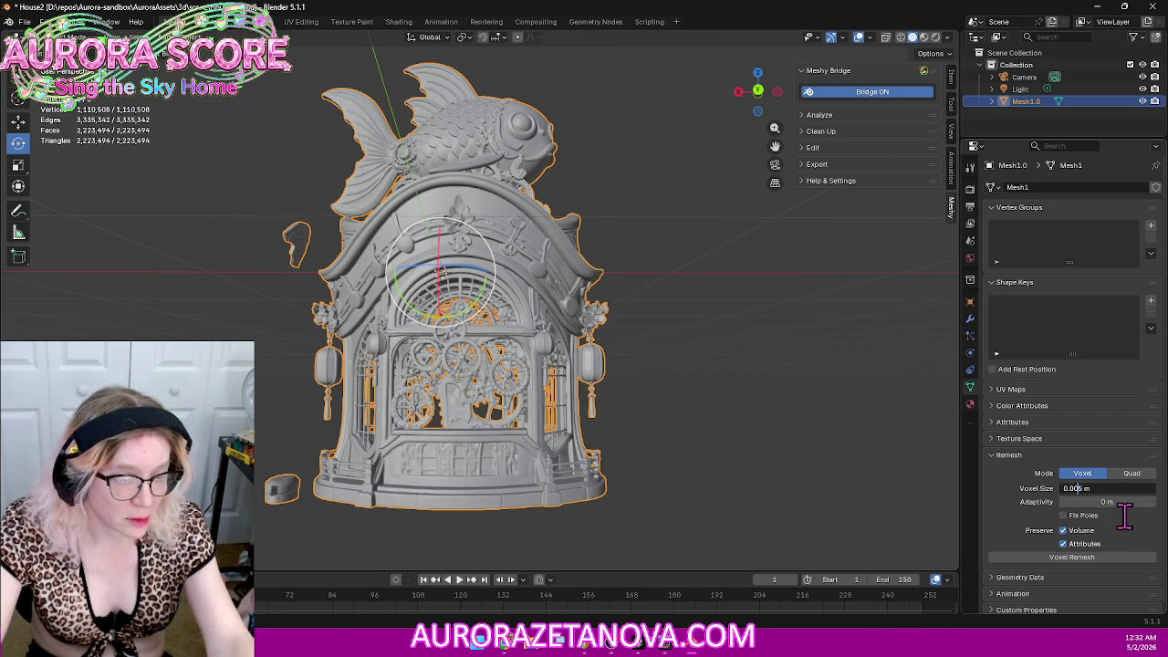
text(7)
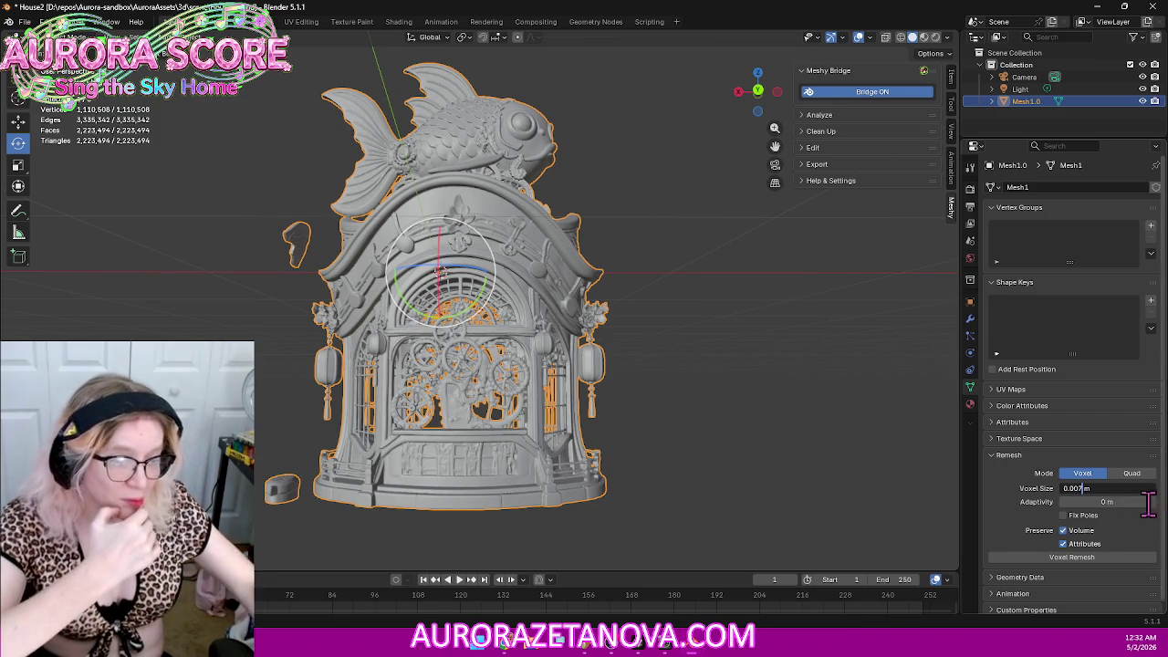
key(Return)
click(1083, 559)
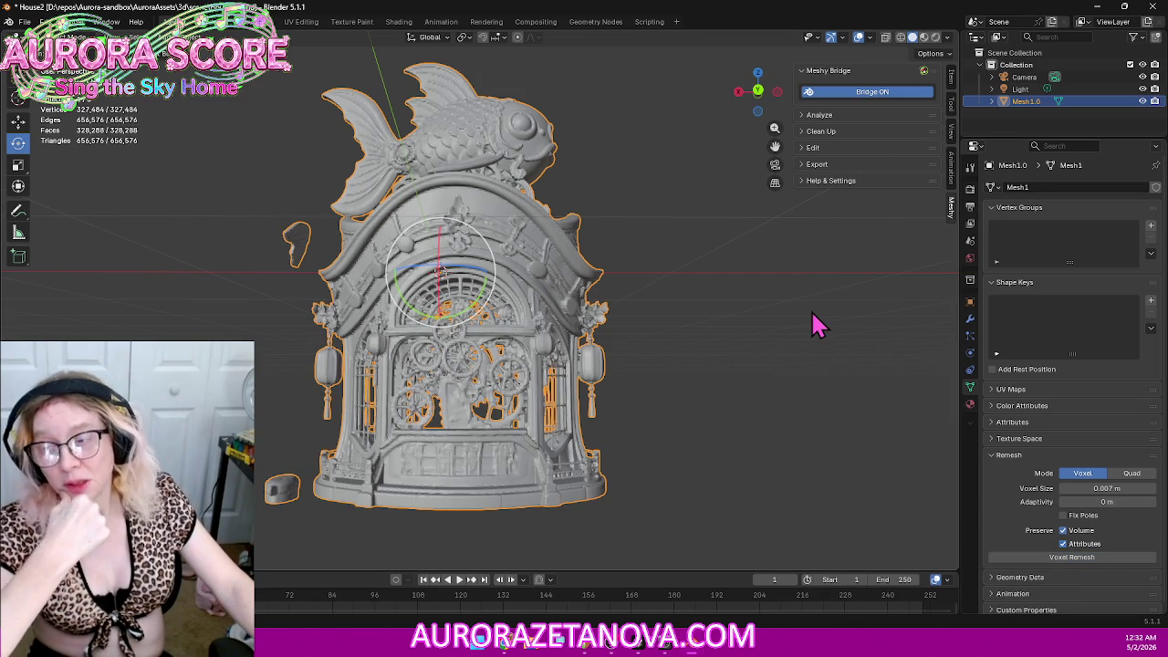
mouse_move(819, 313)
middle_down()
mouse_move(718, 339)
mouse_move(709, 365)
mouse_move(801, 347)
middle_up()
Step: Inspect the gear window, roof and fish up close, deselect the mesh, and switch to Meshy
scroll(704, 386, up, 2)
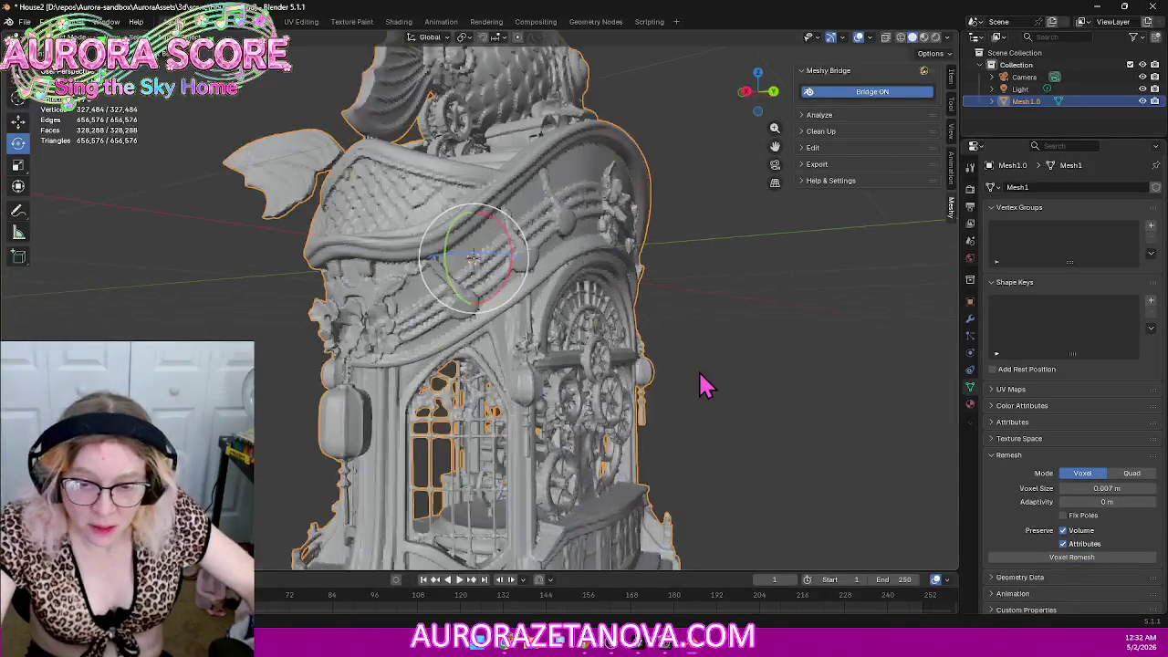
scroll(740, 391, up, 2)
mouse_move(740, 392)
middle_down()
mouse_move(699, 373)
mouse_move(618, 383)
mouse_move(618, 334)
mouse_move(691, 326)
mouse_move(815, 357)
mouse_move(790, 364)
mouse_move(918, 377)
mouse_move(849, 416)
middle_up()
scroll(849, 415, down, 4)
mouse_move(769, 417)
middle_down()
mouse_move(699, 386)
mouse_move(706, 404)
middle_up()
scroll(712, 382, up, 3)
scroll(712, 381, up, 2)
mouse_move(756, 331)
middle_down()
mouse_move(753, 341)
mouse_move(783, 292)
mouse_move(717, 338)
mouse_move(749, 305)
mouse_move(682, 281)
mouse_move(709, 316)
middle_up()
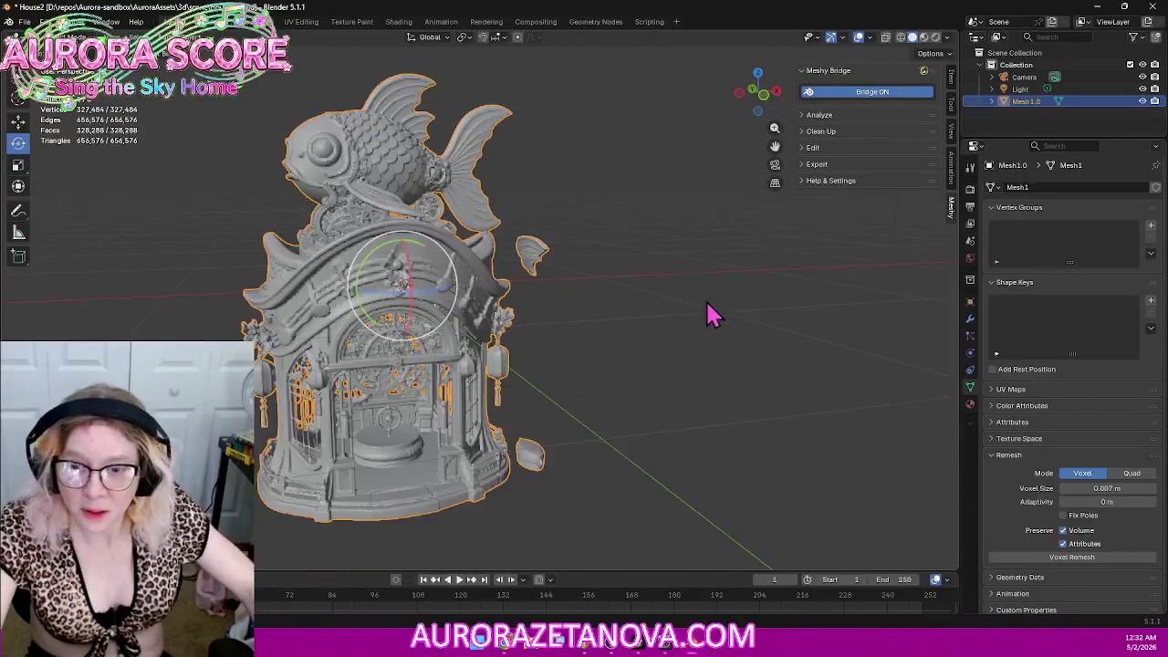
click(709, 316)
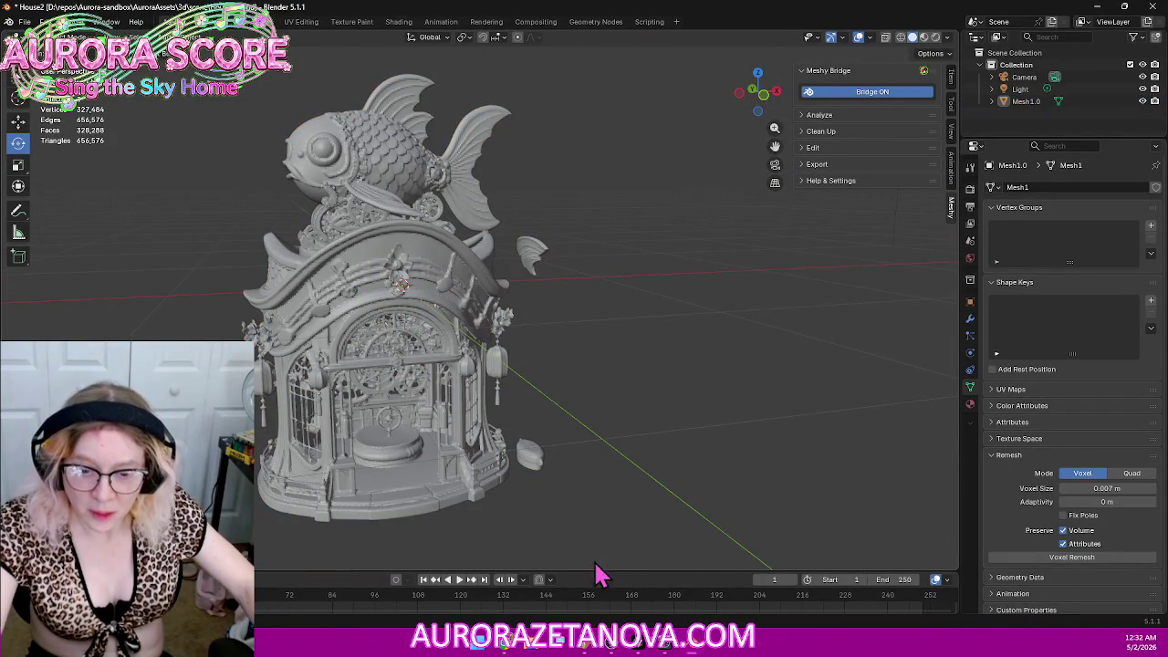
click(520, 648)
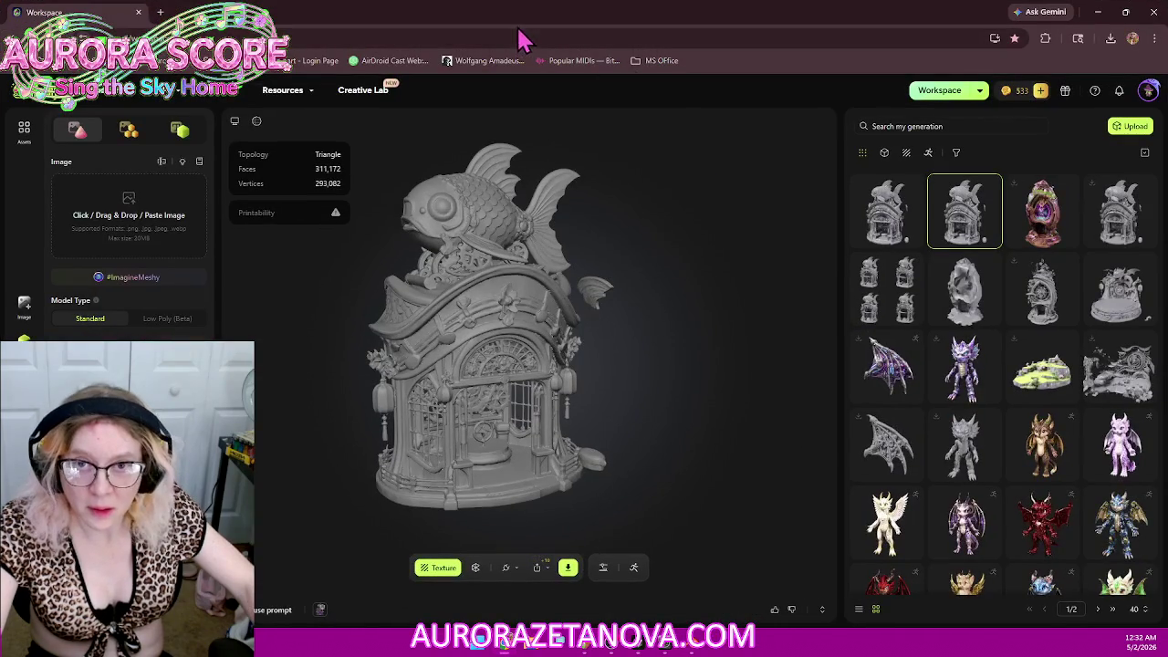
Step: Resize the Meshy browser window over Blender to compare face counts, then minimize it
mouse_move(527, 13)
mouse_down()
mouse_move(924, 57)
mouse_move(975, 43)
mouse_up()
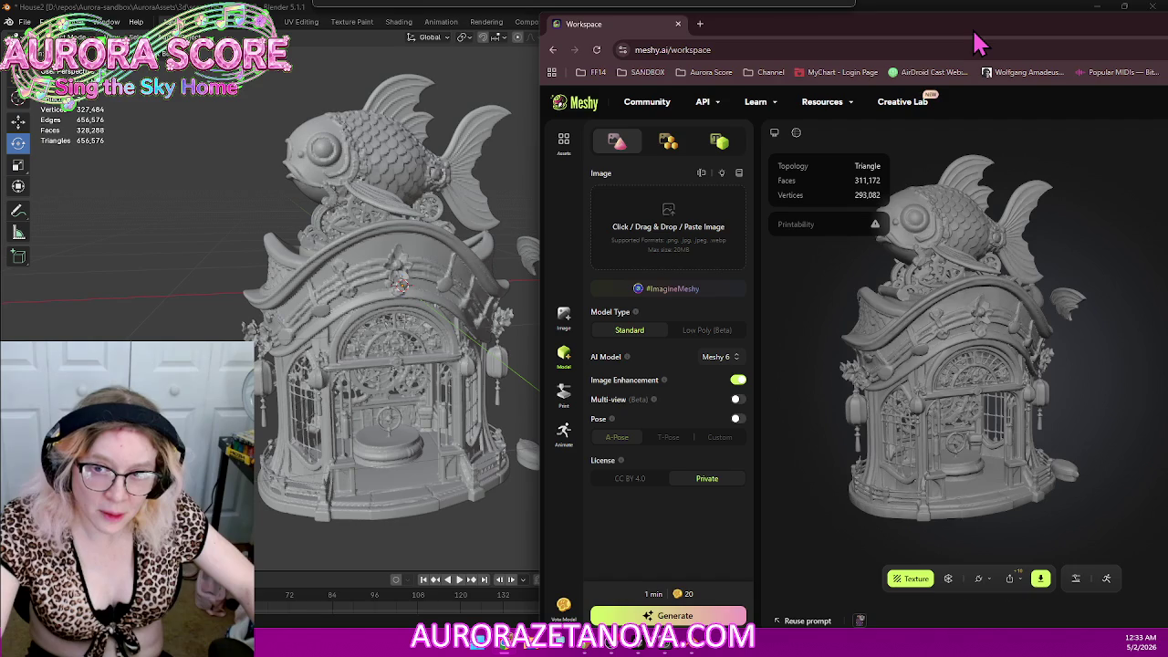
mouse_move(900, 37)
mouse_down()
mouse_move(524, 71)
mouse_move(881, 117)
mouse_up()
click(927, 91)
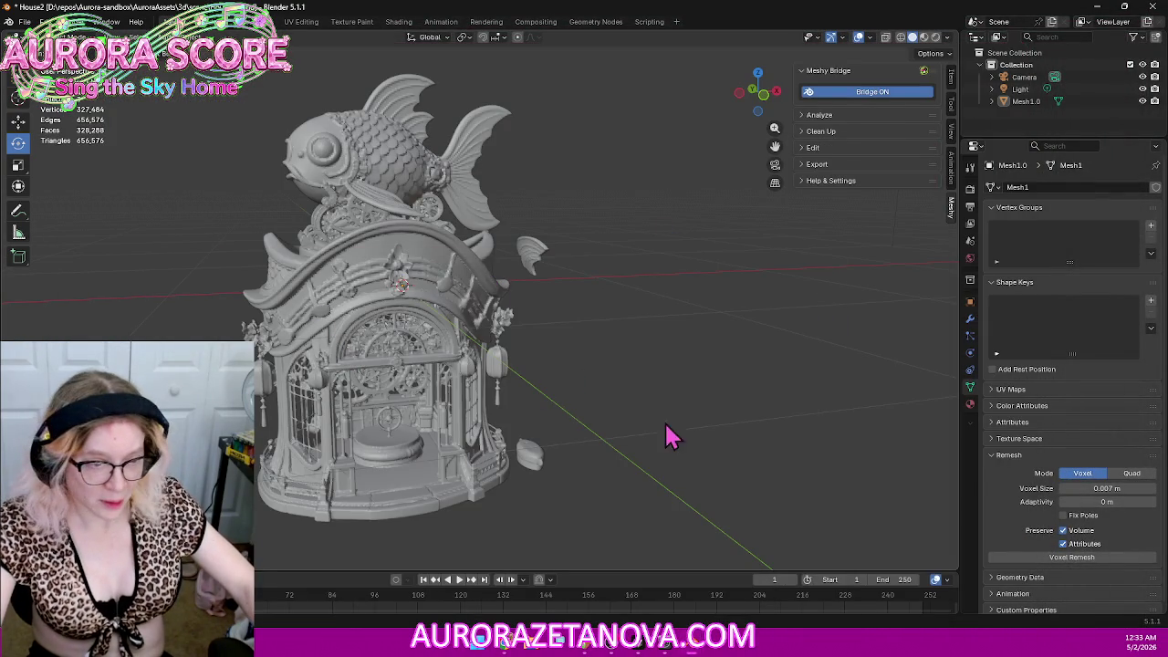
Step: Voxel-remesh the fish house again and set a QuadriFlow target of 1000 faces
click(1063, 558)
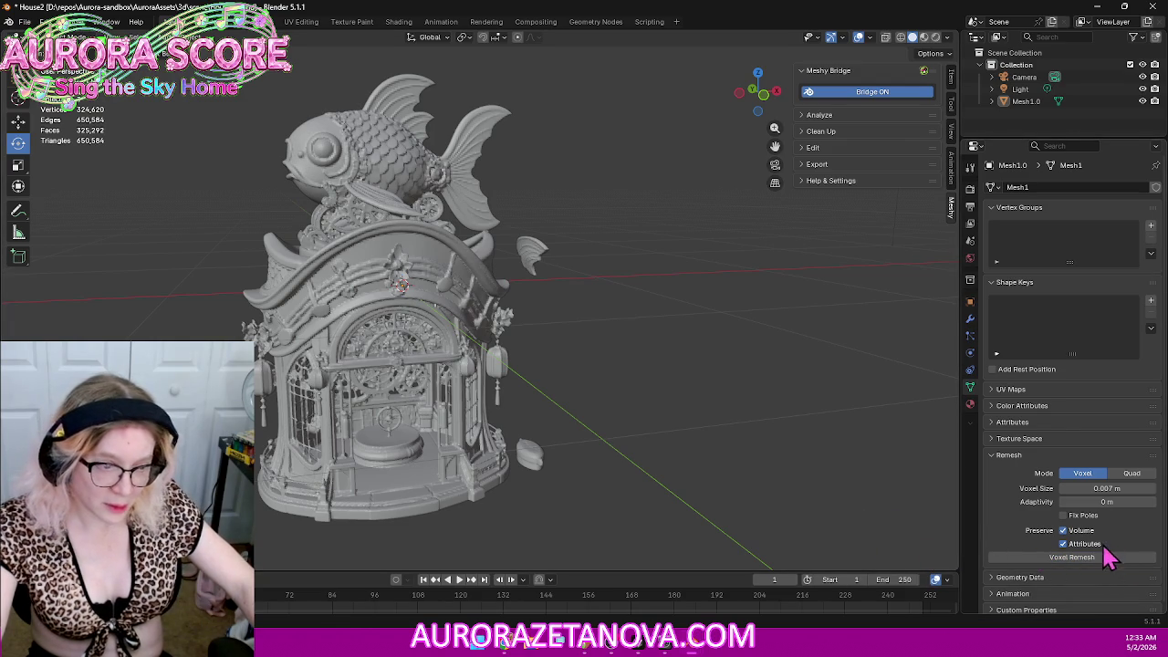
click(1131, 478)
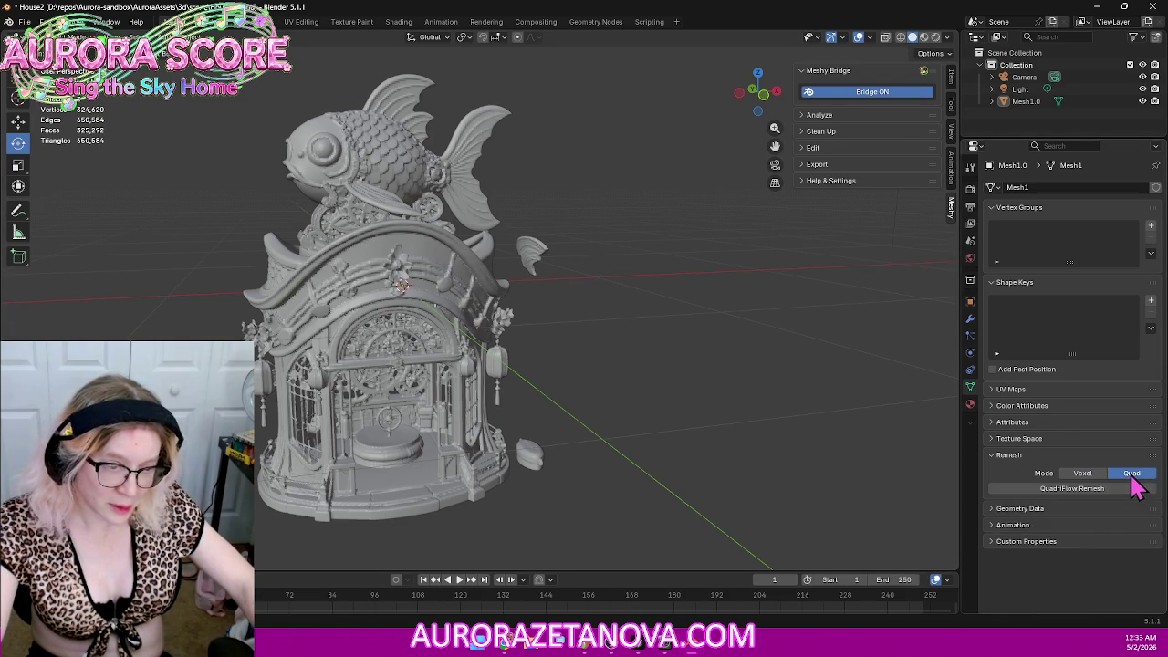
click(1104, 489)
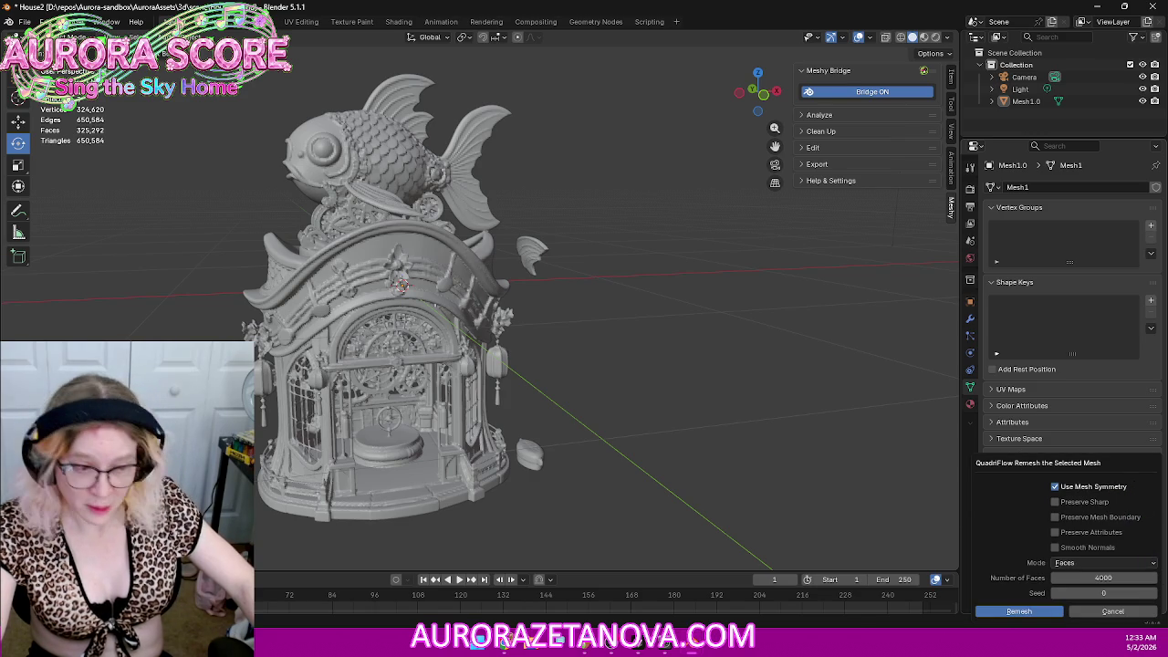
click(1119, 577)
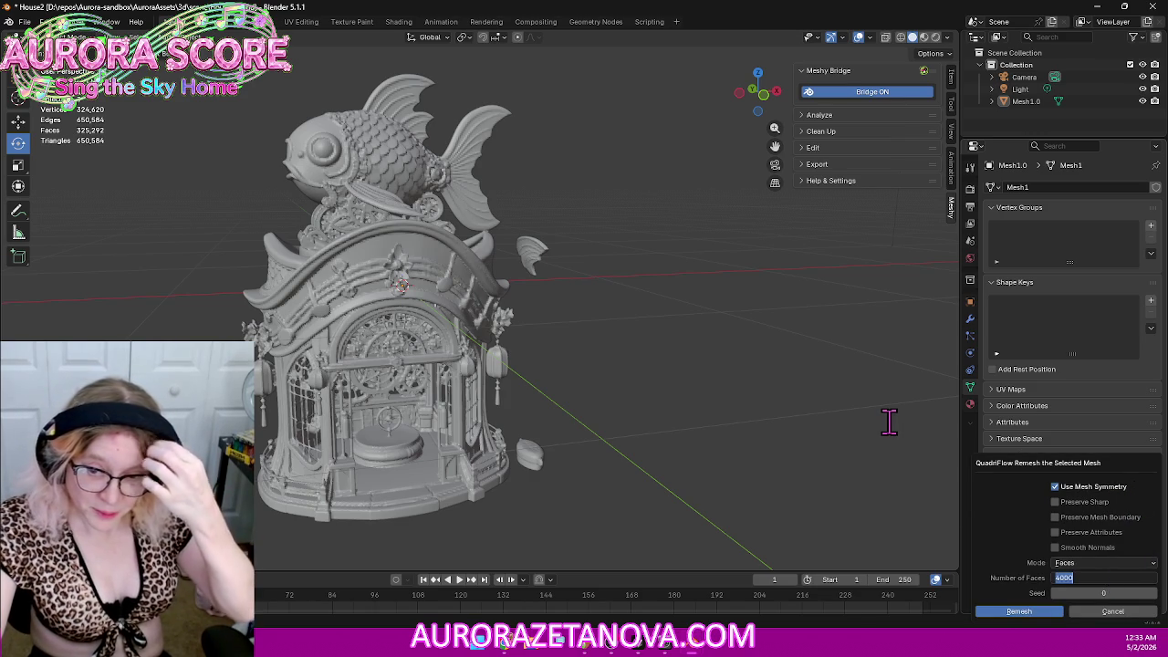
text(1000)
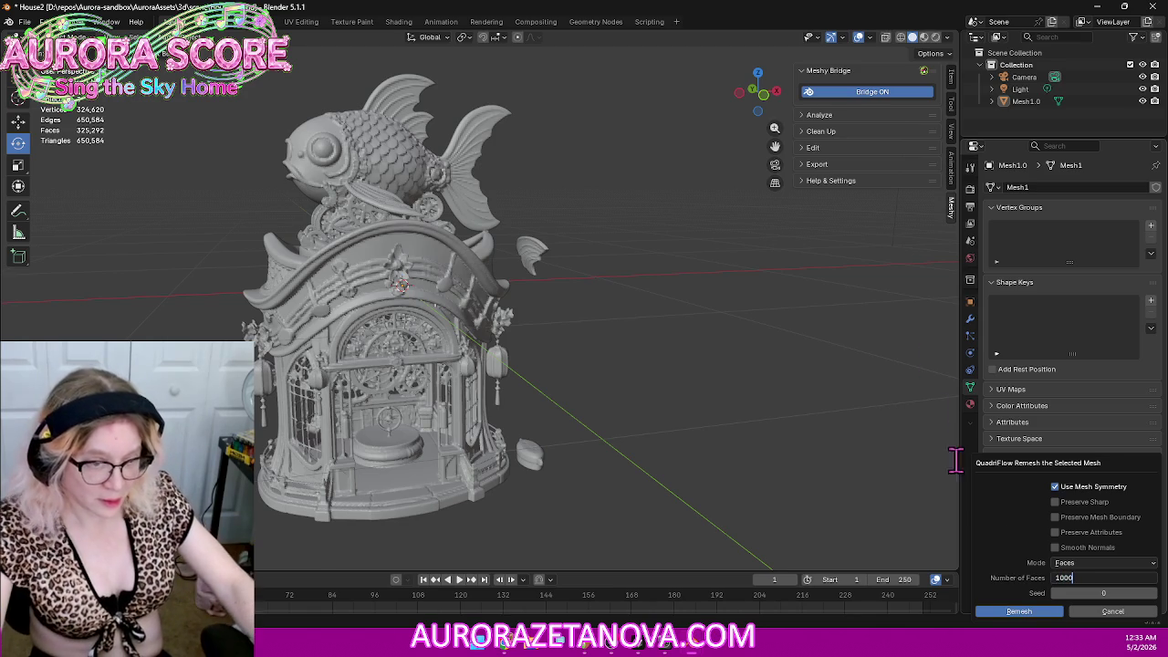
click(1059, 504)
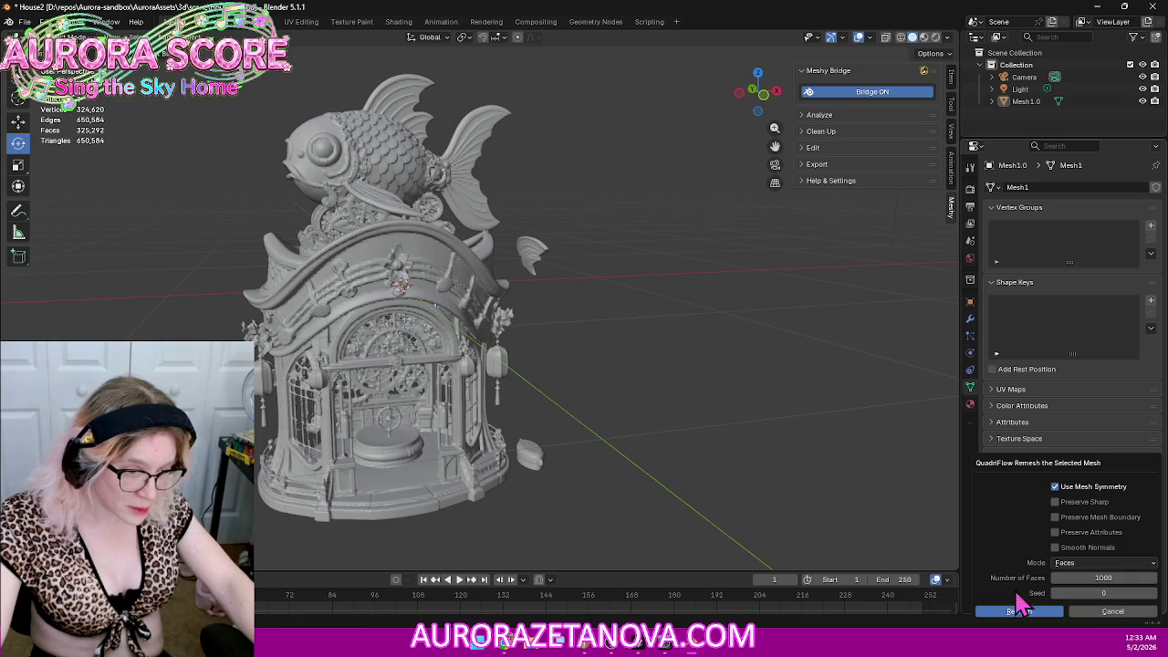
Step: Enable Smooth Normals and run QuadriFlow, which is refused as non-manifold; return to Voxel mode
click(1056, 547)
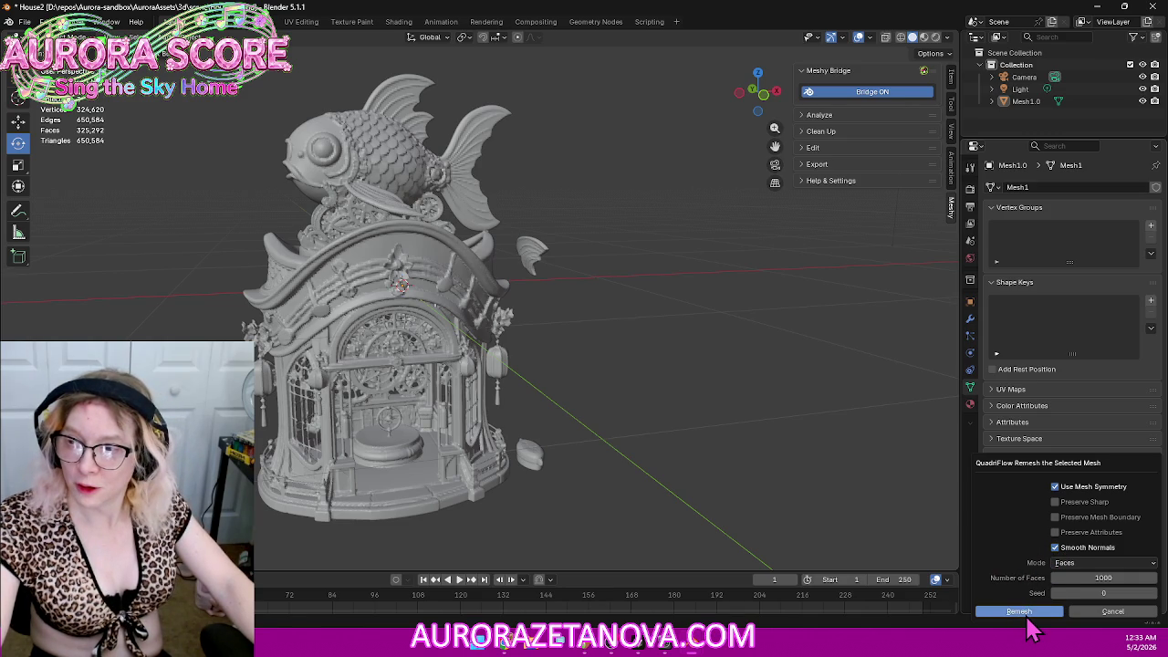
click(1027, 614)
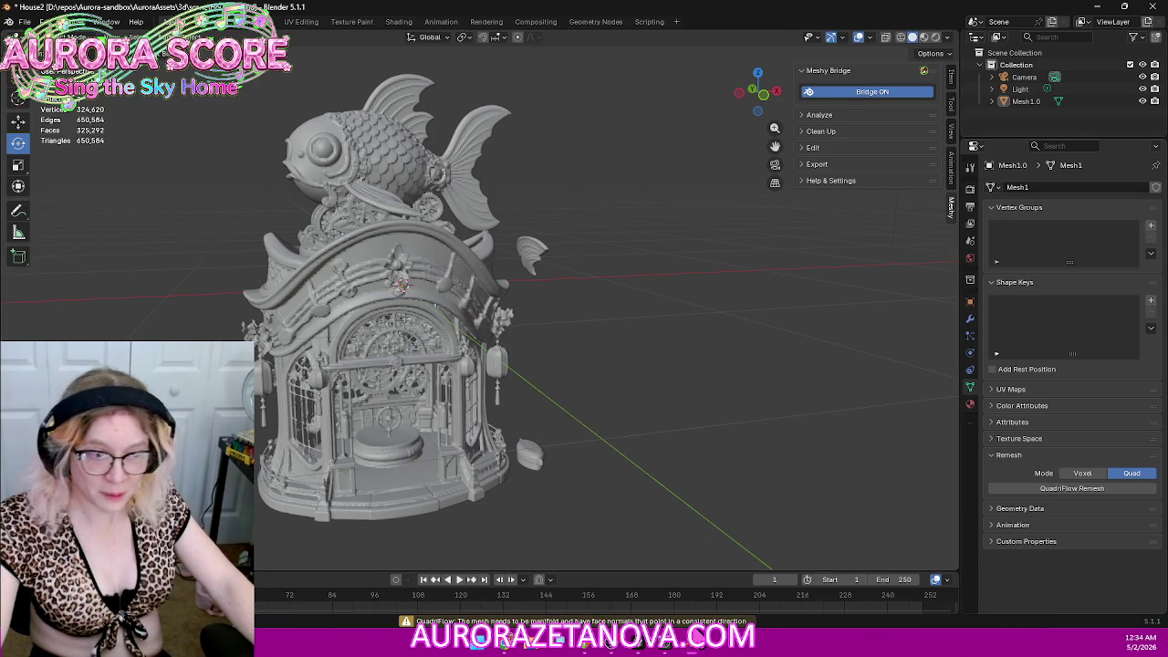
click(1084, 474)
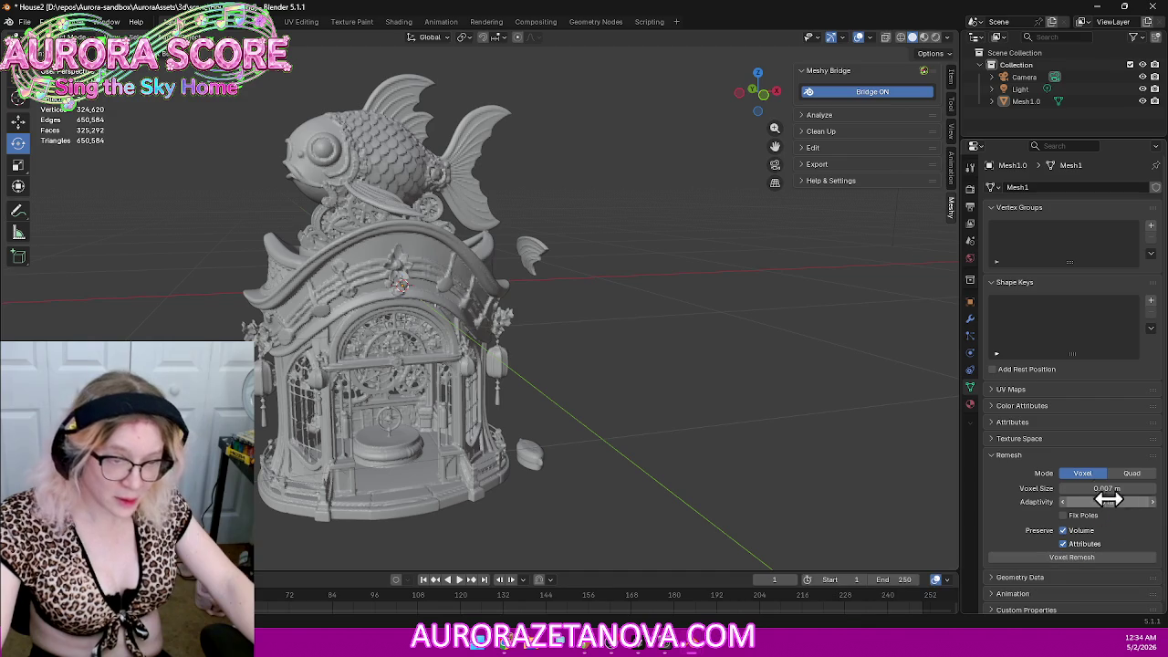
Step: Voxel-remesh the fish house again, re-confirming the 0.007 m voxel size
click(1089, 558)
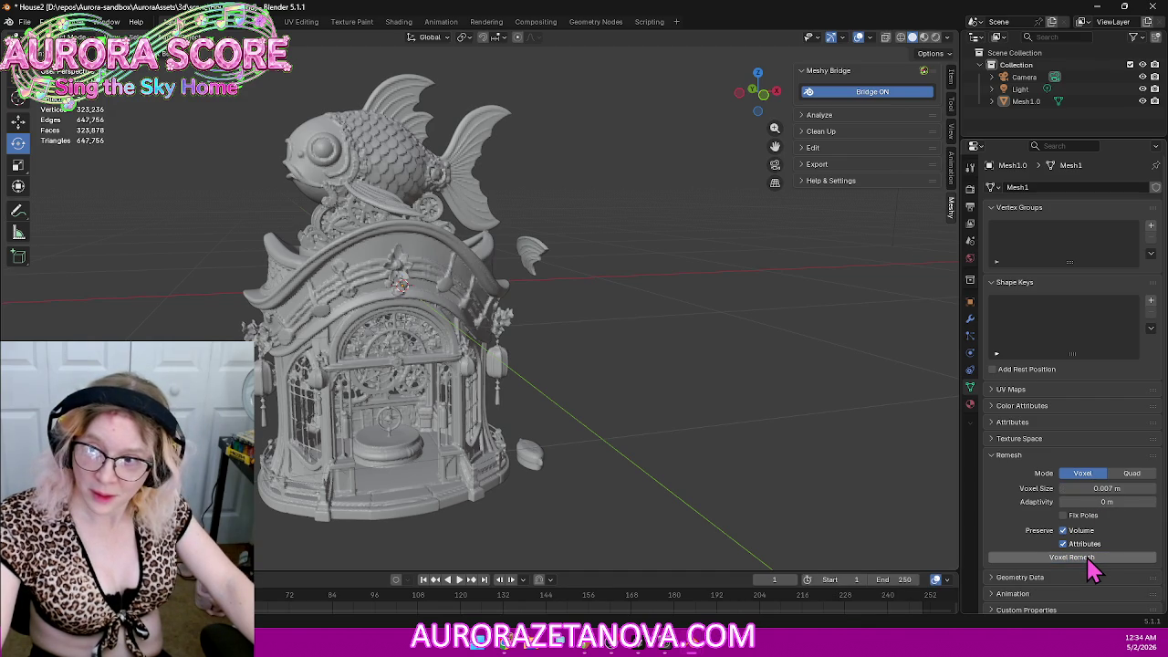
click(1110, 489)
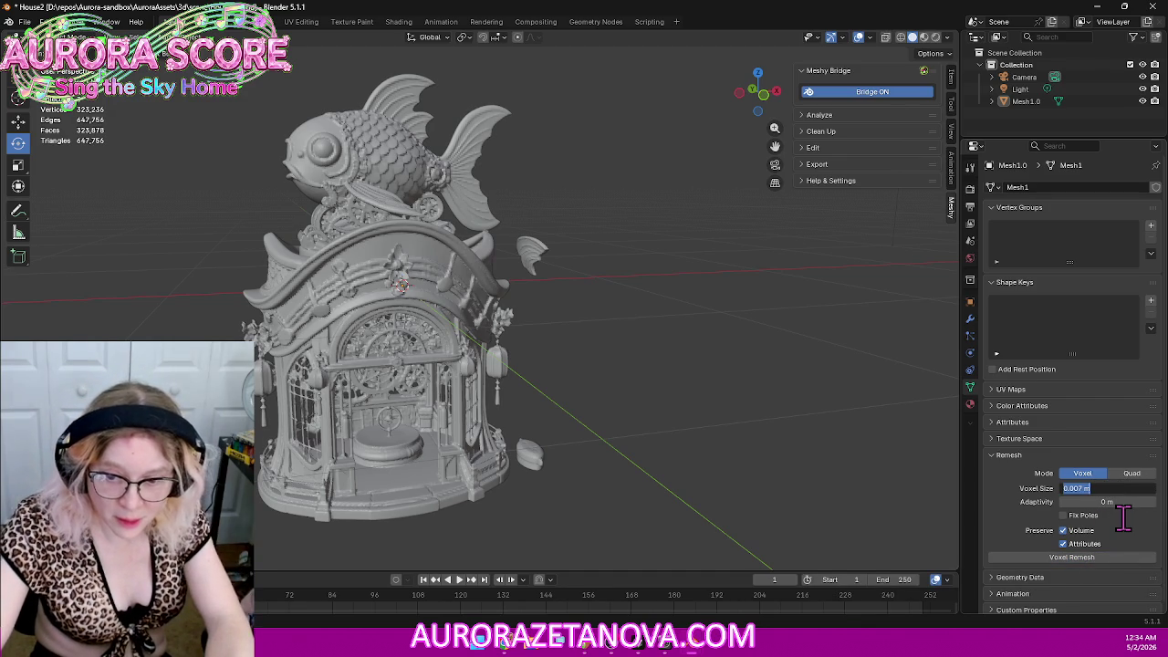
key(Right)
key(Left)
key(Left)
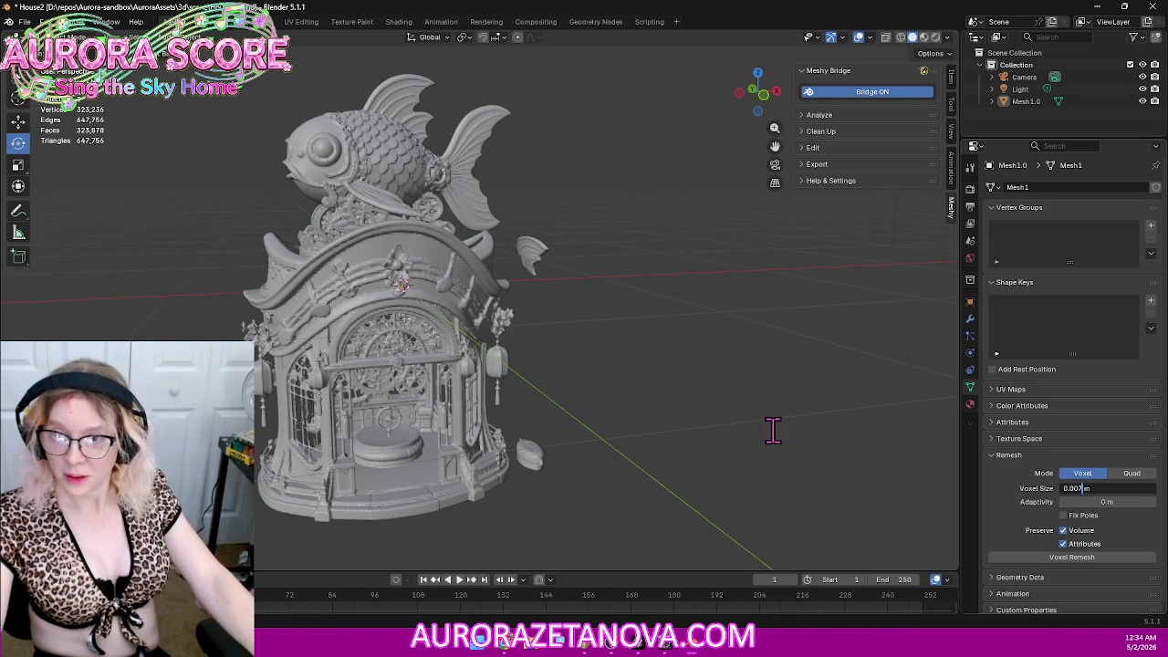
key(Return)
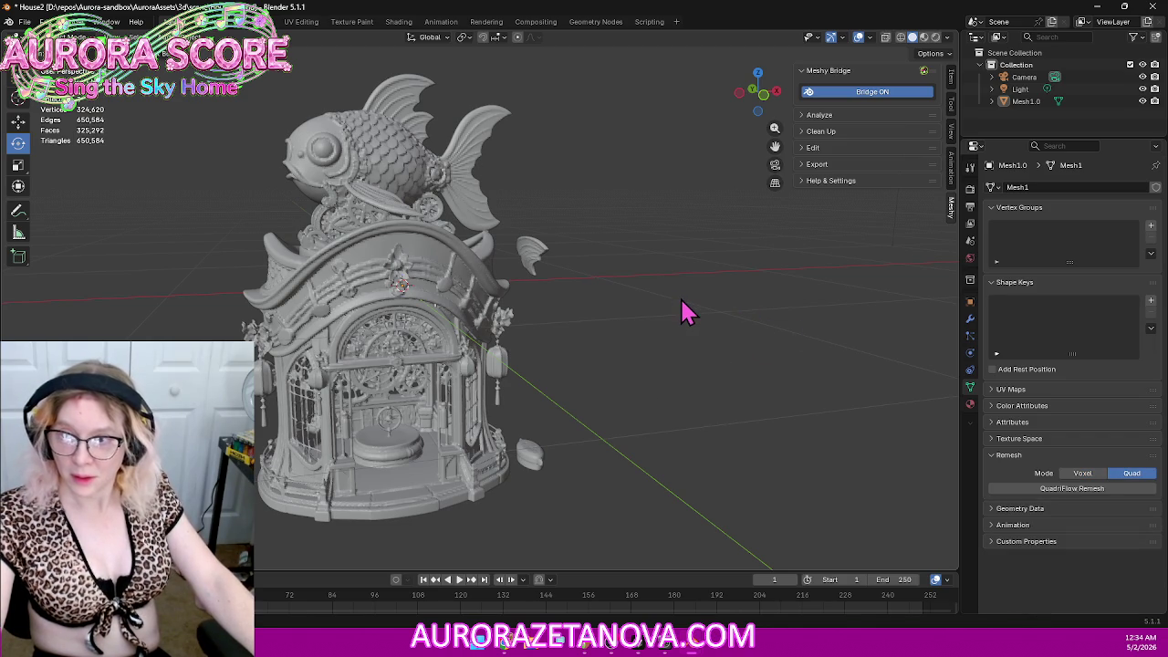
Step: Undo the remeshes back to the earlier 0.007 m mesh of about 327,484 vertices
key(ctrl+z)
key(ctrl+z)
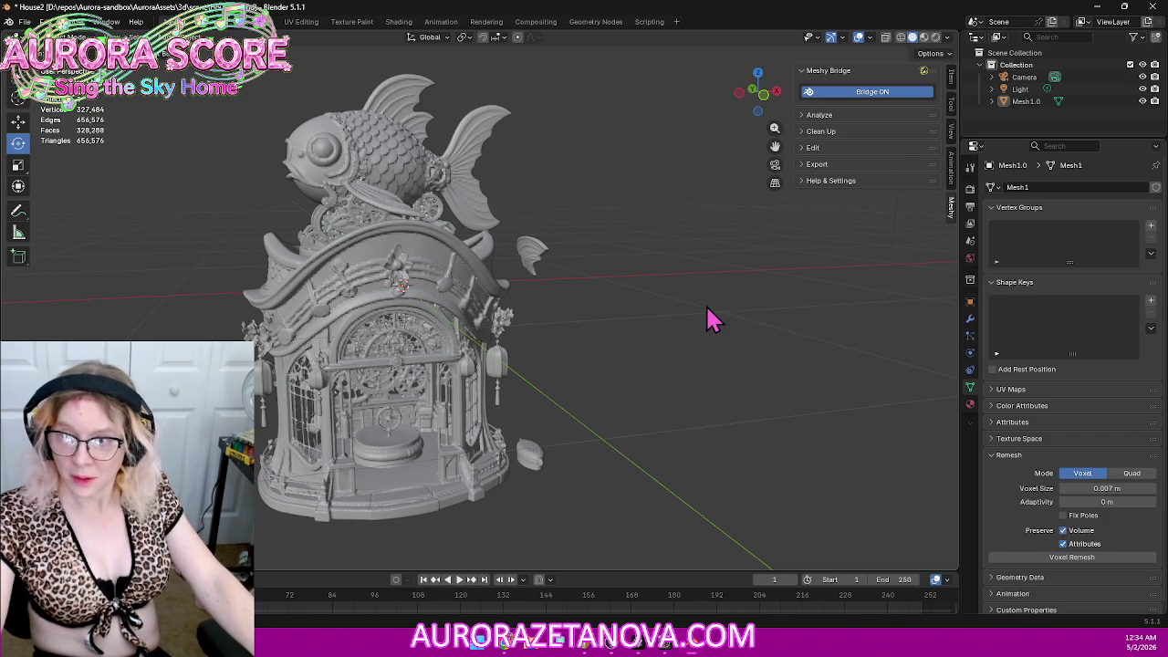
key(ctrl+z)
key(ctrl+z)
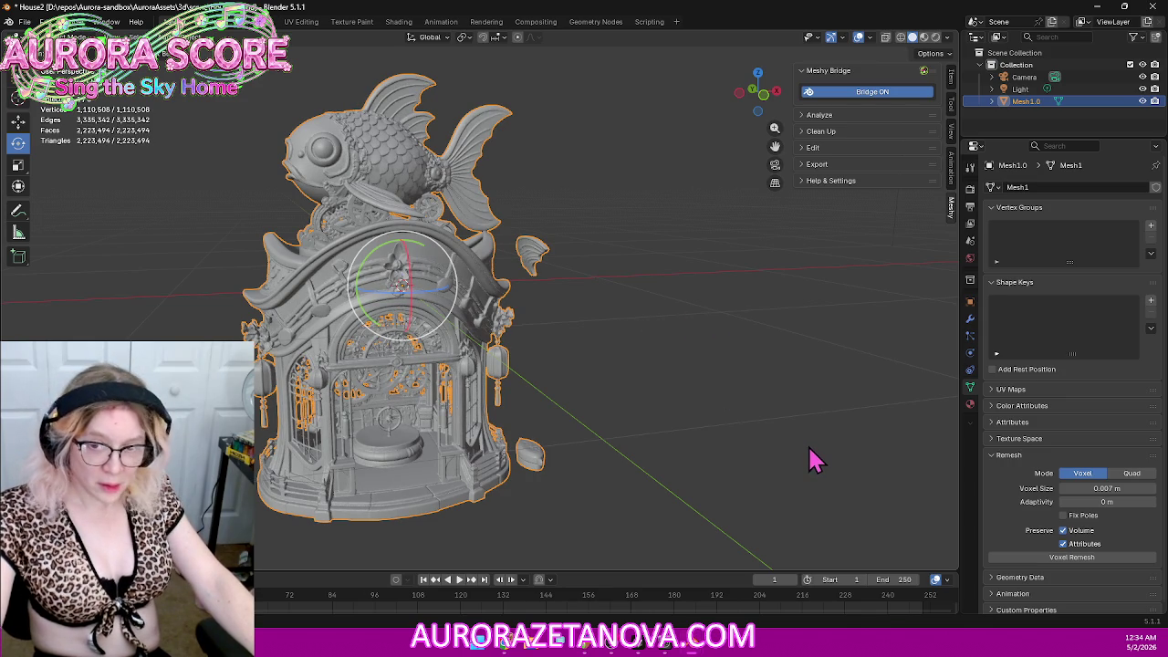
key(ctrl+z)
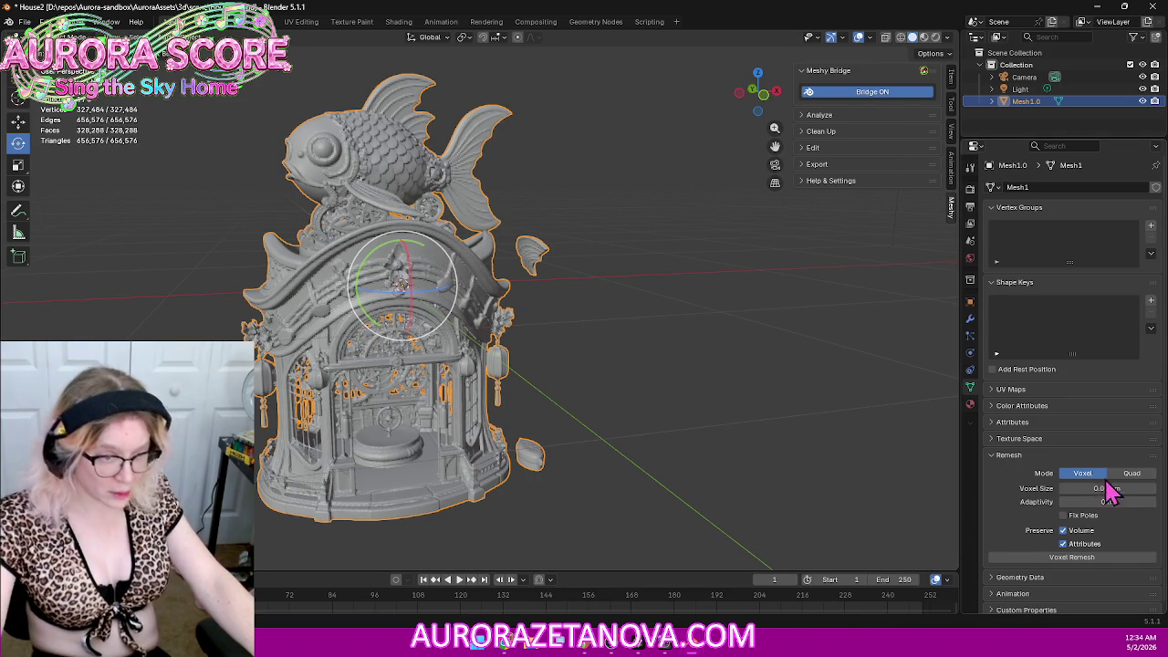
Step: Voxel-remesh the fish house at 0.03 m and view the blocky result from below
click(1111, 487)
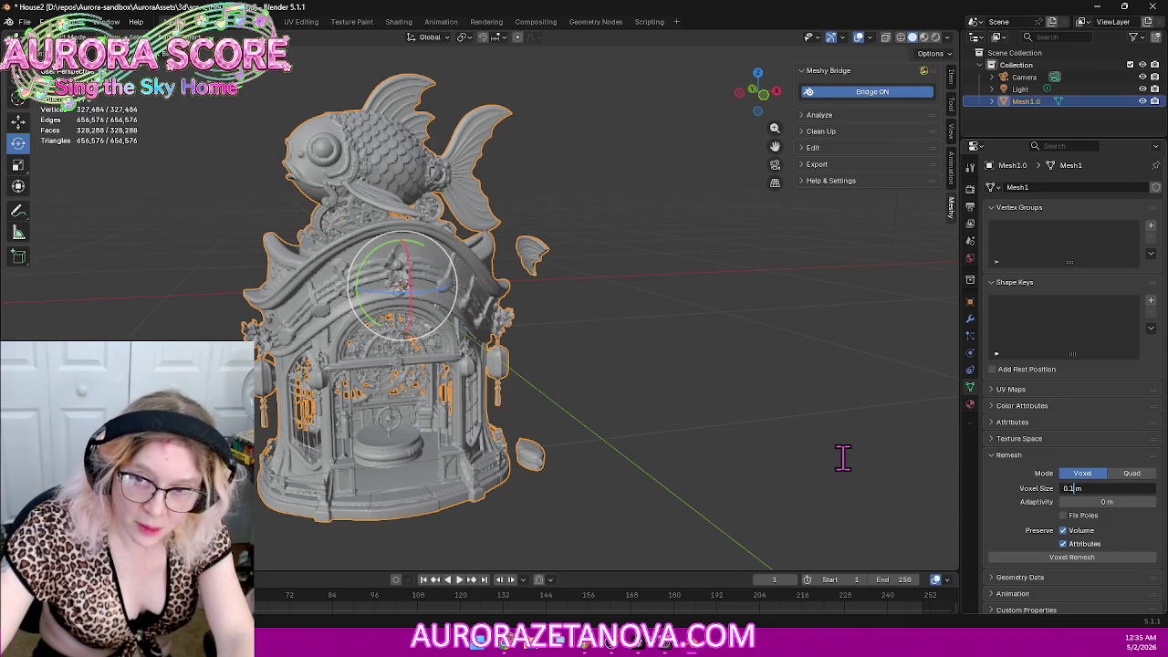
text(.03)
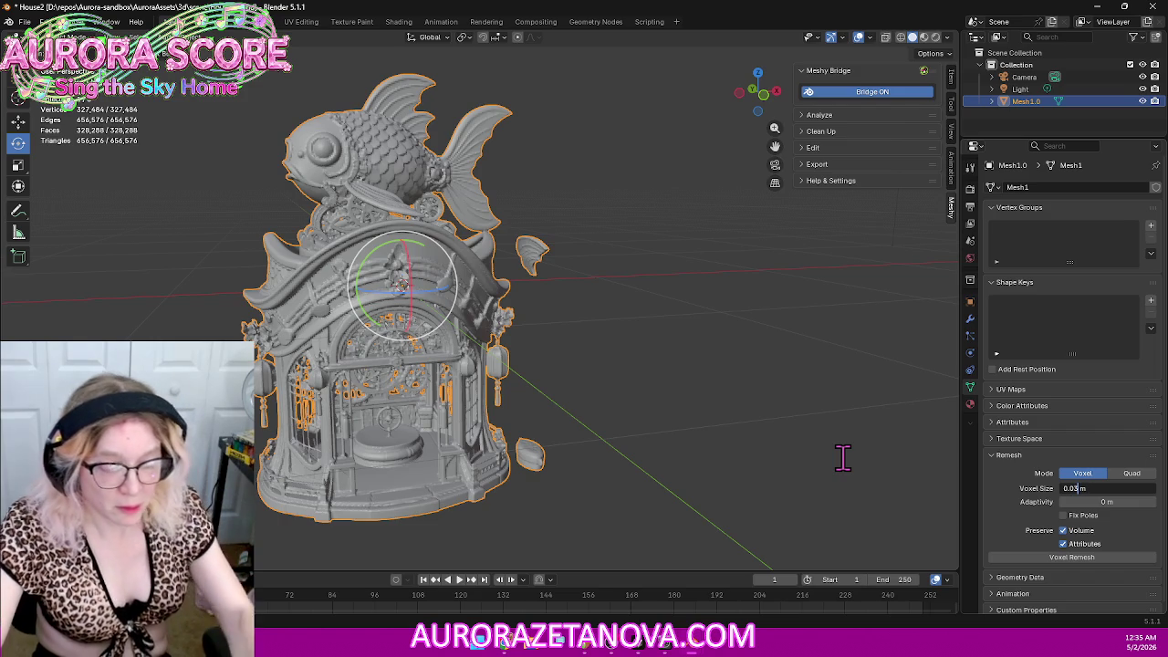
key(Return)
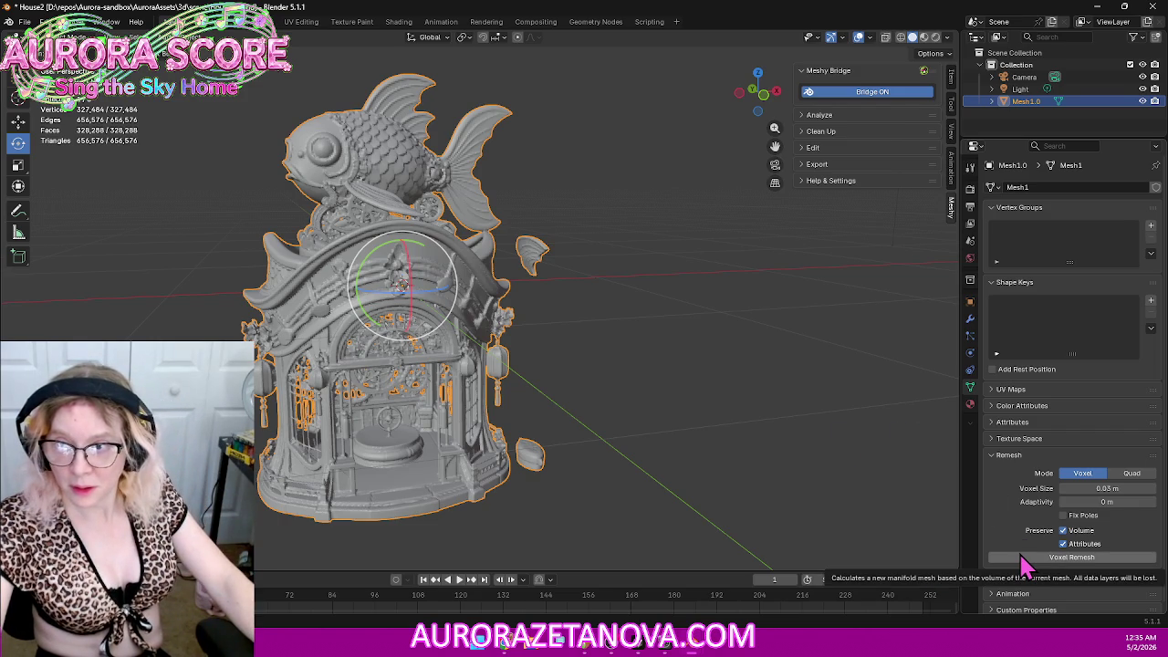
click(1037, 568)
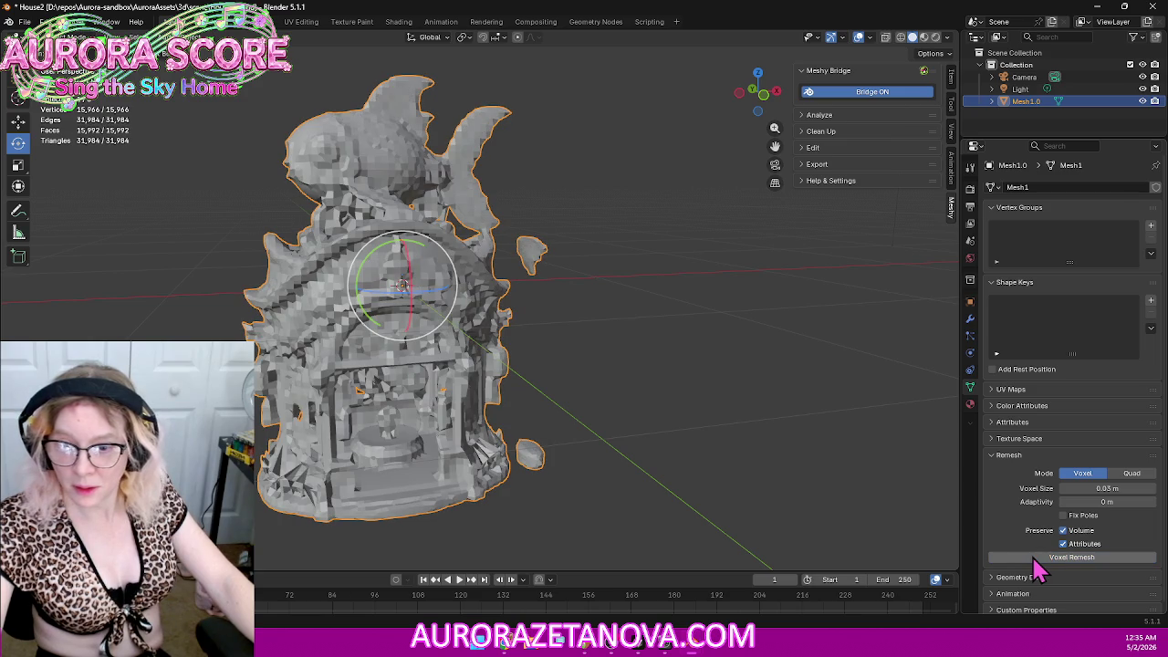
mouse_move(699, 433)
middle_down()
mouse_move(651, 426)
mouse_move(641, 381)
mouse_move(333, 445)
mouse_move(357, 426)
mouse_move(474, 490)
mouse_move(666, 462)
mouse_move(595, 409)
mouse_move(584, 438)
middle_up()
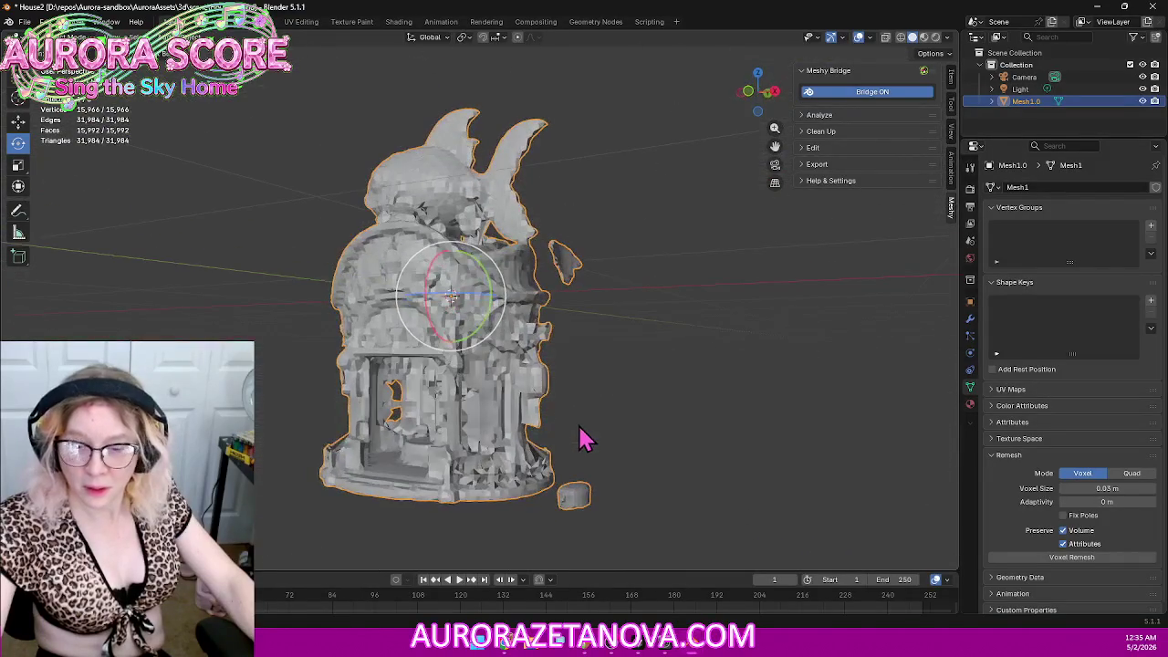
Step: Turn on Fix Poles, remesh again to inspect, then undo the pole-fixing remesh
click(1127, 490)
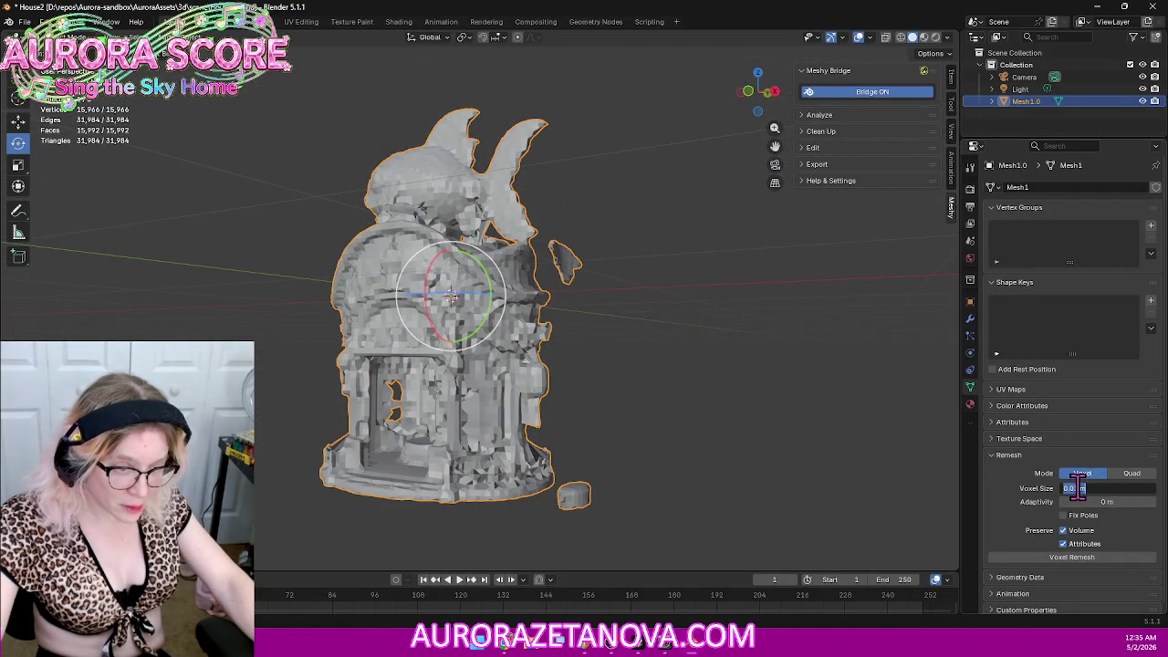
text(3)
key(Return)
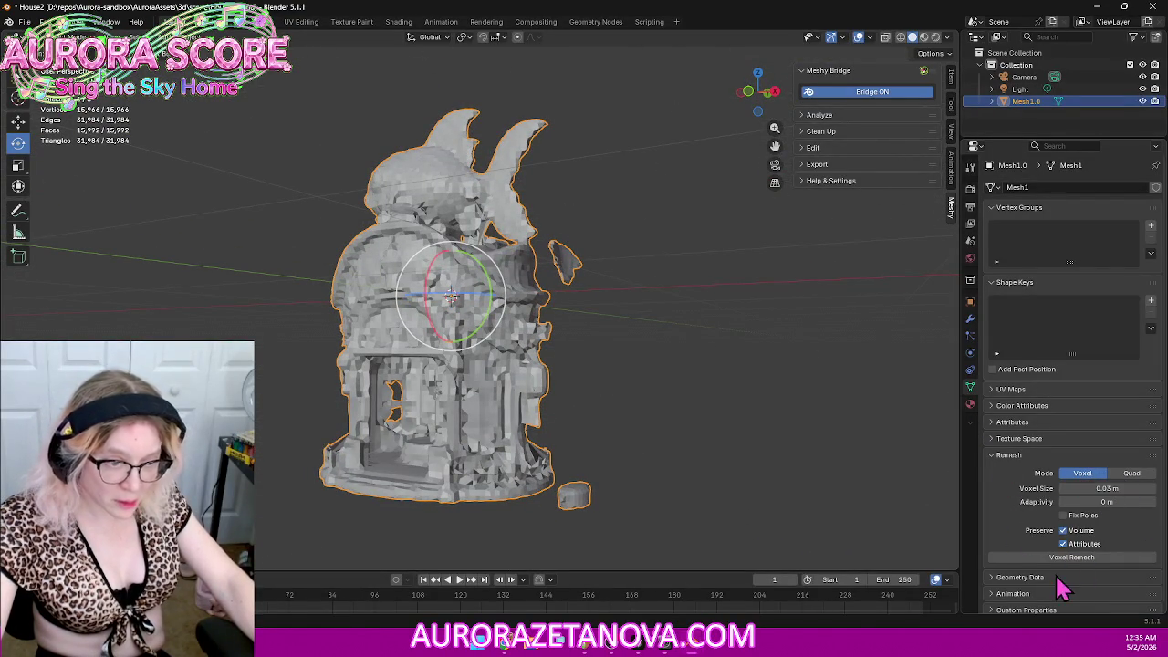
click(1077, 516)
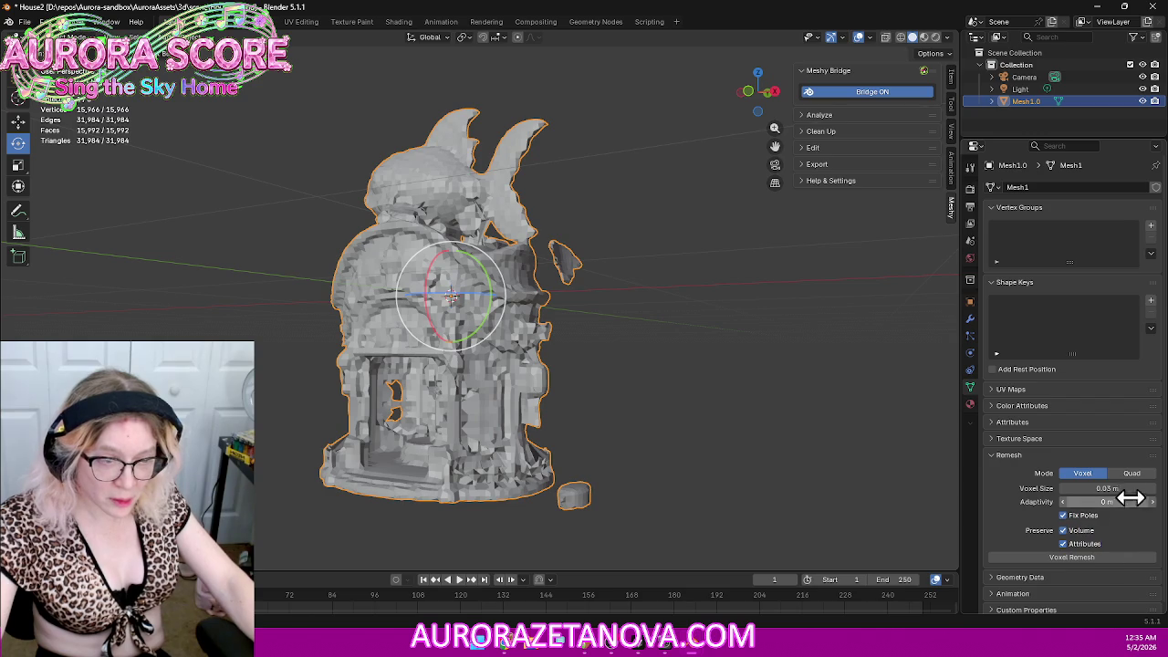
click(1088, 558)
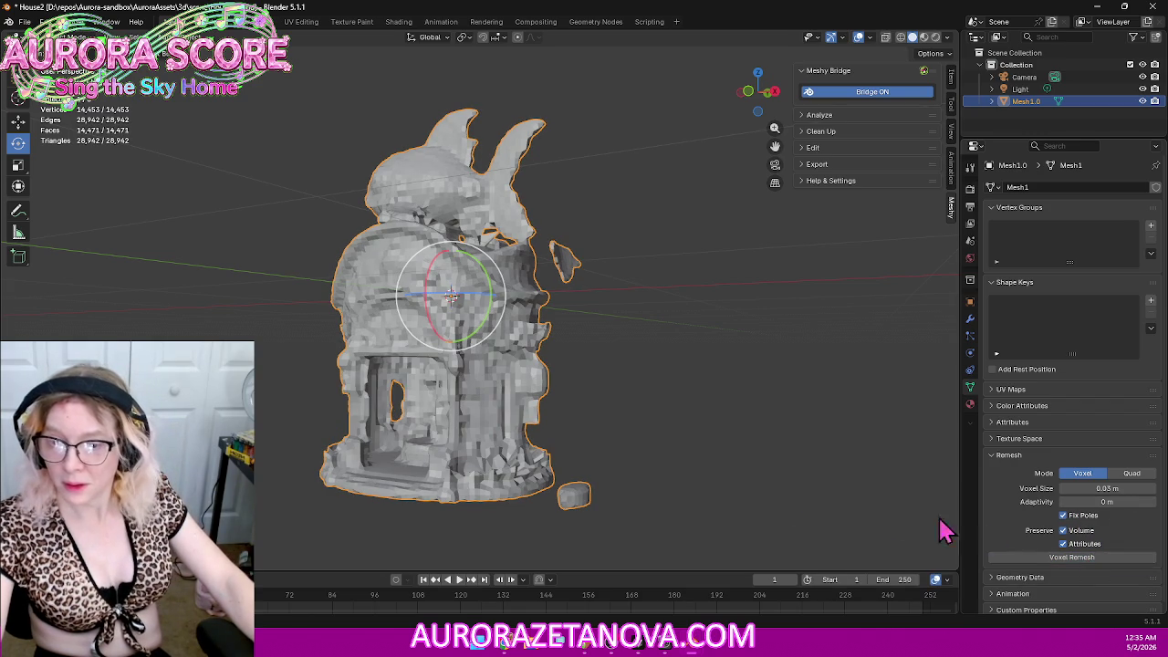
mouse_move(684, 474)
middle_down()
mouse_move(760, 482)
mouse_move(709, 453)
mouse_move(727, 482)
middle_up()
key(ctrl+z)
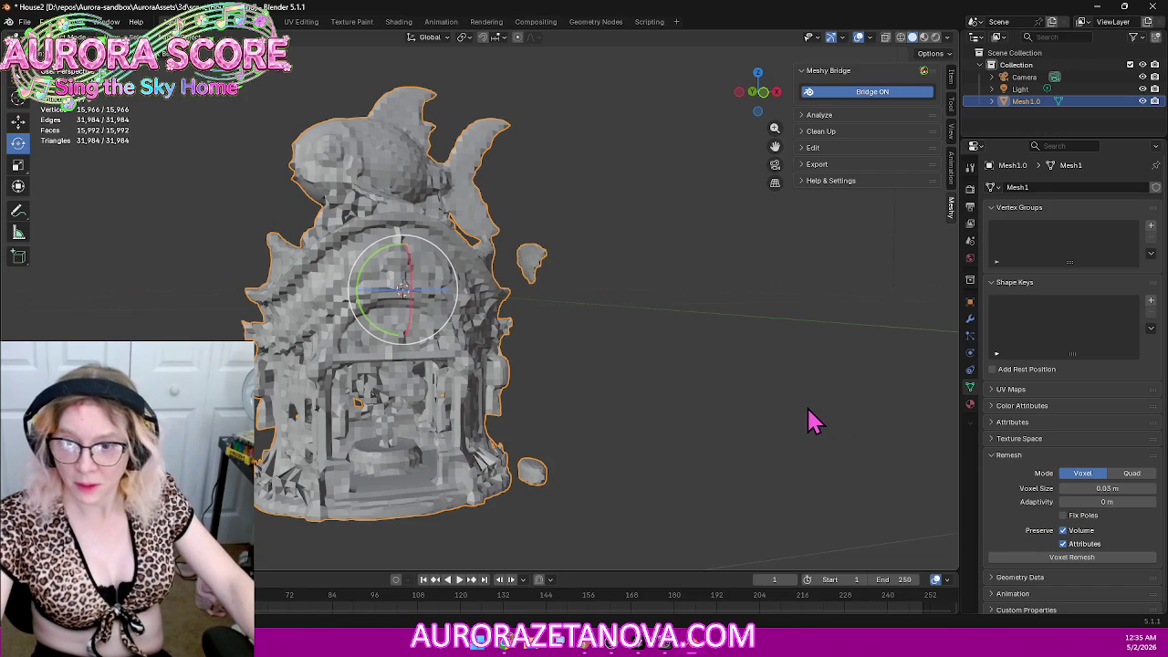
Step: Undo twice back to the denser detailed mesh, comparing detail from a few angles
key(ctrl+z)
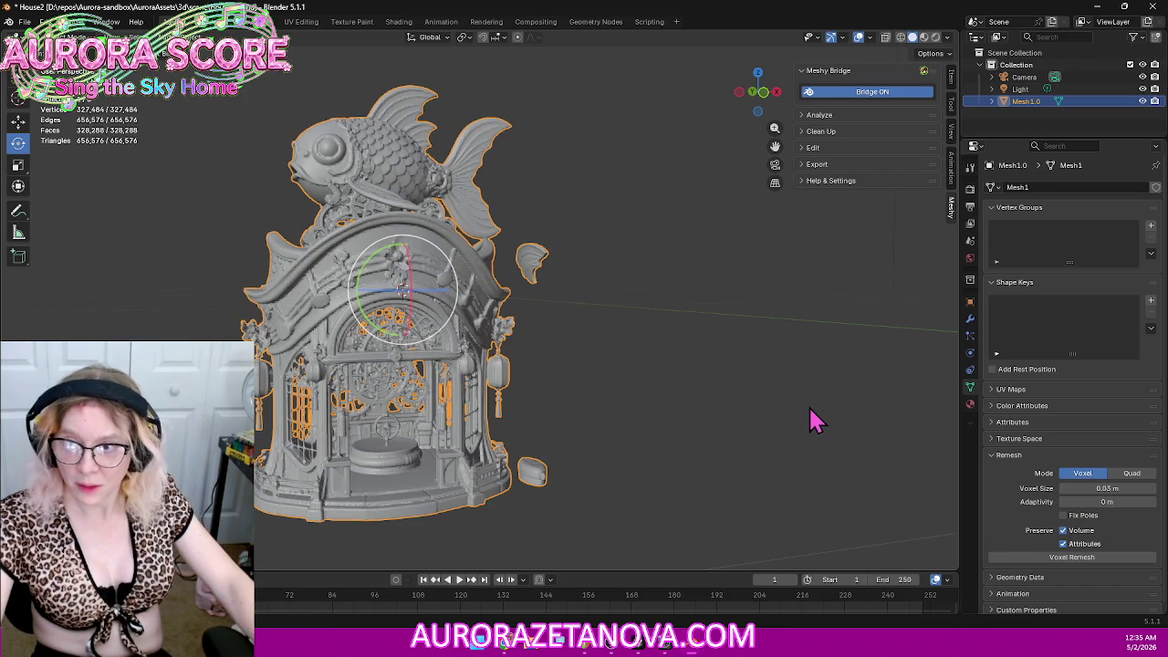
middle_drag(817, 422, 789, 420)
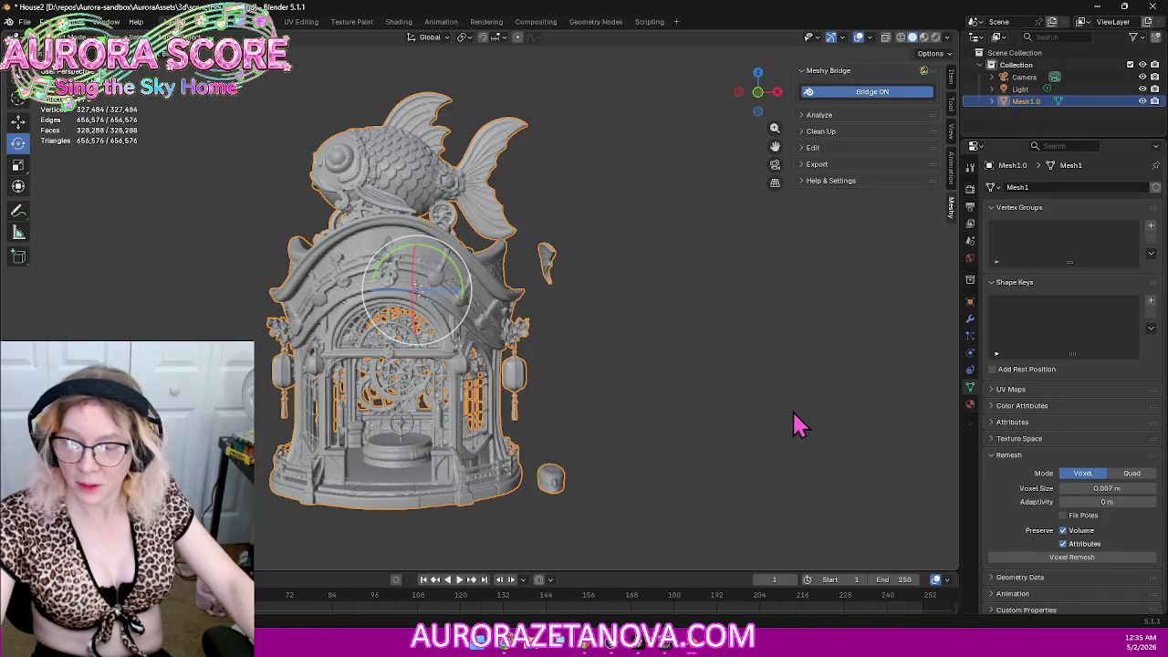
middle_drag(800, 401, 775, 394)
key(ctrl+z)
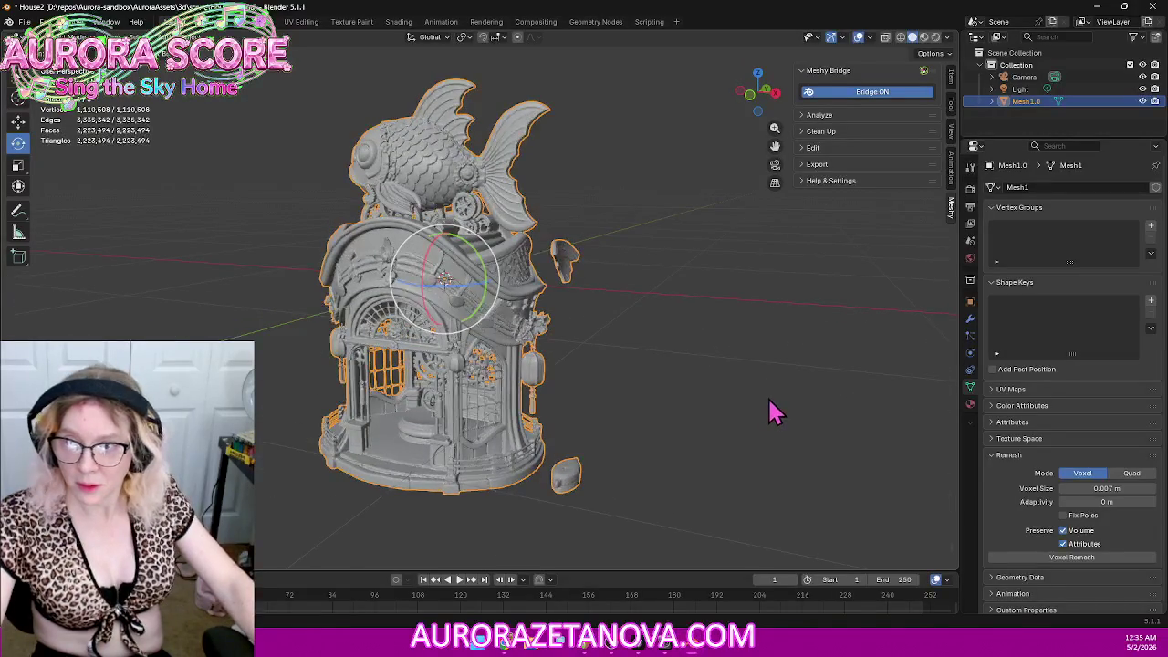
mouse_move(731, 398)
middle_down()
mouse_move(771, 365)
mouse_move(1001, 520)
middle_up()
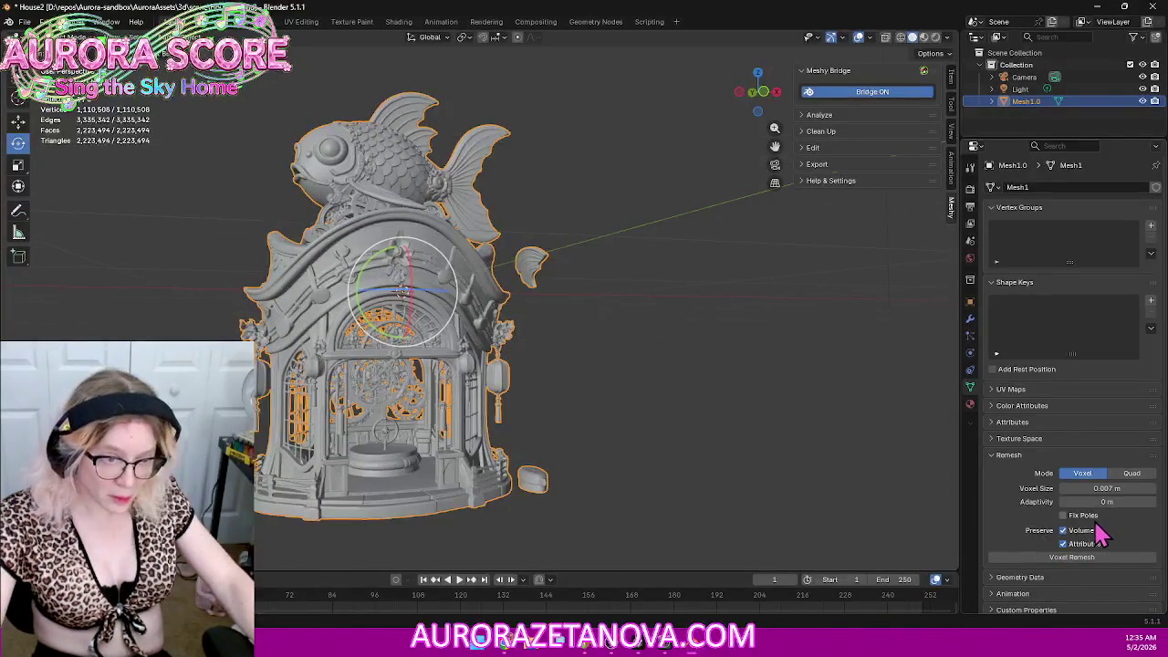
Step: Voxel-remesh at 0.007 m with Fix Poles, giving 306,260 vertices, then switch to Quad mode
click(1099, 558)
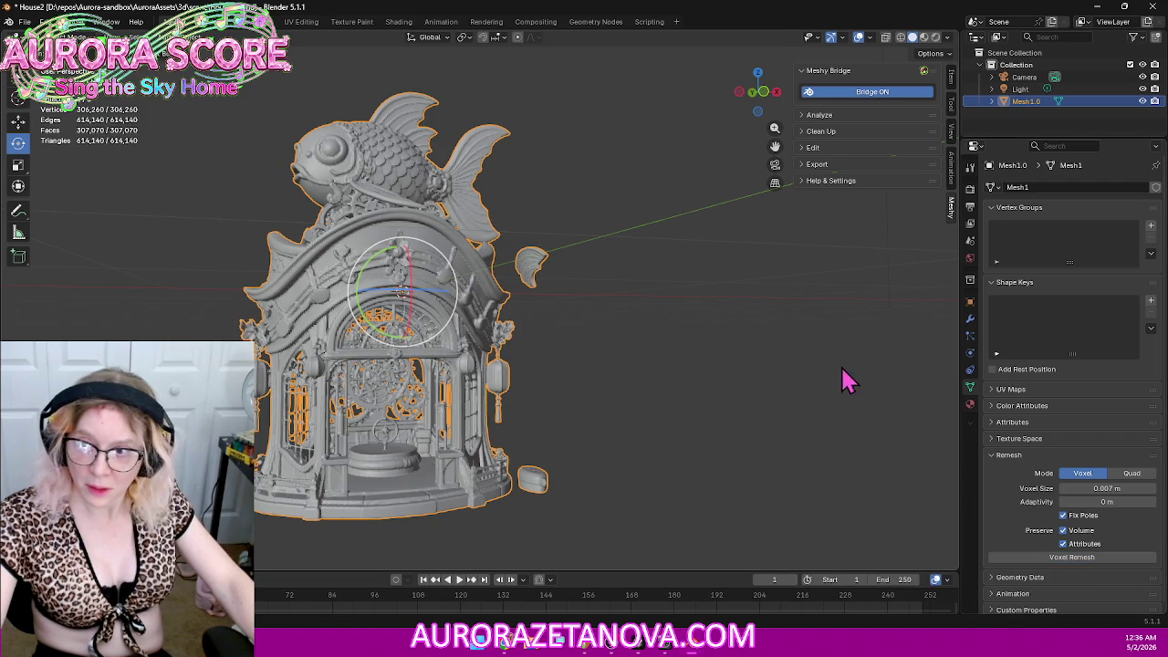
mouse_move(790, 402)
middle_down()
mouse_move(772, 386)
mouse_move(754, 392)
mouse_move(785, 417)
mouse_move(647, 321)
mouse_move(584, 340)
middle_up()
click(1134, 475)
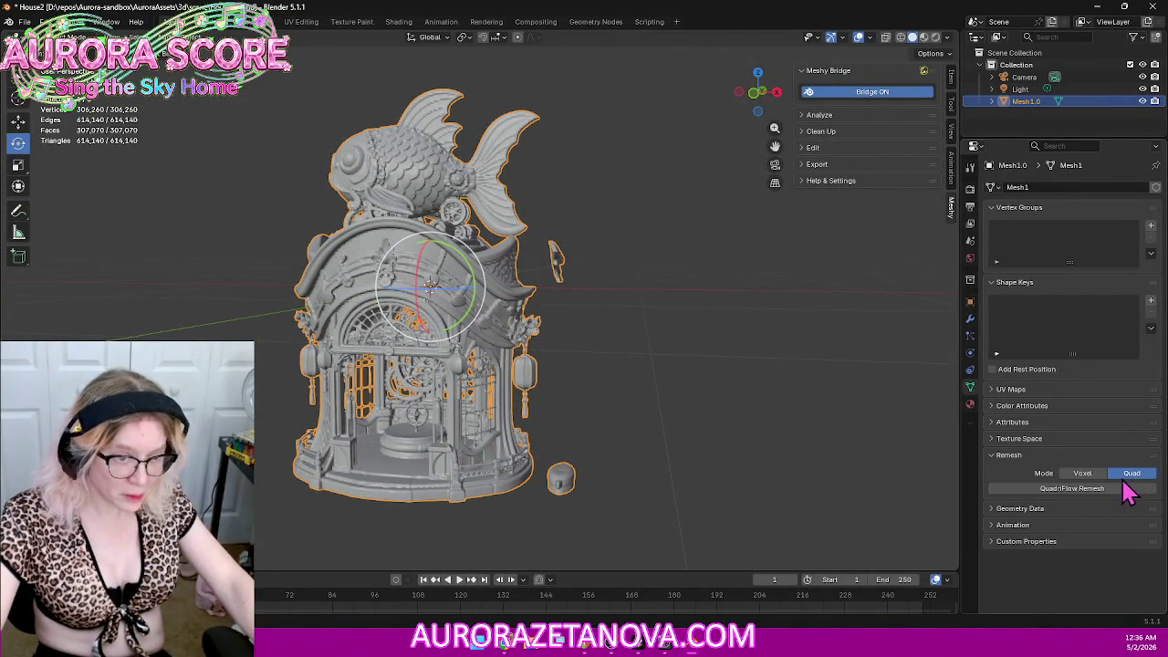
Step: Try a QuadriFlow remesh, which fails on the non-manifold mesh, and return to Voxel mode
click(1088, 497)
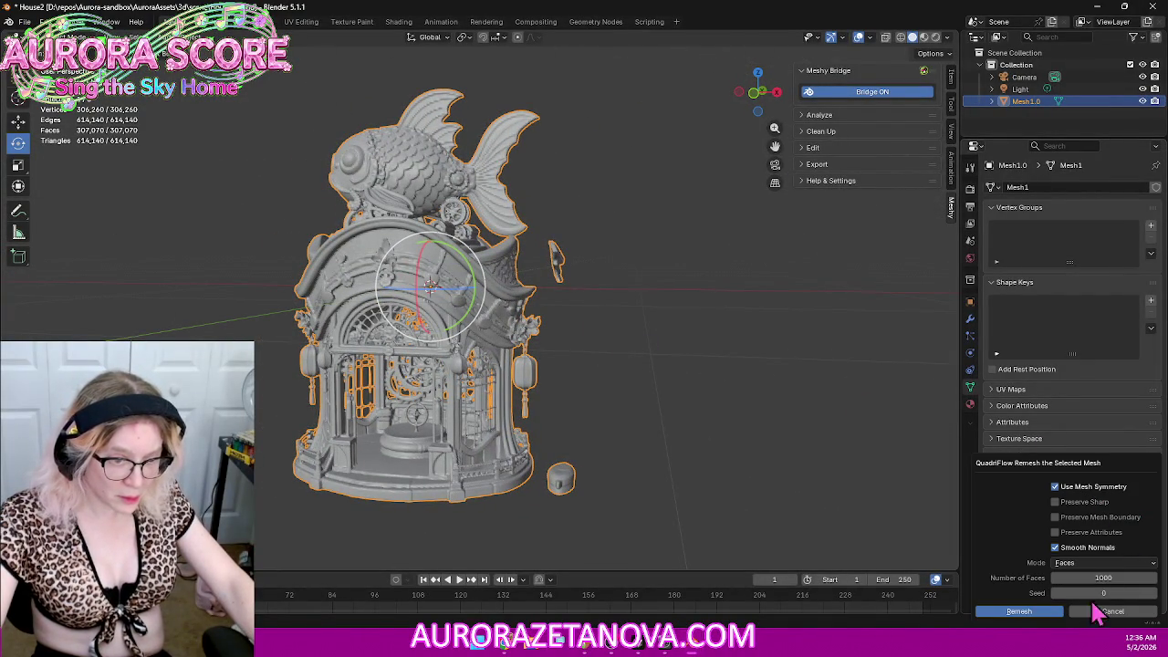
click(1035, 613)
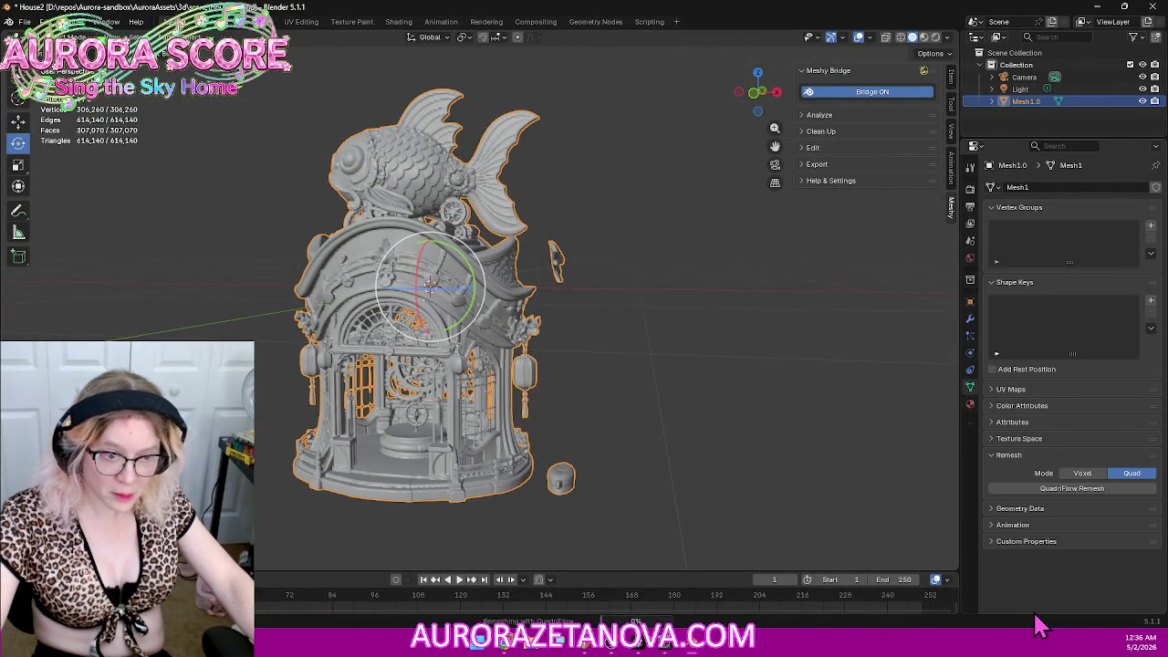
click(1080, 474)
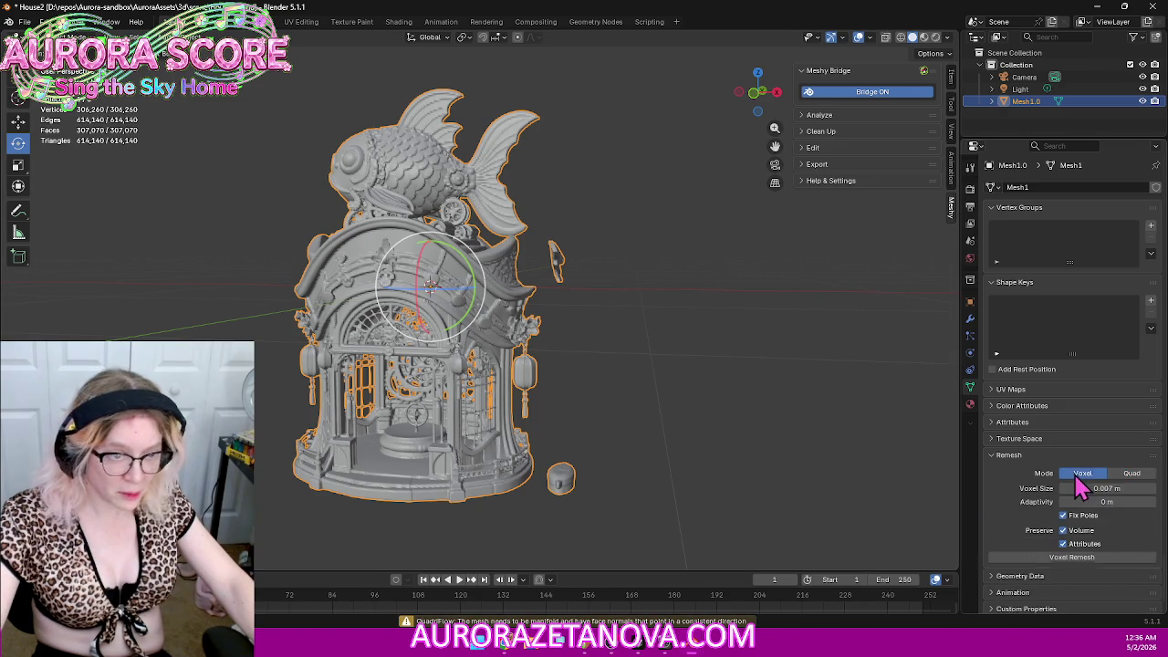
Step: Voxel-remesh at 0.01 m voxel size, reducing the model to 144,323 vertices
click(1115, 487)
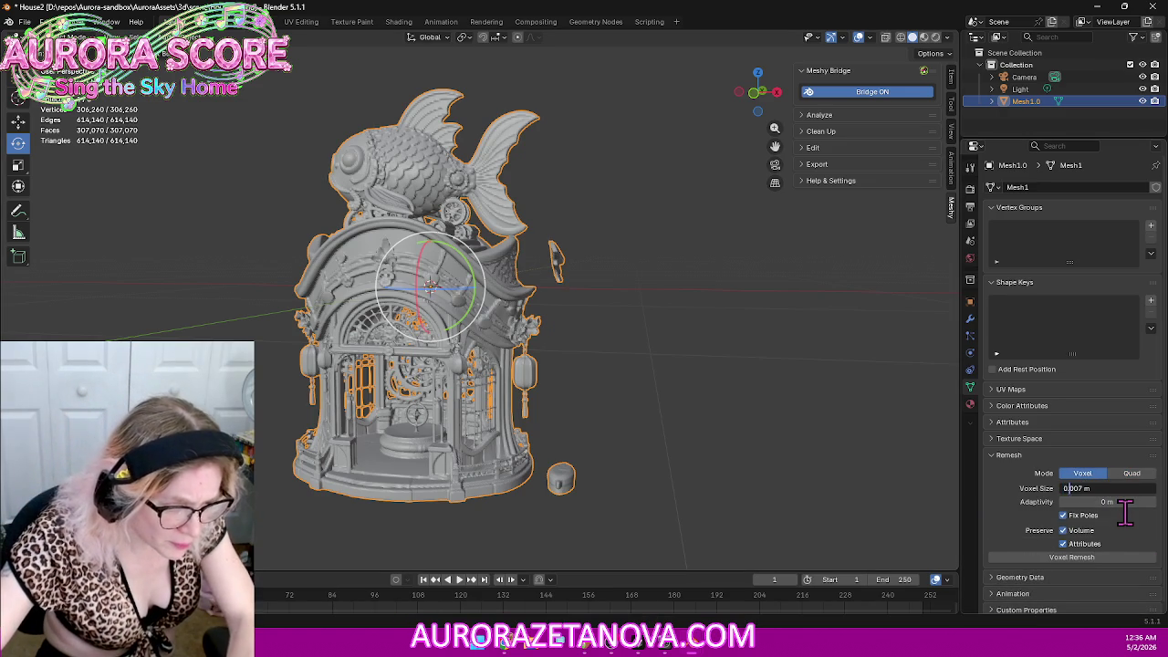
key(BackSpace)
key(BackSpace)
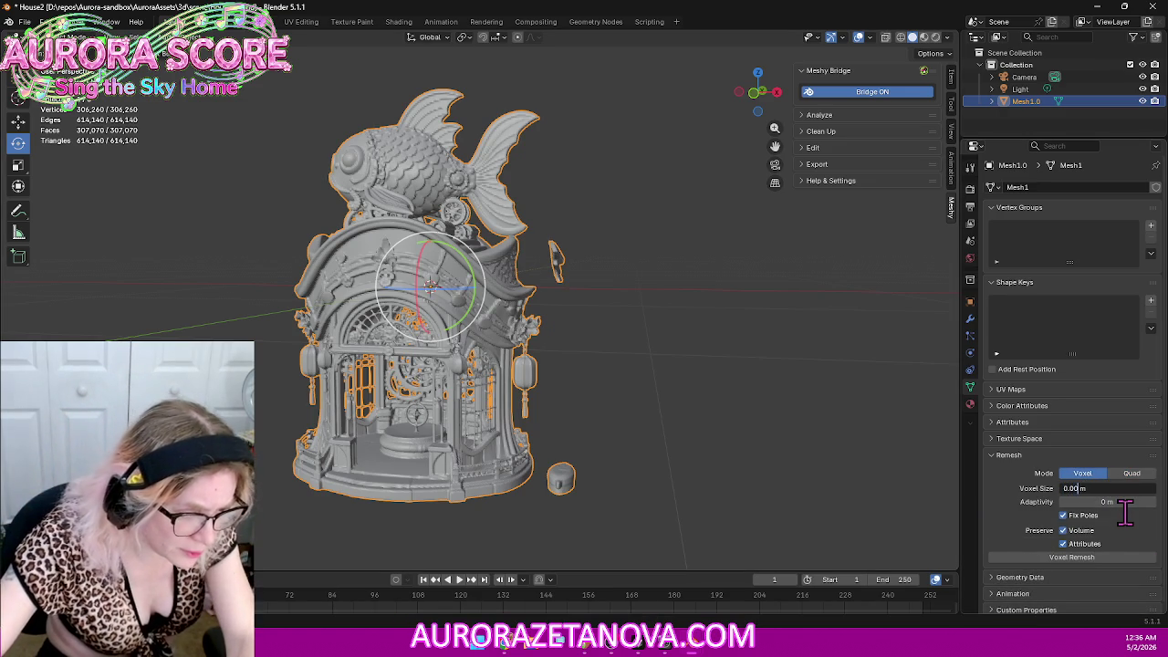
text(1)
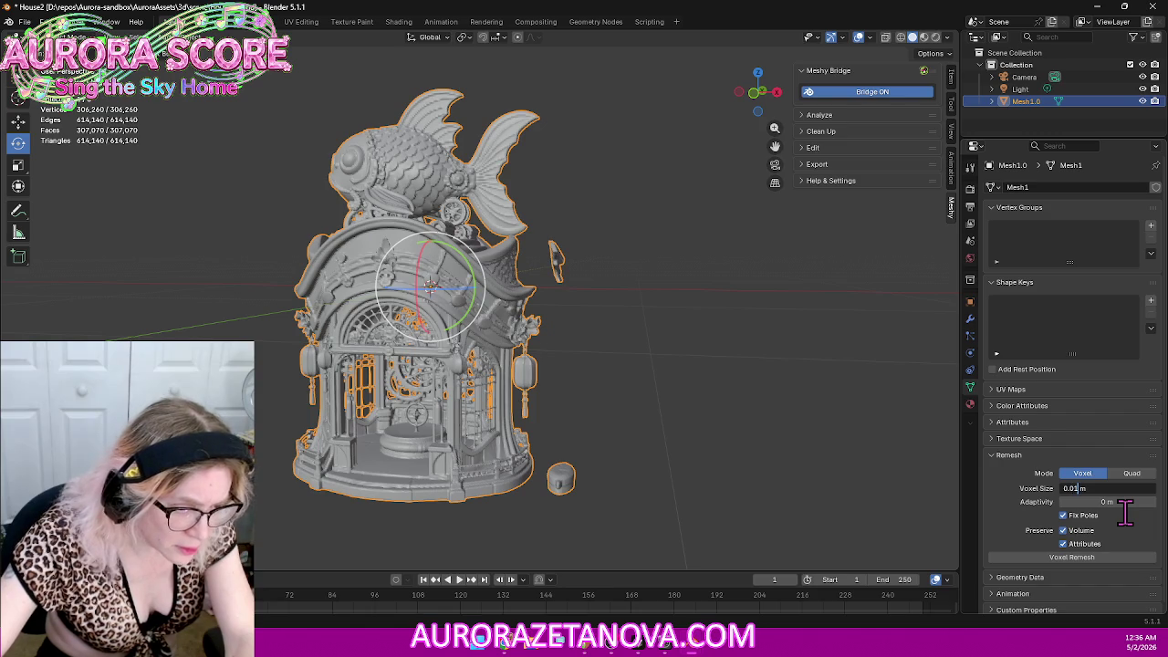
key(Return)
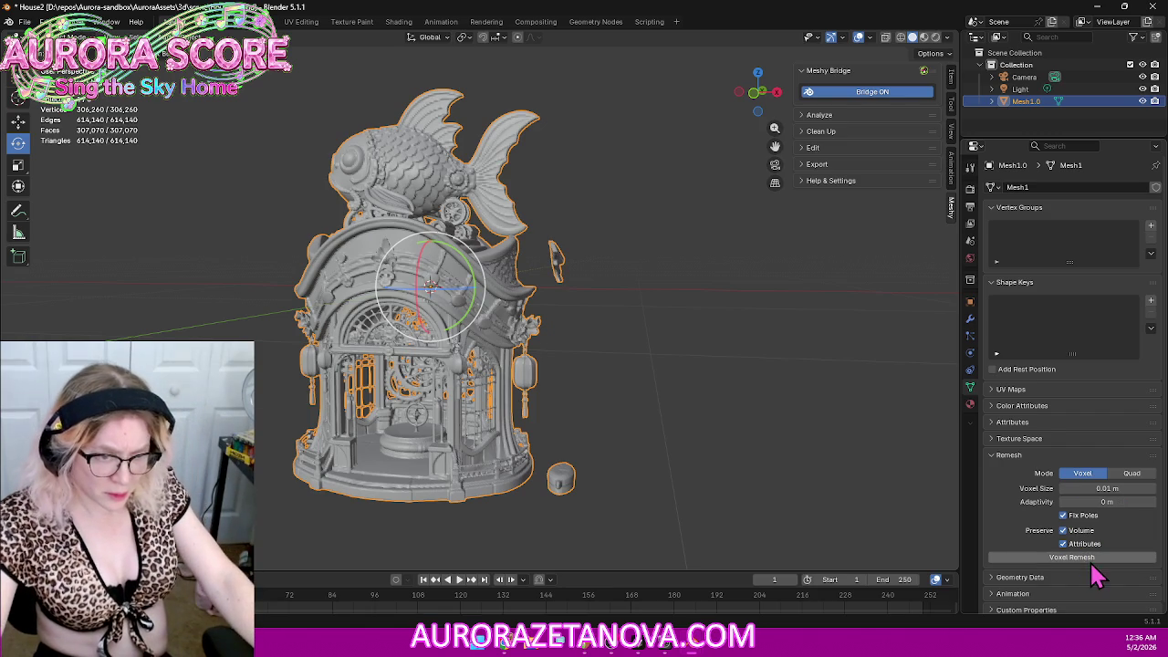
click(1091, 558)
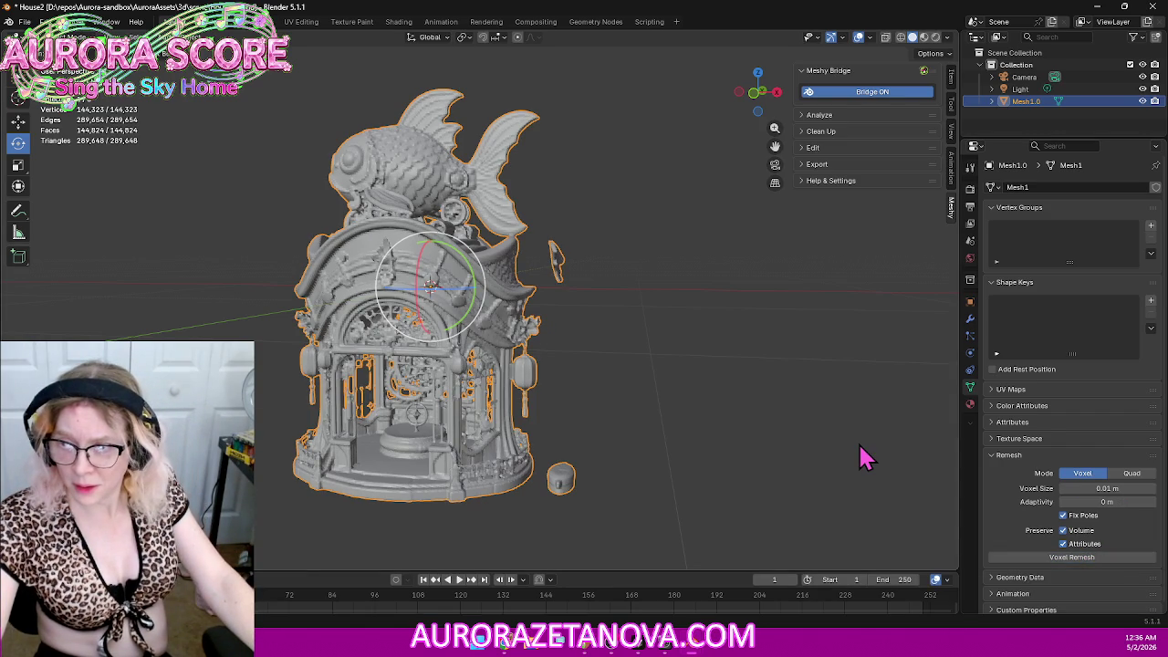
mouse_move(627, 415)
middle_down()
mouse_move(652, 396)
mouse_move(662, 404)
middle_up()
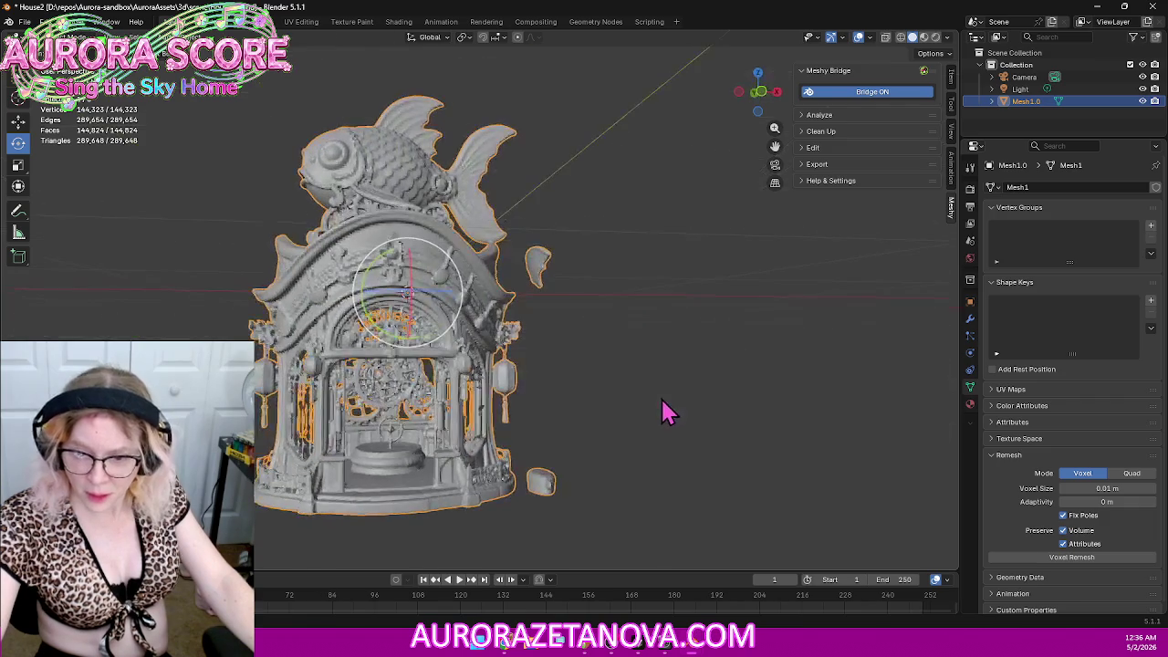
Step: Retry QuadriFlow on the 0.01 m mesh, which is refused again; switch back to Voxel
click(1125, 474)
click(1075, 489)
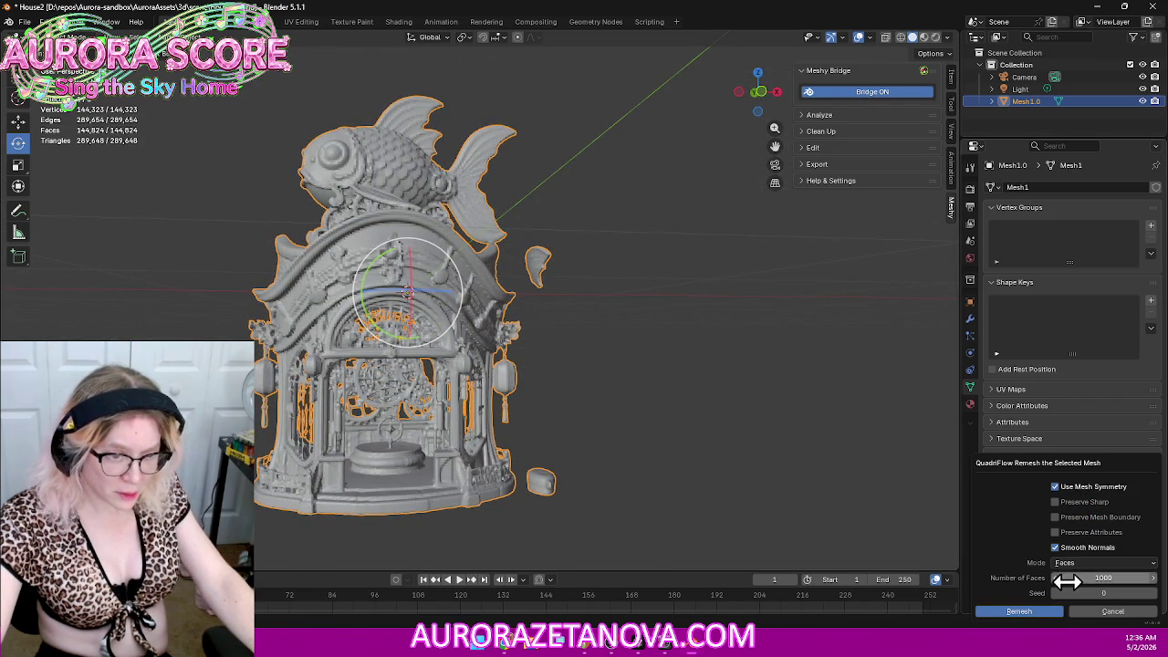
click(1022, 612)
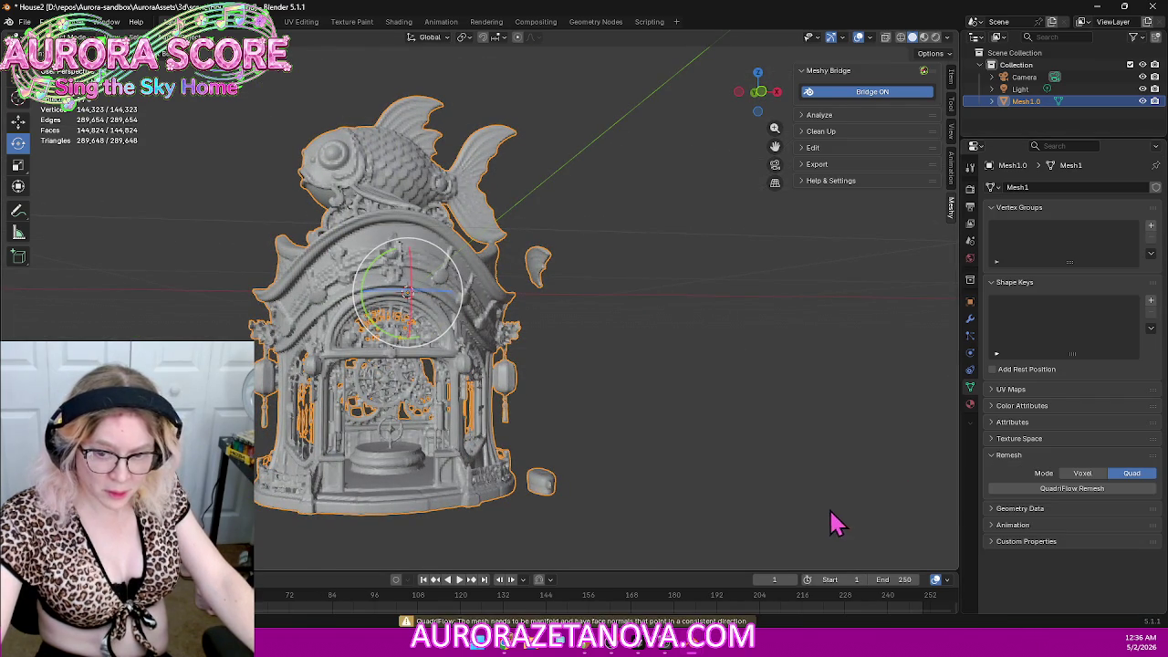
click(1082, 474)
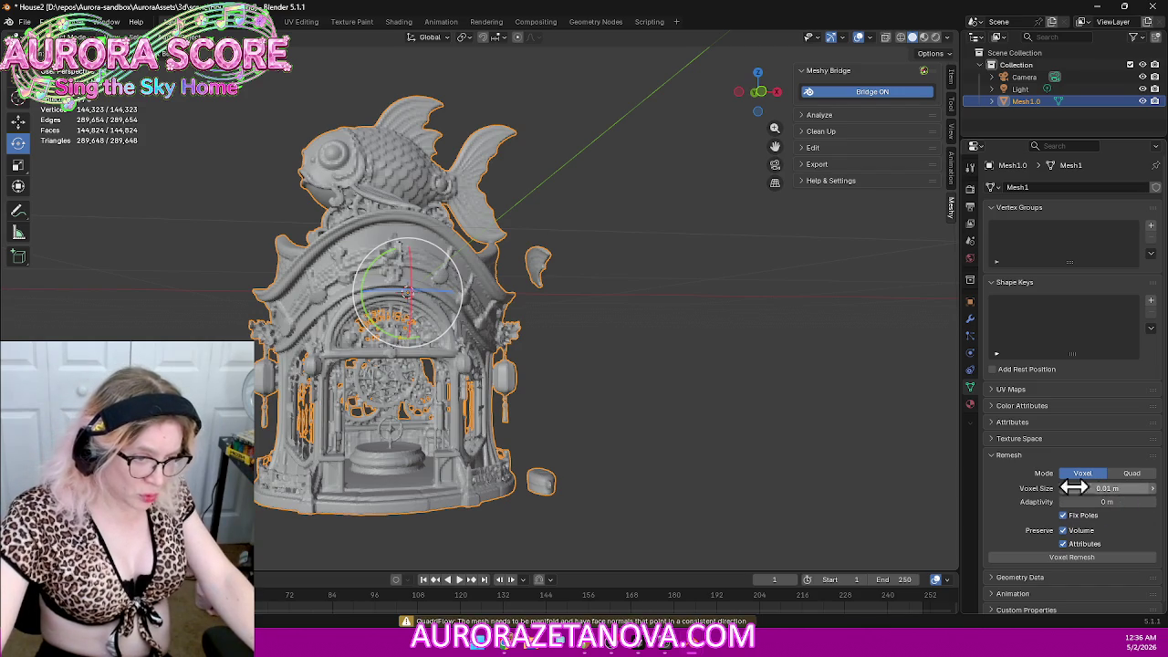
Step: Voxel-remesh at 0.03 m, inspect the blocky result, and undo it
click(1152, 491)
click(1153, 491)
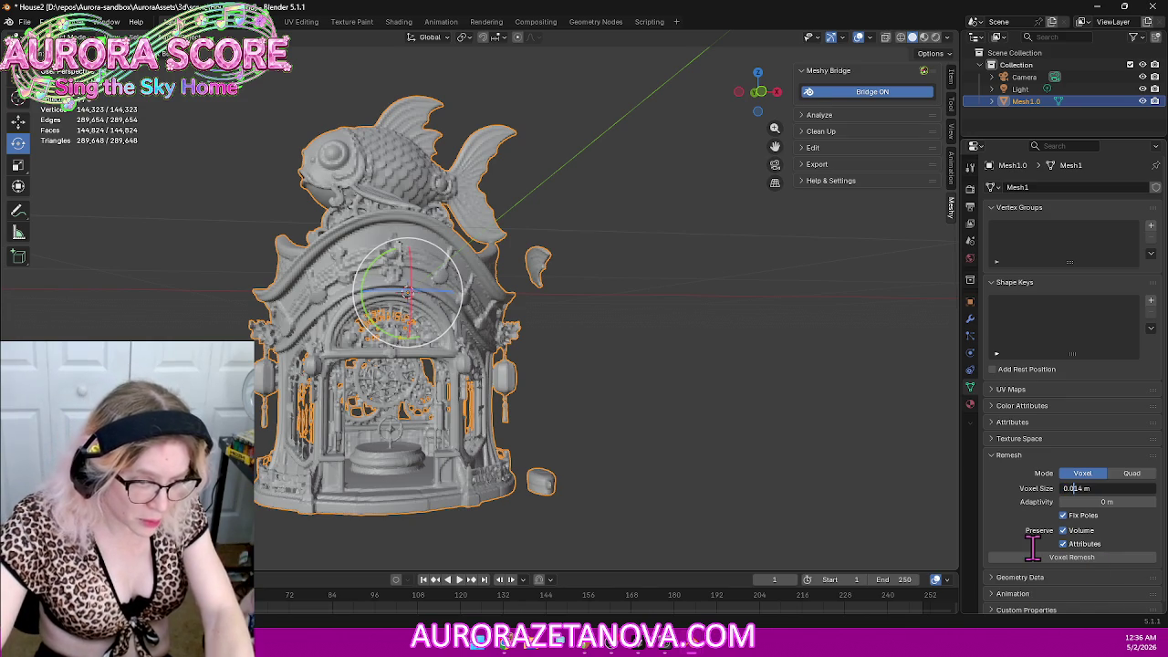
key(Delete)
key(Delete)
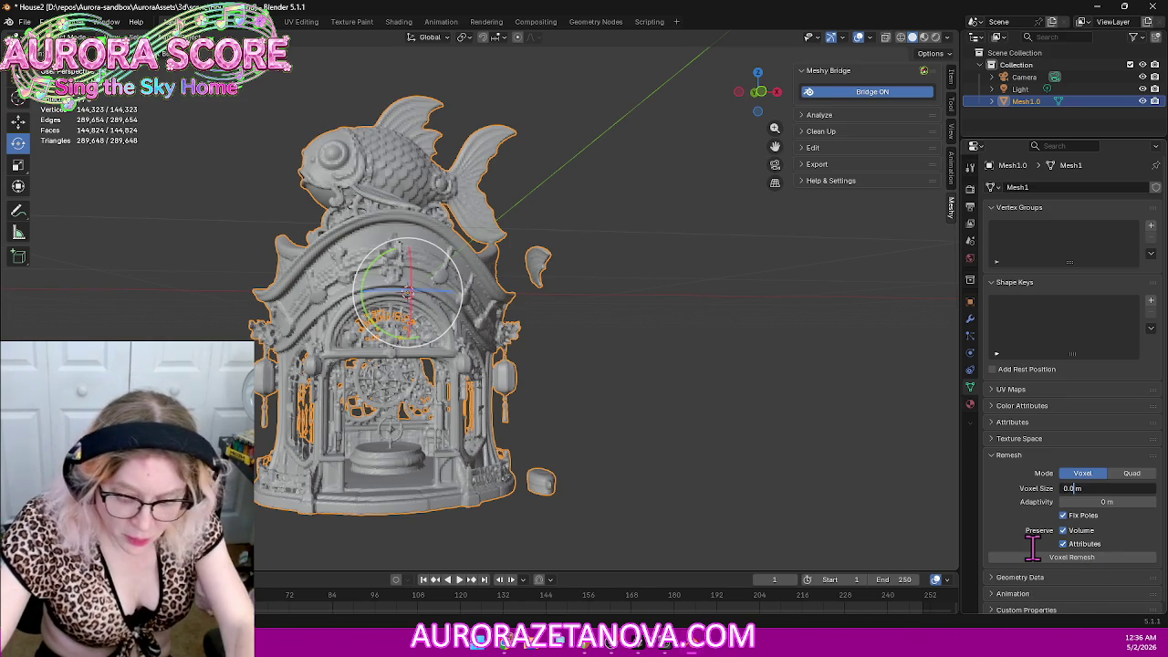
text(3)
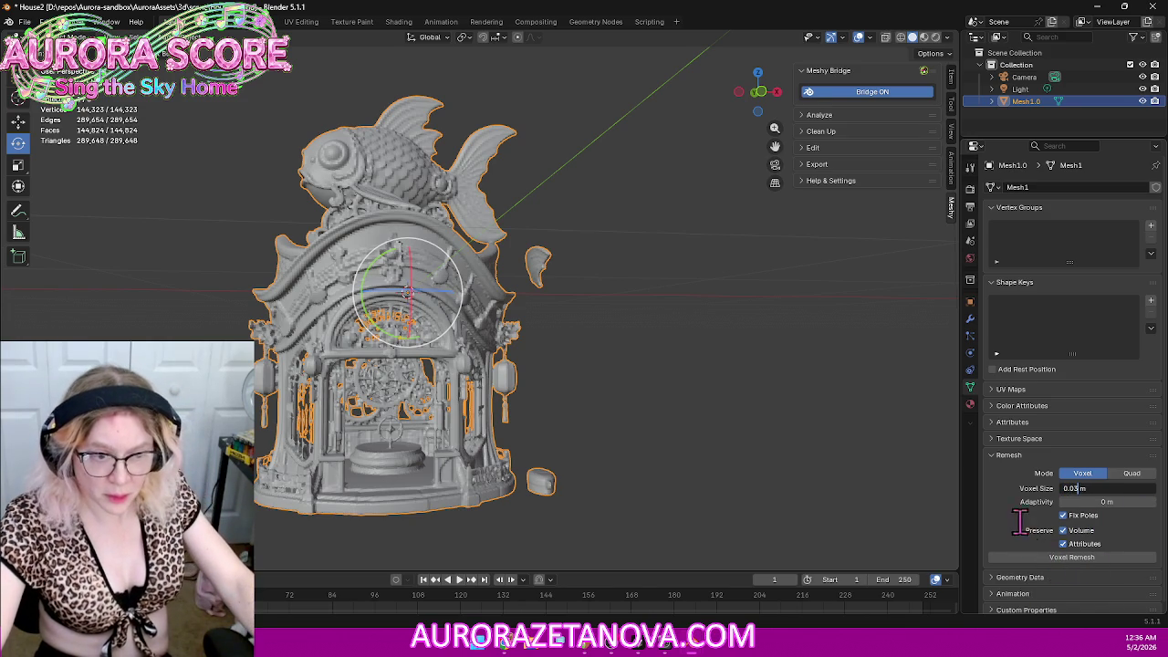
key(Return)
click(1036, 558)
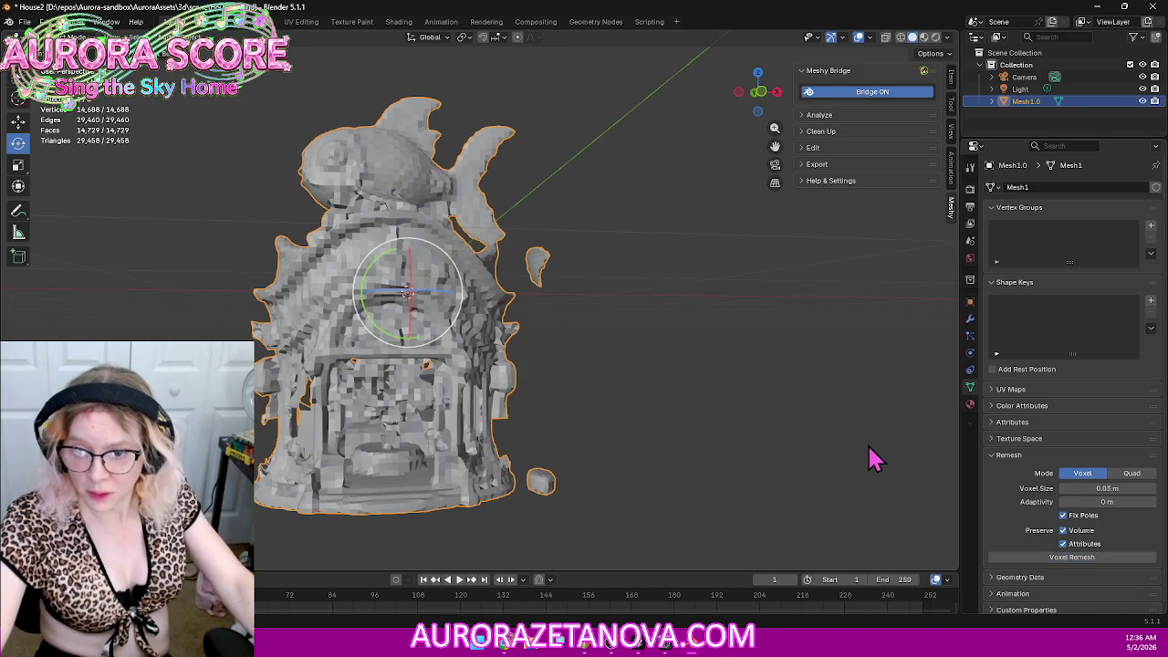
mouse_move(791, 362)
middle_down()
mouse_move(725, 380)
mouse_move(913, 380)
mouse_move(887, 423)
mouse_move(740, 392)
mouse_move(732, 428)
mouse_move(764, 396)
mouse_move(740, 389)
mouse_move(719, 404)
middle_up()
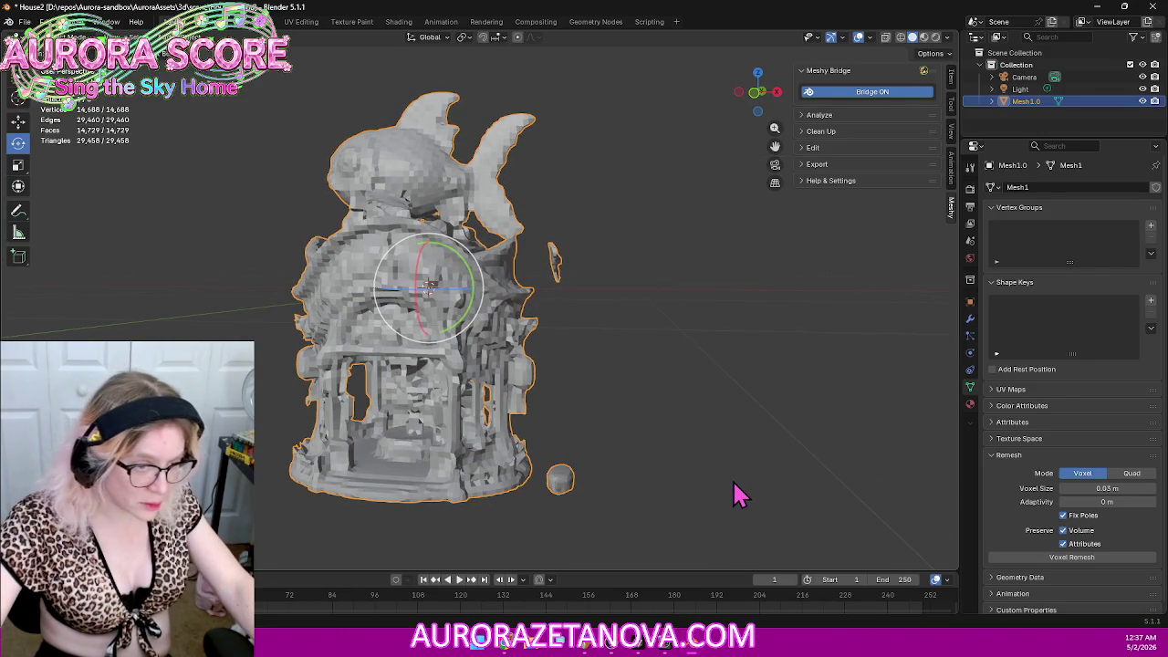
key(ctrl+z)
Step: Voxel-remesh at 0.04 m down to 8,038 vertices, then undo back to 144,323 vertices
click(1114, 488)
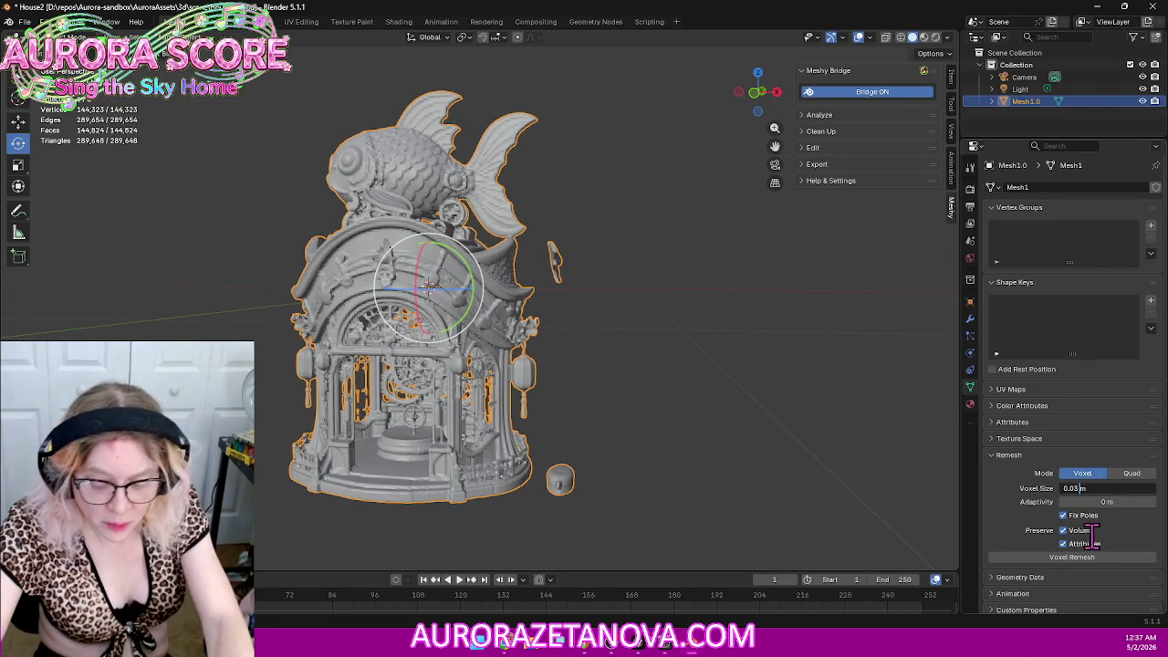
key(BackSpace)
text(4)
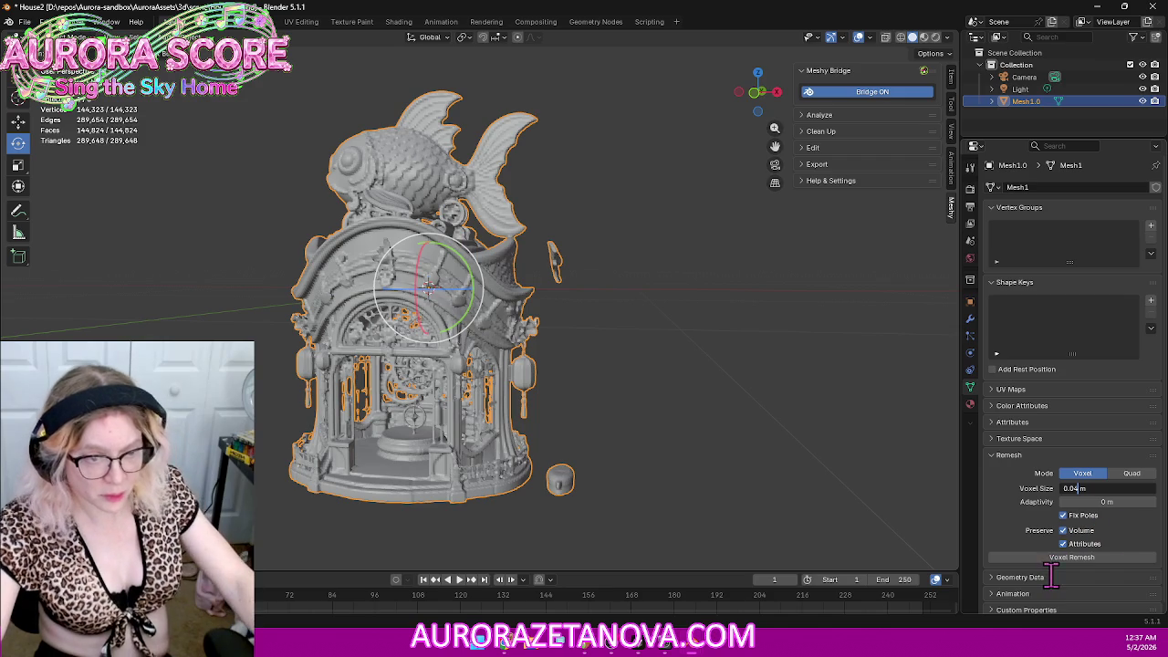
key(Return)
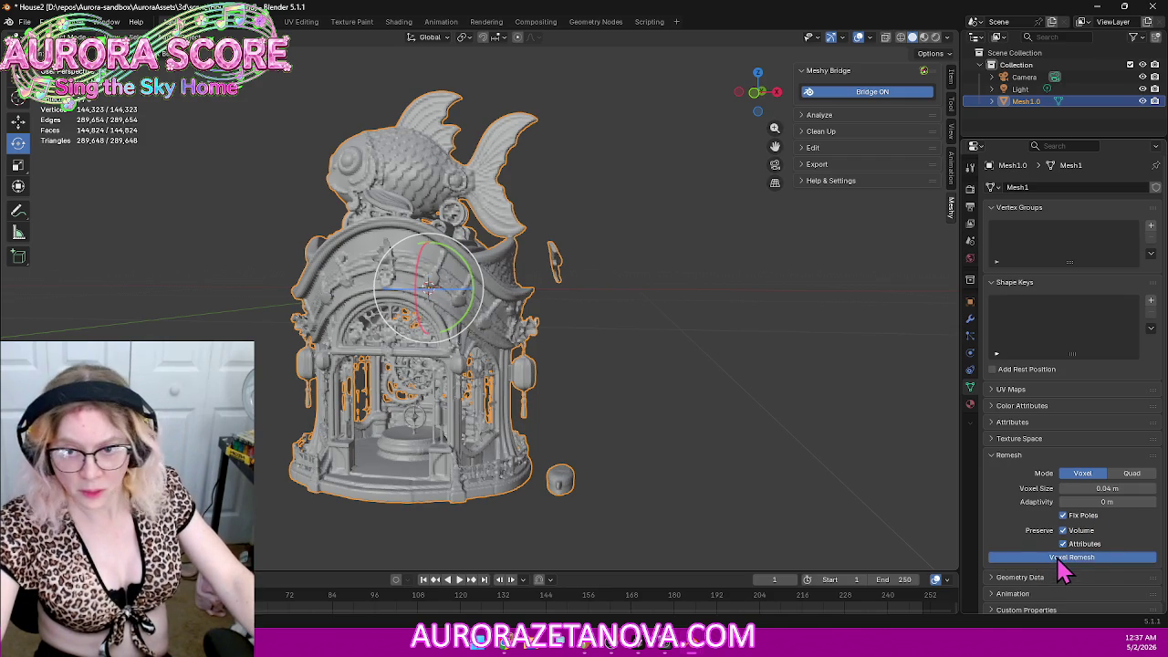
click(1061, 559)
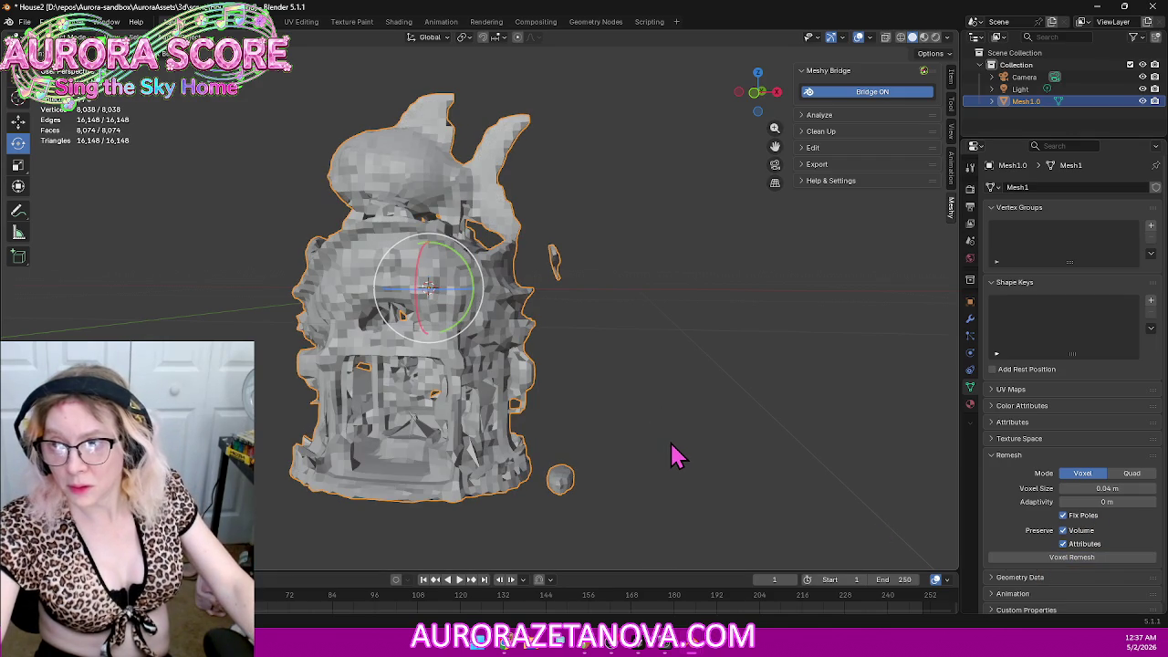
mouse_move(686, 422)
middle_down()
mouse_move(769, 408)
mouse_move(943, 415)
mouse_move(728, 412)
middle_up()
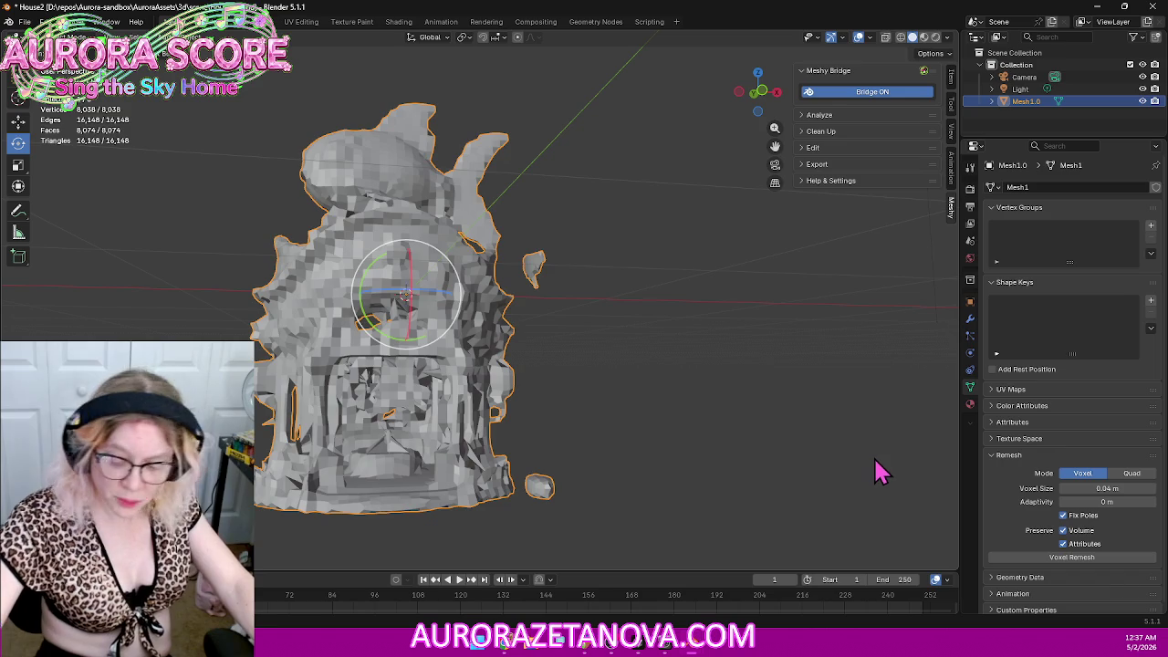
key(ctrl+z)
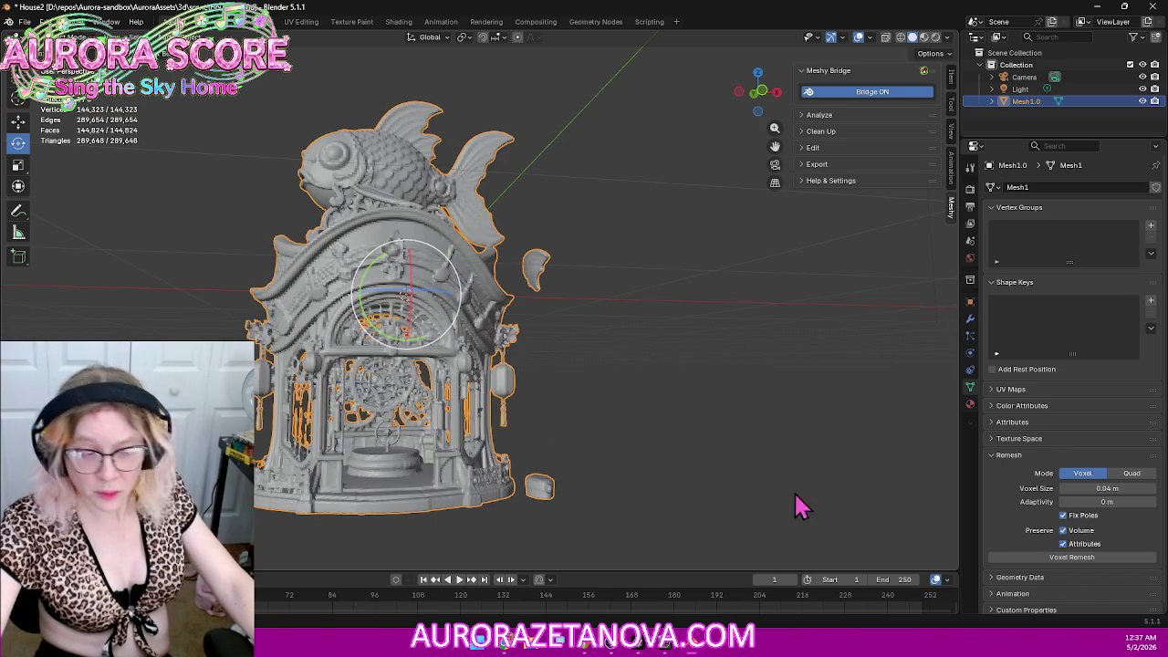
key(Home)
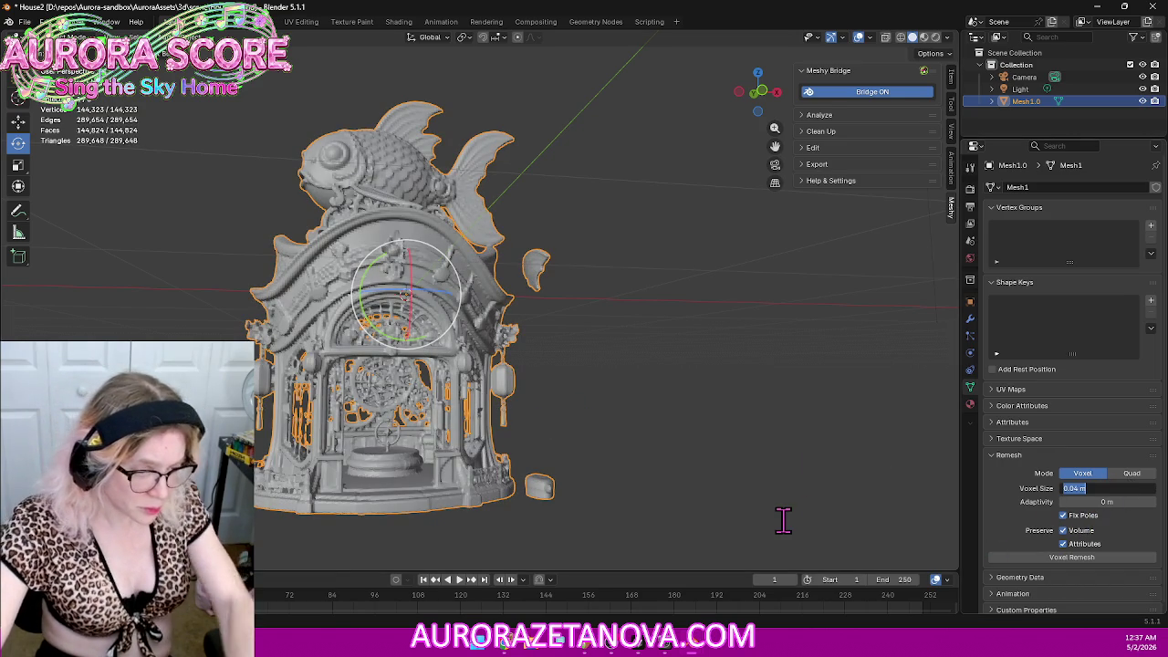
Step: Voxel-remesh the model at 0.01 m voxel size
key(BackSpace)
text(1)
key(Return)
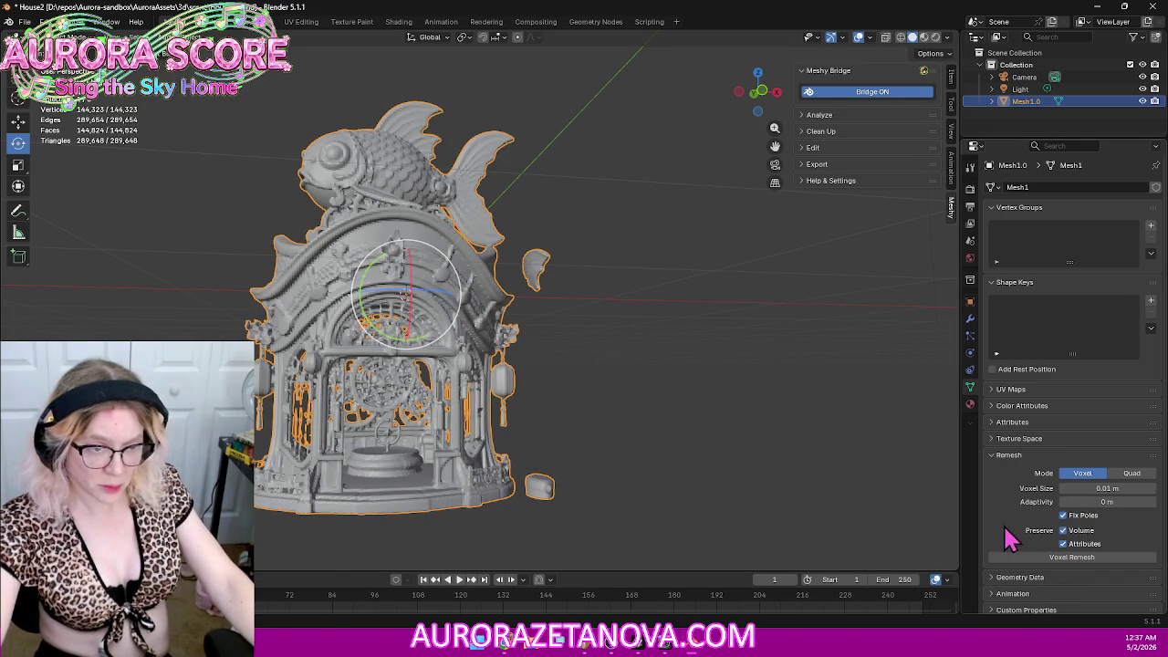
click(1025, 557)
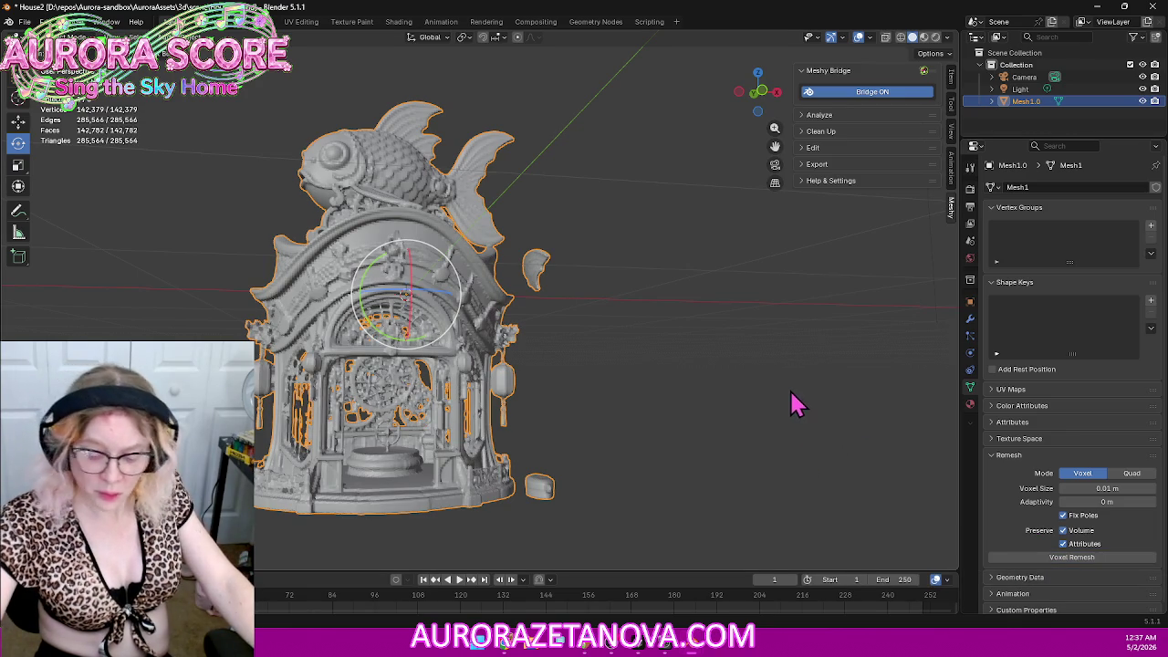
Step: Voxel-remesh at 0.02 m into a blocky 33,926-vertex mesh and inspect it
click(1113, 488)
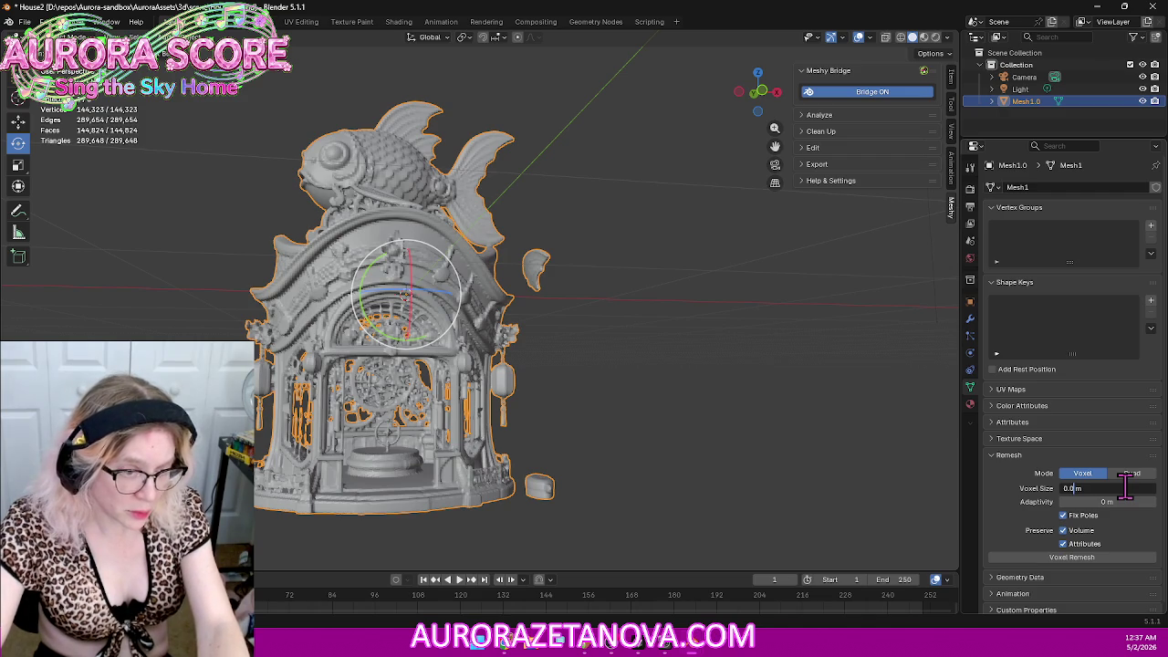
text(2)
key(Return)
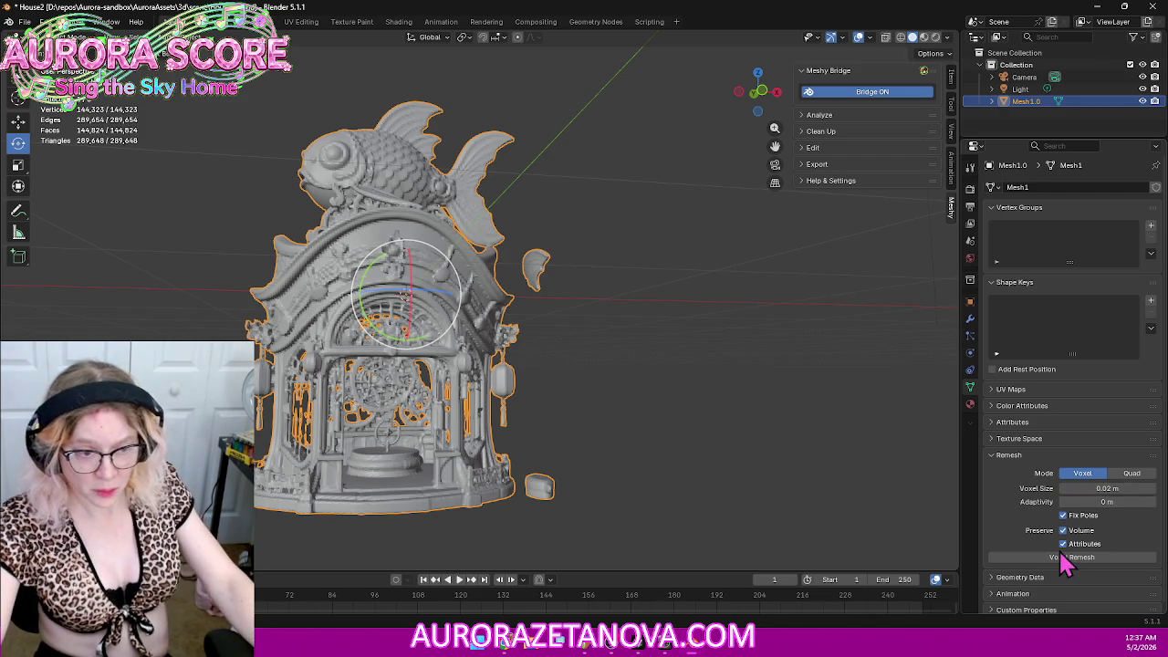
click(1063, 559)
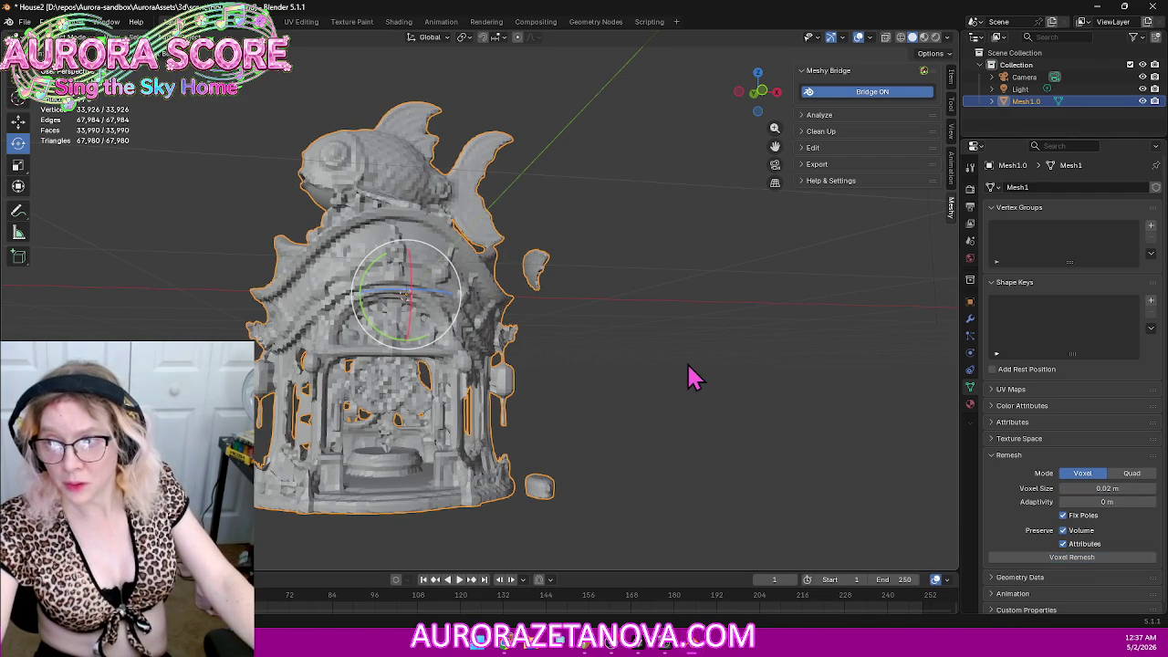
mouse_move(790, 321)
middle_down()
mouse_move(808, 346)
mouse_move(939, 341)
mouse_move(699, 355)
mouse_move(762, 356)
middle_up()
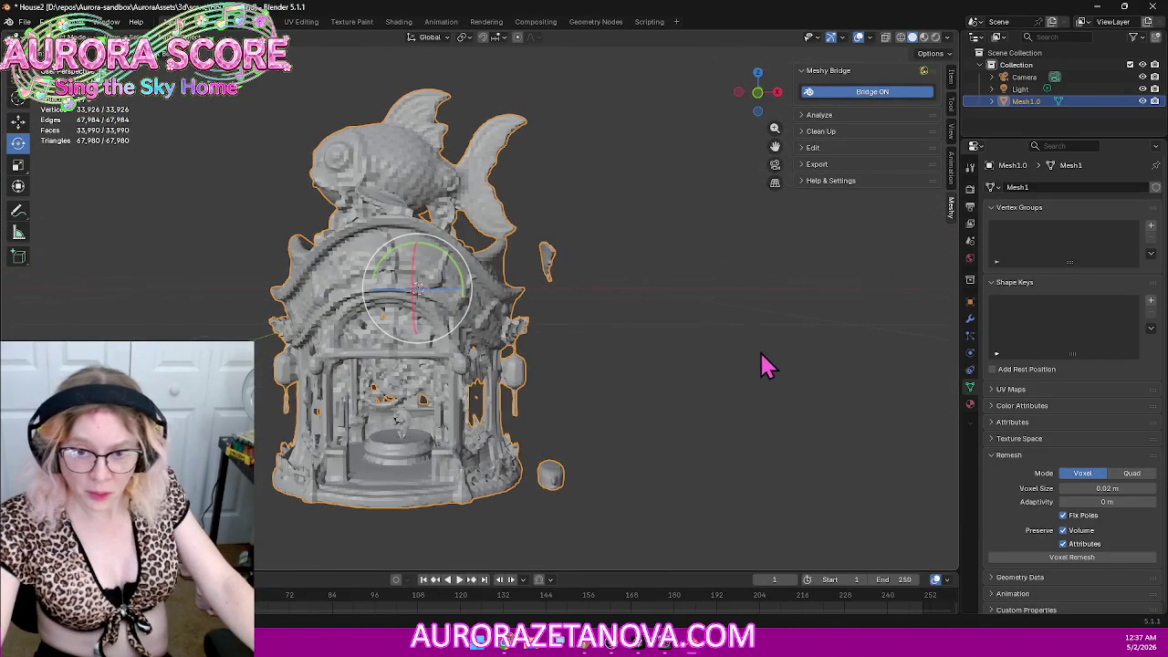
Step: Attempt a QuadriFlow remesh, which fails as non-manifold, and switch back to Voxel mode
click(1132, 473)
click(1121, 490)
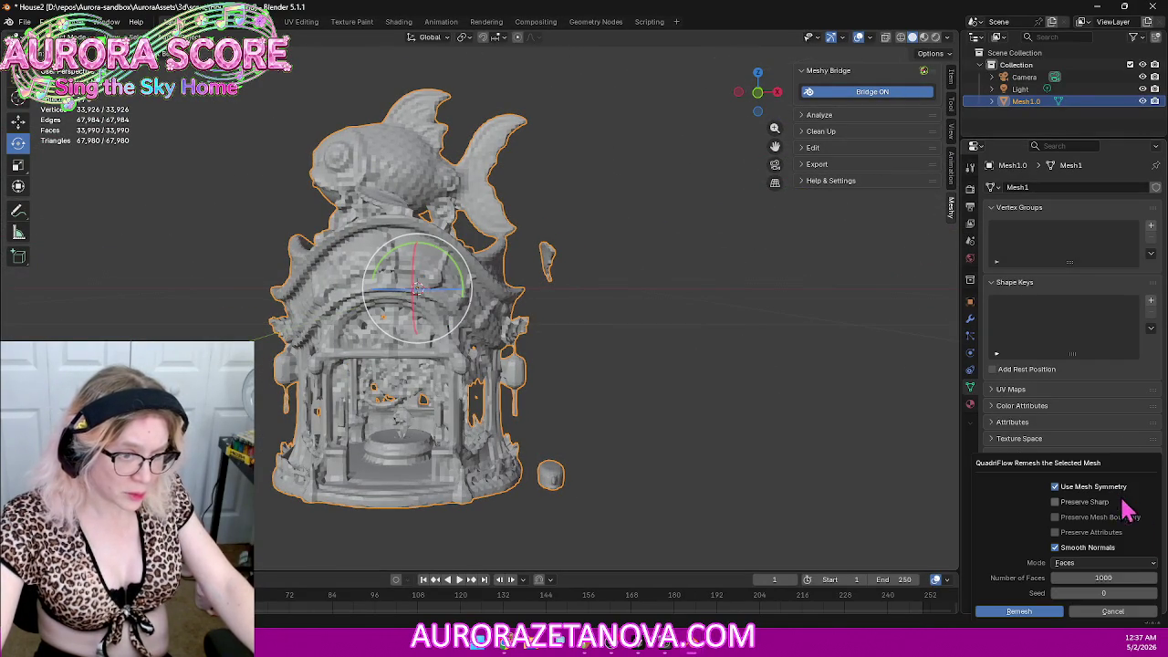
click(1021, 612)
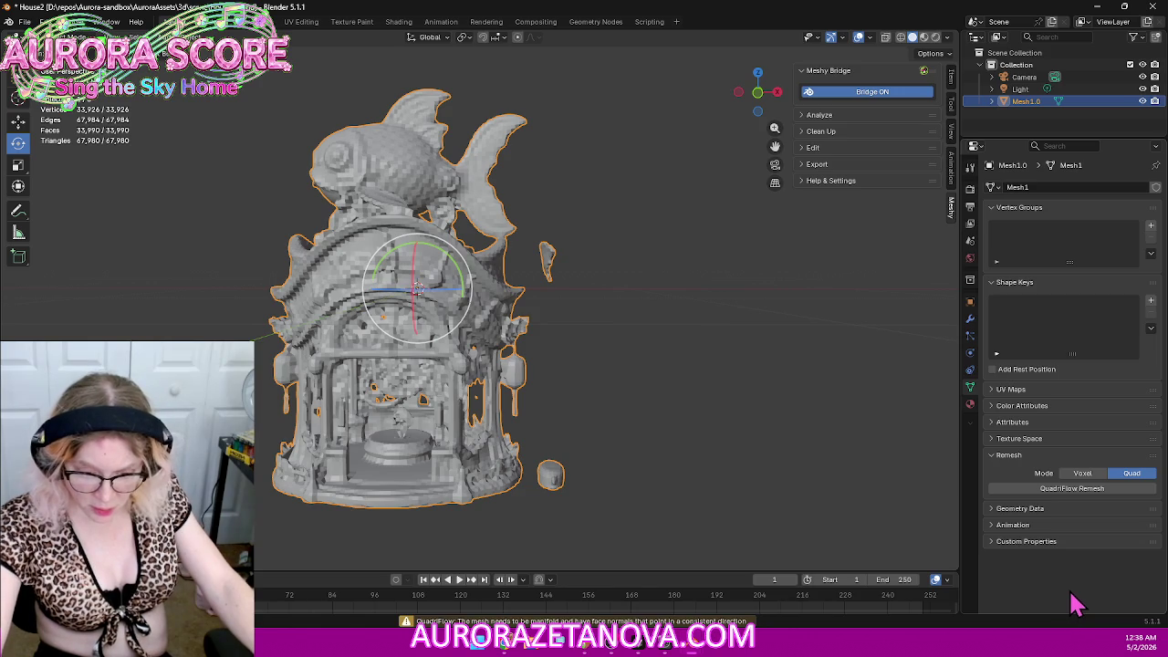
click(1083, 473)
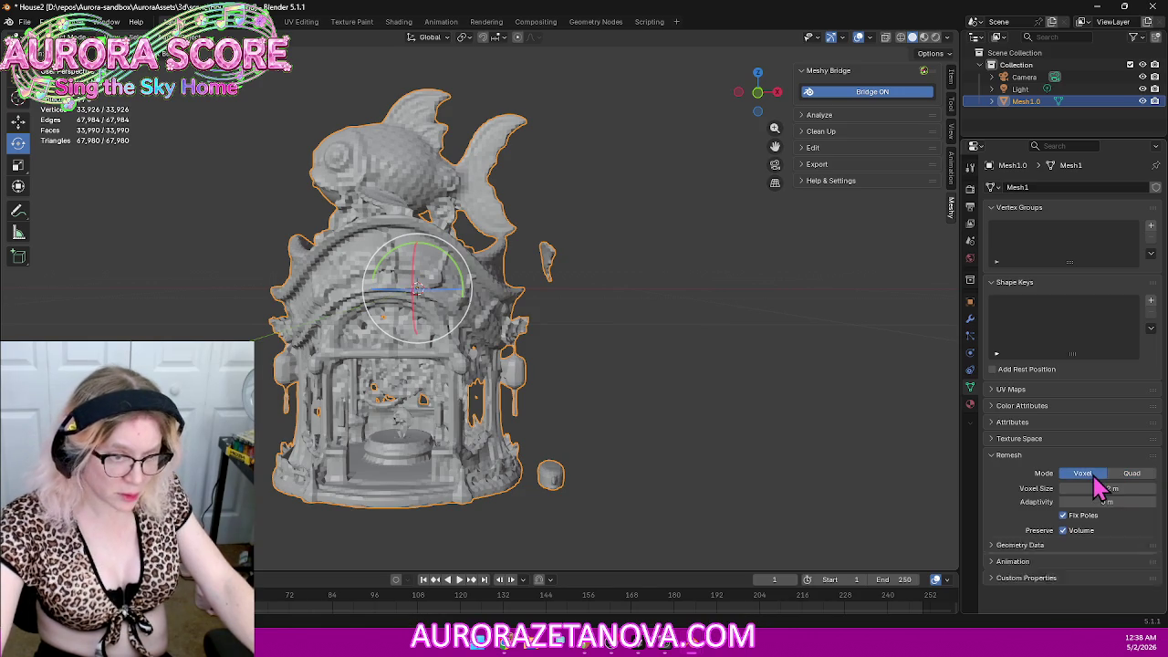
Step: Put the 33,926-vertex blocky mesh into Edit Mode with nothing selected
mouse_move(663, 420)
middle_down()
mouse_move(754, 419)
mouse_move(737, 425)
middle_up()
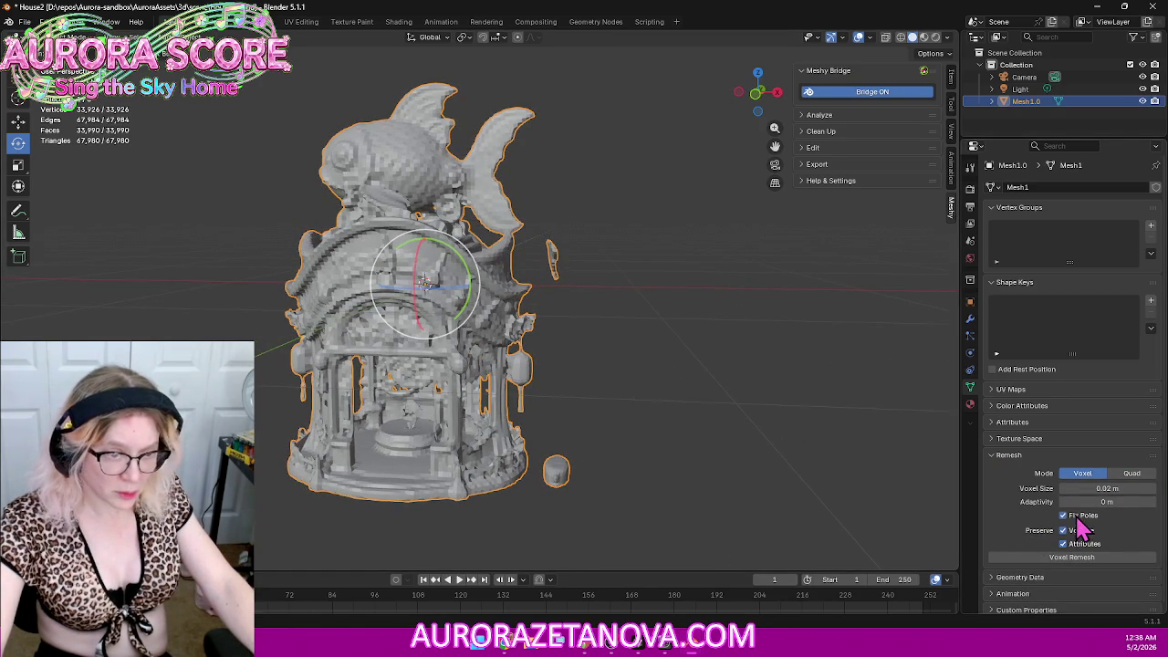
mouse_move(807, 413)
middle_down()
mouse_move(668, 258)
mouse_move(730, 284)
mouse_move(534, 215)
middle_up()
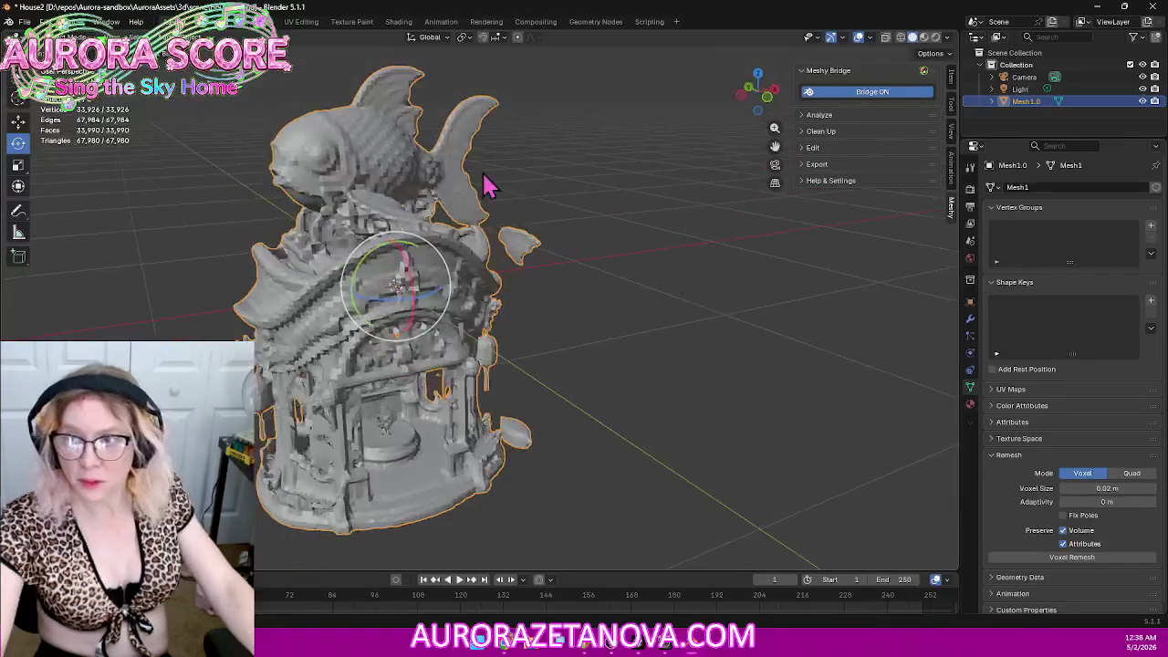
click(55, 36)
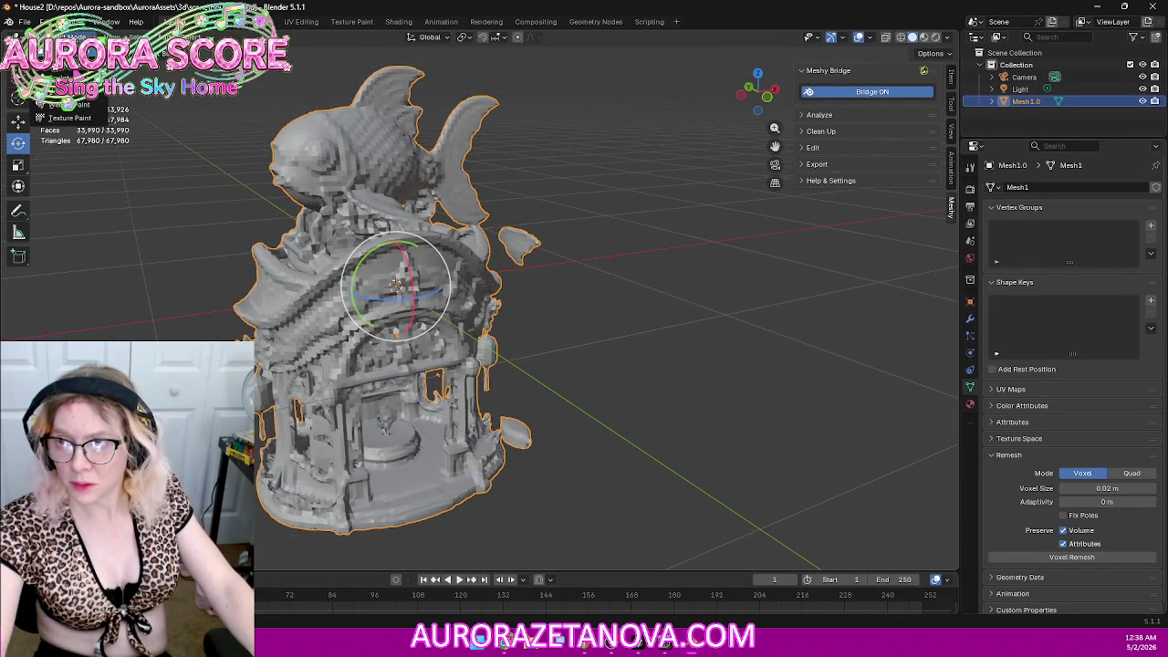
key(Tab)
mouse_move(644, 280)
middle_down()
mouse_move(579, 250)
mouse_move(673, 325)
mouse_move(673, 386)
mouse_move(631, 451)
middle_up()
key(alt+a)
Step: Delete the floating pieces near the base and beside the house, using X-ray to select
drag(628, 434, 534, 511)
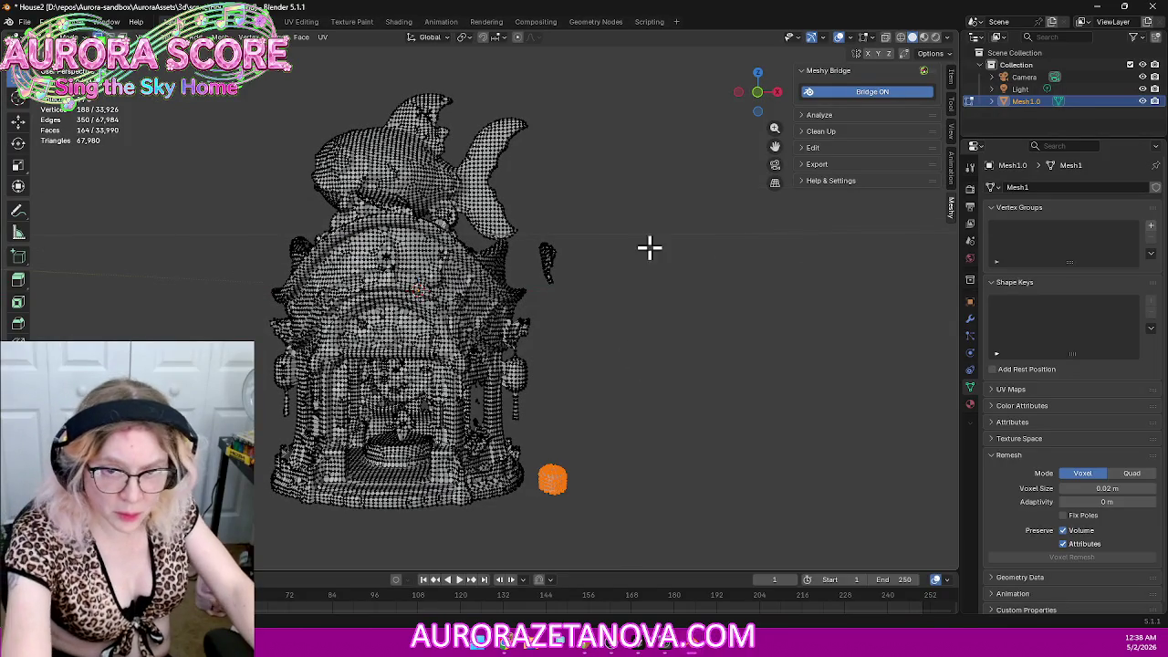
key(x)
click(589, 207)
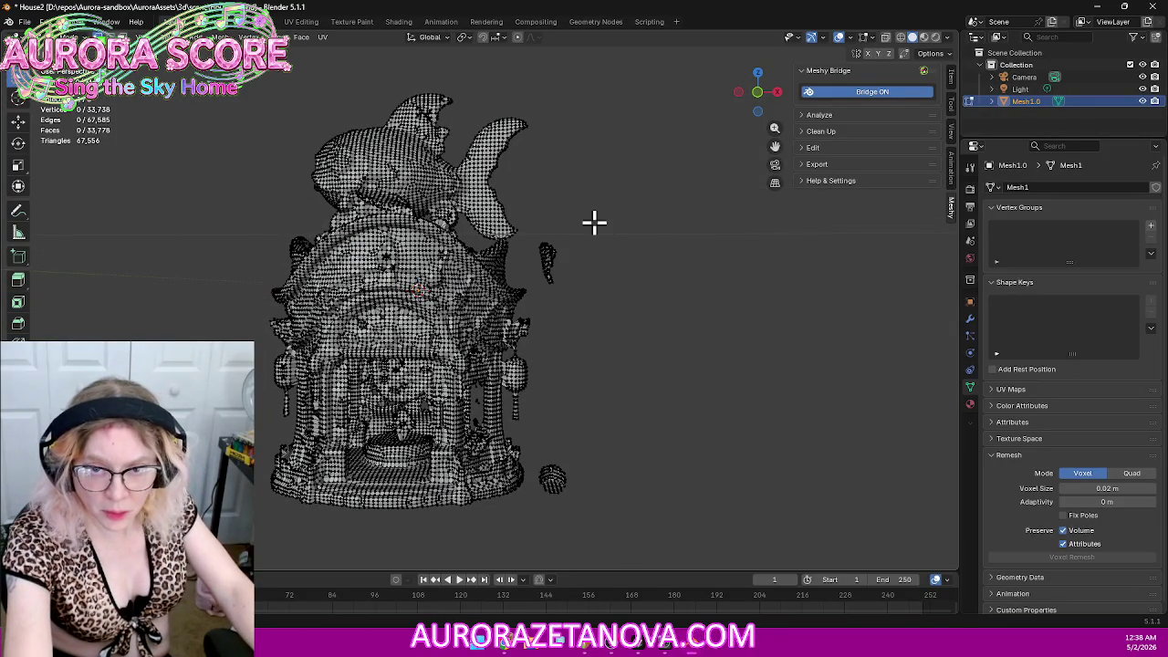
click(900, 37)
drag(644, 202, 527, 294)
key(x)
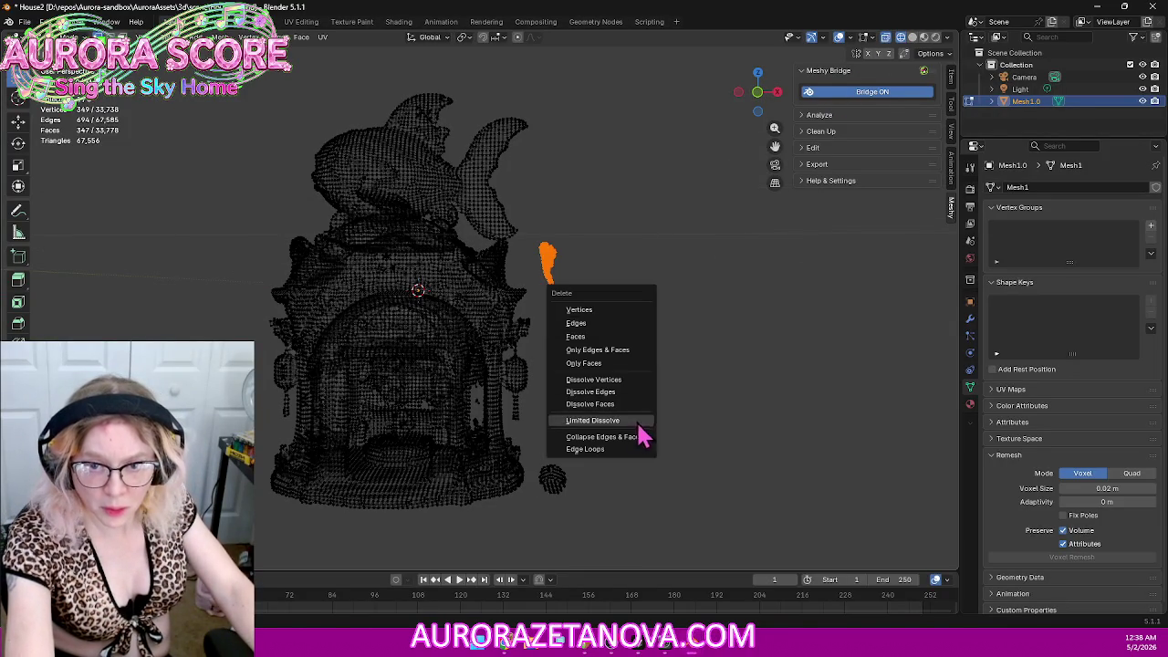
click(633, 310)
Step: Delete the small sphere near the base and other stray vertices, then leave Edit Mode
drag(580, 469, 535, 508)
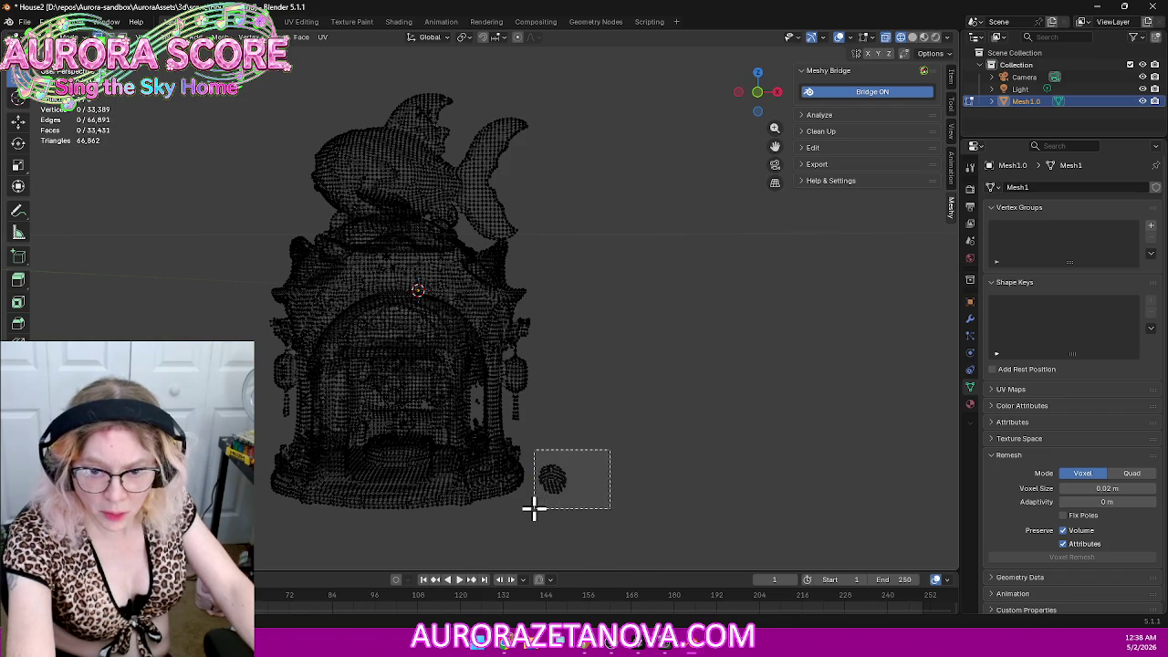
key(x)
click(542, 475)
mouse_move(582, 446)
middle_down()
mouse_move(593, 412)
mouse_move(608, 407)
mouse_move(798, 399)
mouse_move(711, 410)
mouse_move(731, 404)
middle_up()
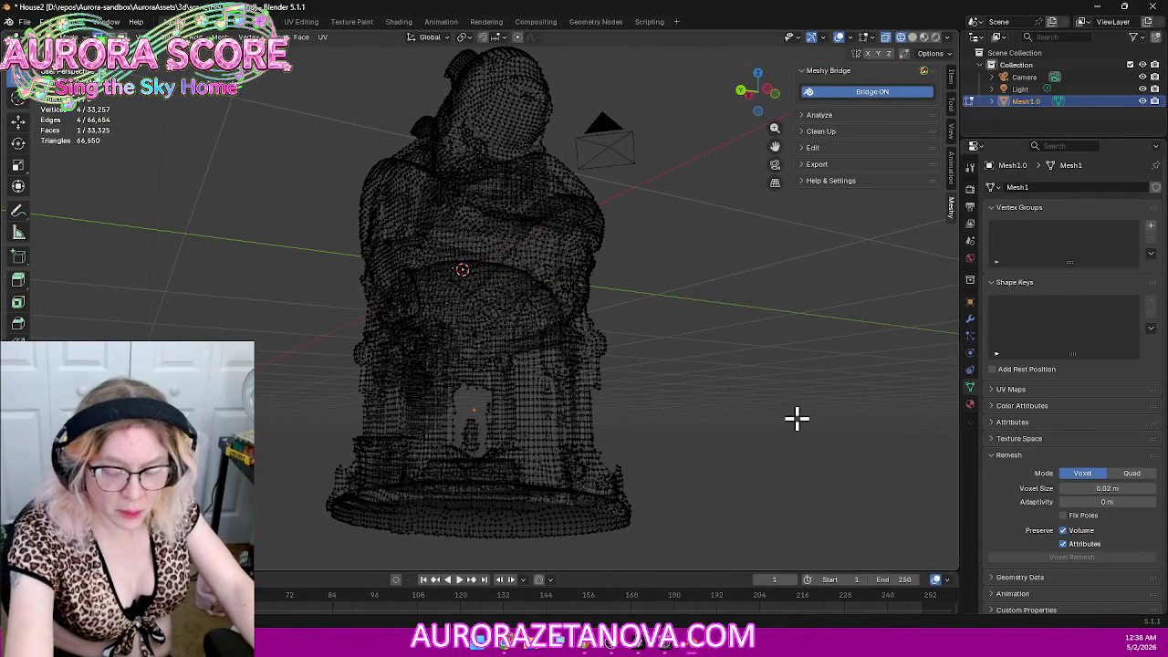
key(x)
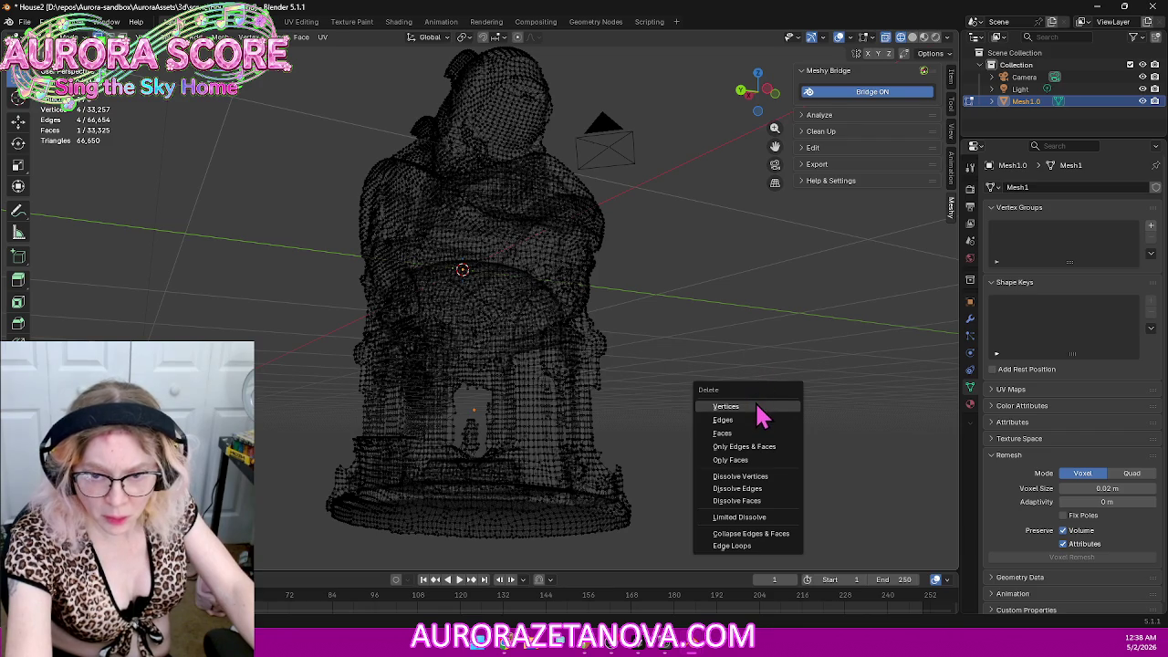
click(759, 408)
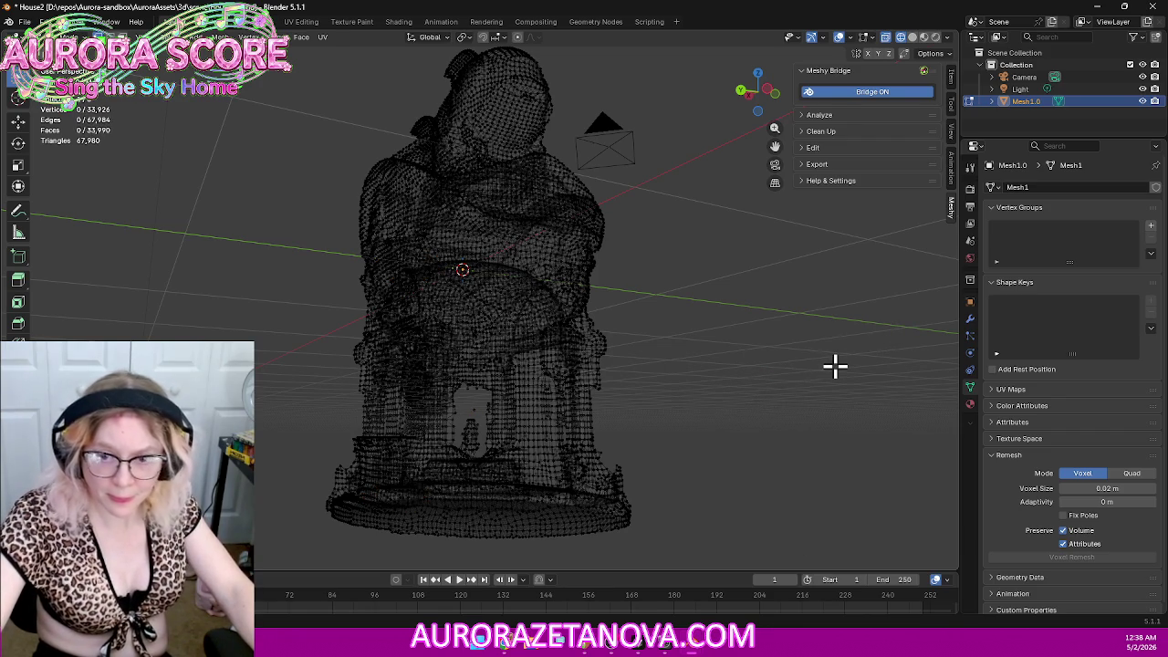
key(Tab)
key(ctrl+r)
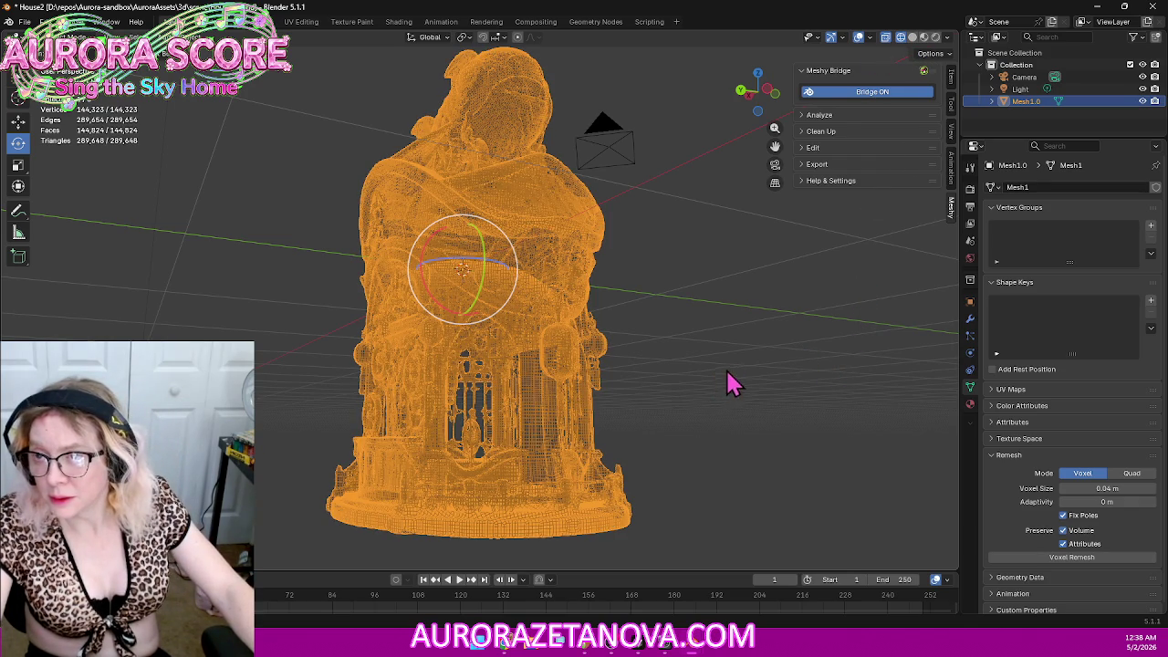
Step: Undo back to the 1,110,508-vertex detailed mesh, view it from the right, and deselect
mouse_move(783, 347)
middle_down()
mouse_move(697, 344)
mouse_move(748, 341)
middle_up()
key(ctrl+z)
mouse_move(759, 341)
middle_down()
mouse_move(562, 356)
mouse_move(644, 294)
middle_up()
key(ctrl+z)
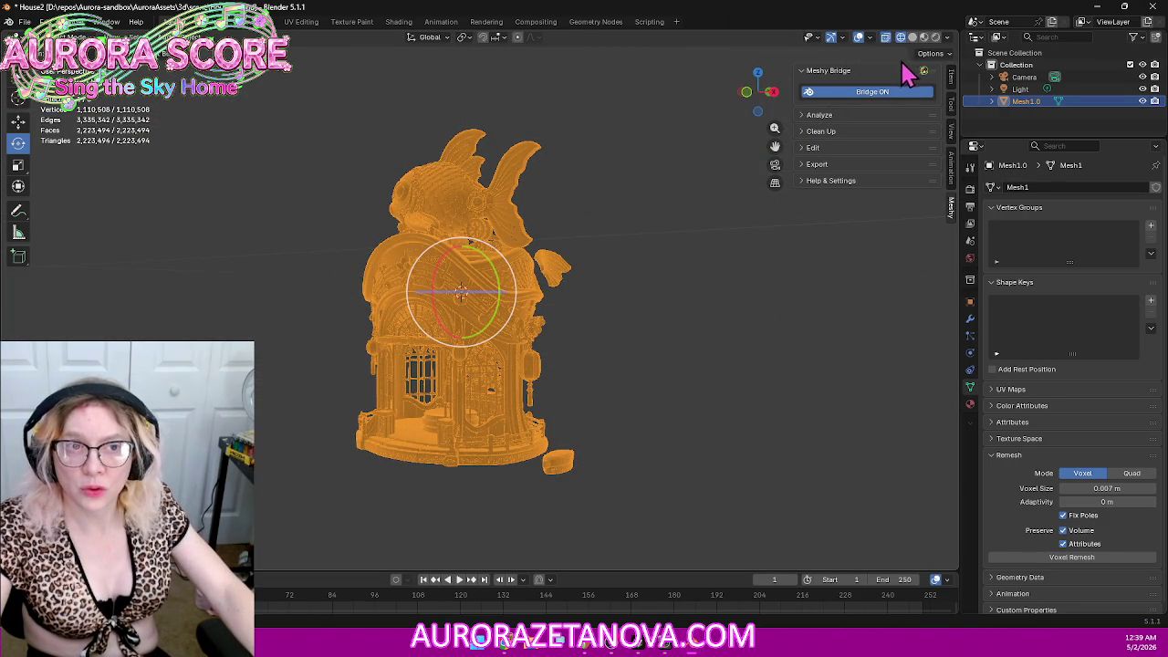
click(774, 92)
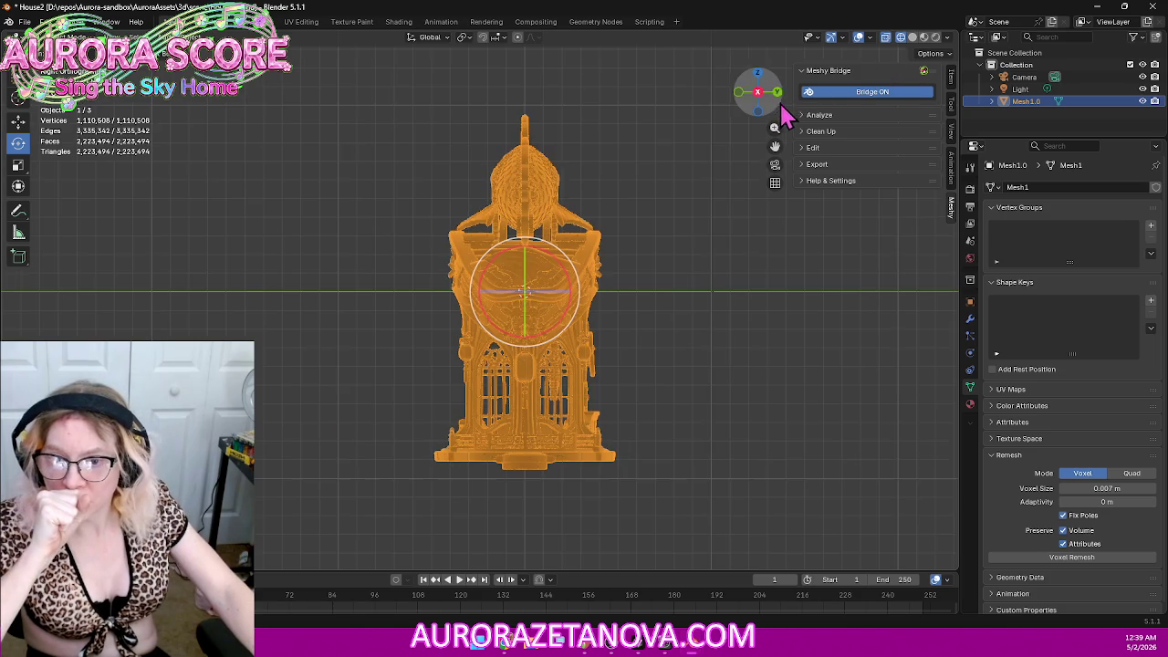
click(691, 395)
Step: Zoom in on the lower windows and base, then switch the remeshed shrine mesh into Edit Mode
shift+middle_drag(685, 423, 680, 321)
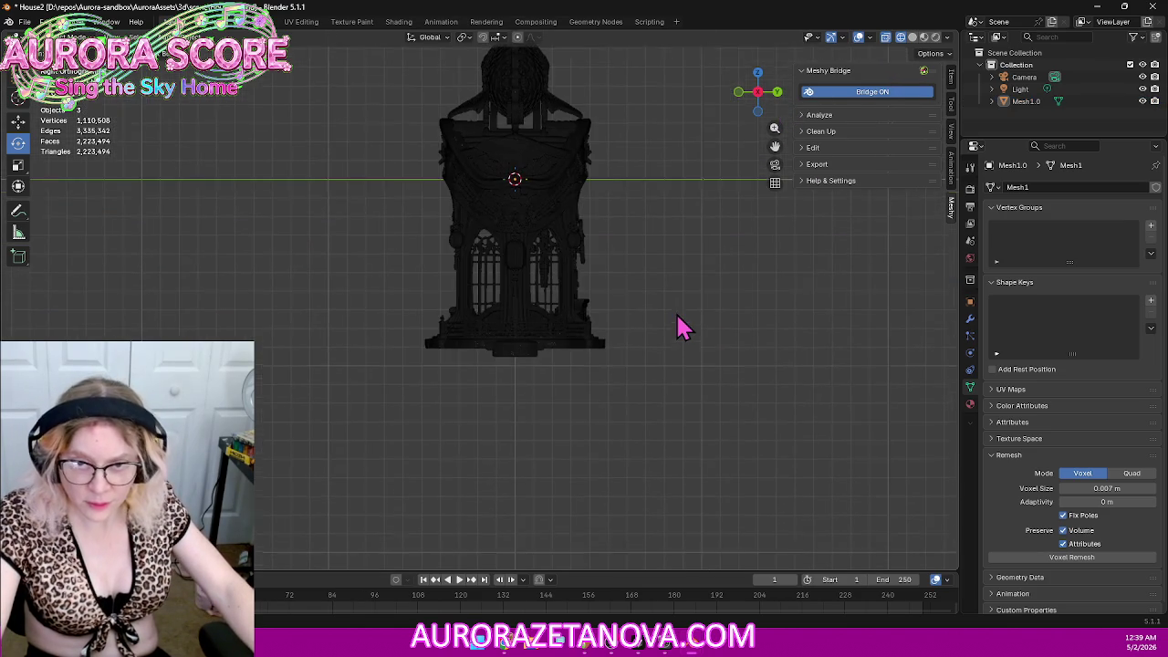
scroll(685, 328, up, 4)
scroll(691, 338, up, 2)
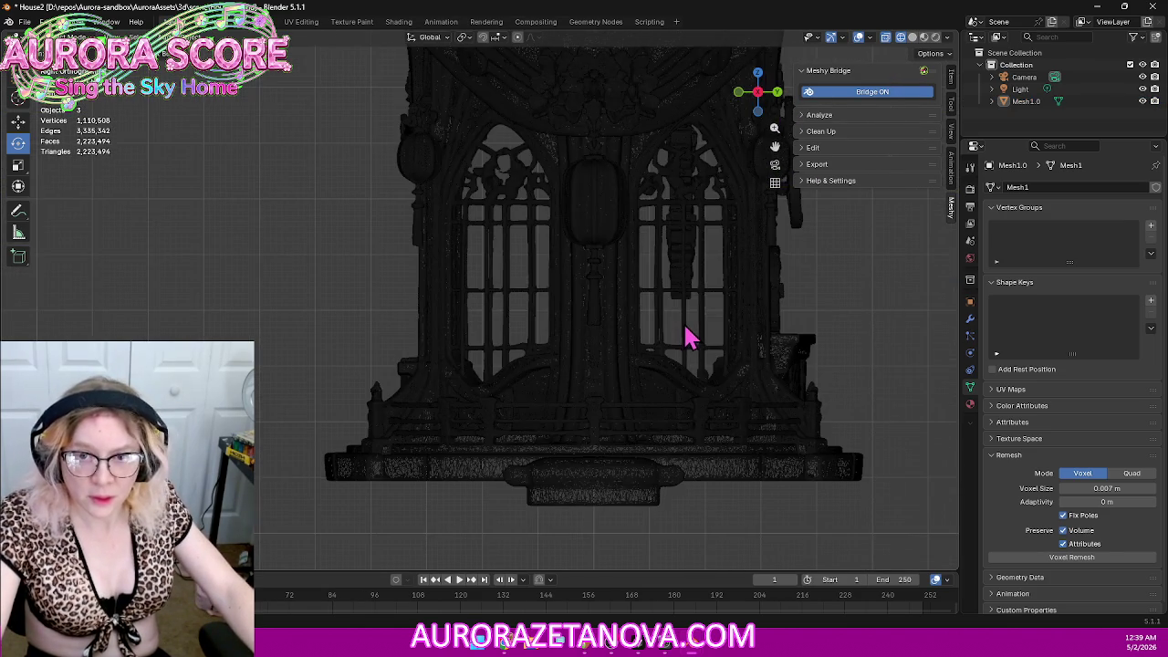
scroll(691, 307, up, 1)
scroll(683, 323, up, 1)
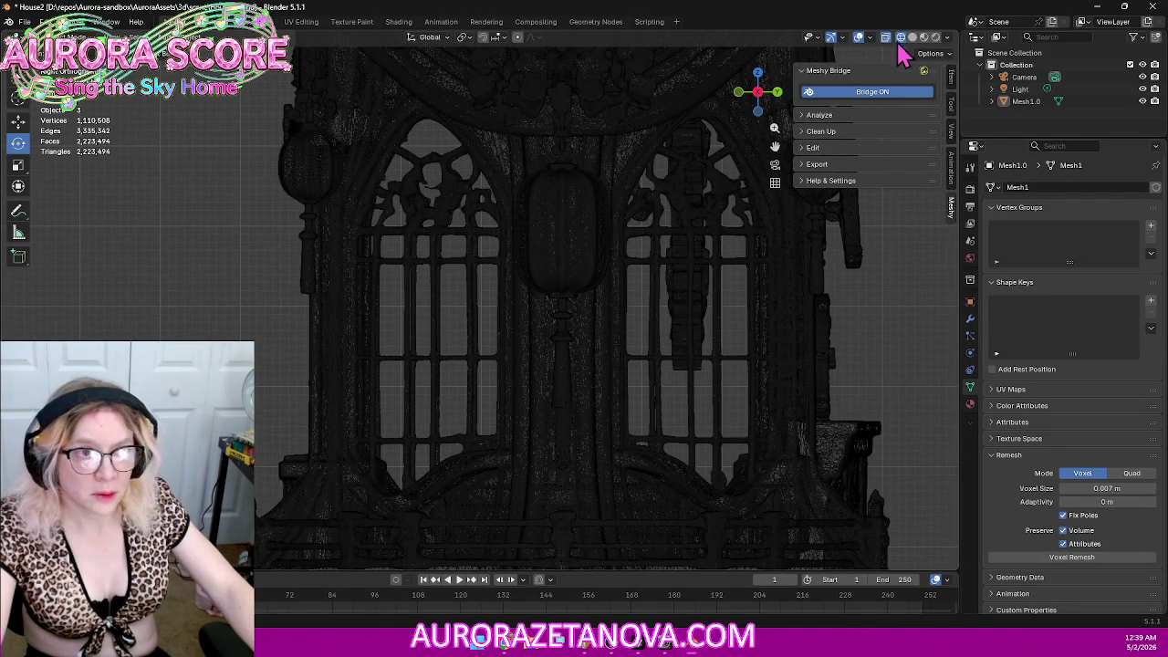
click(410, 156)
click(141, 337)
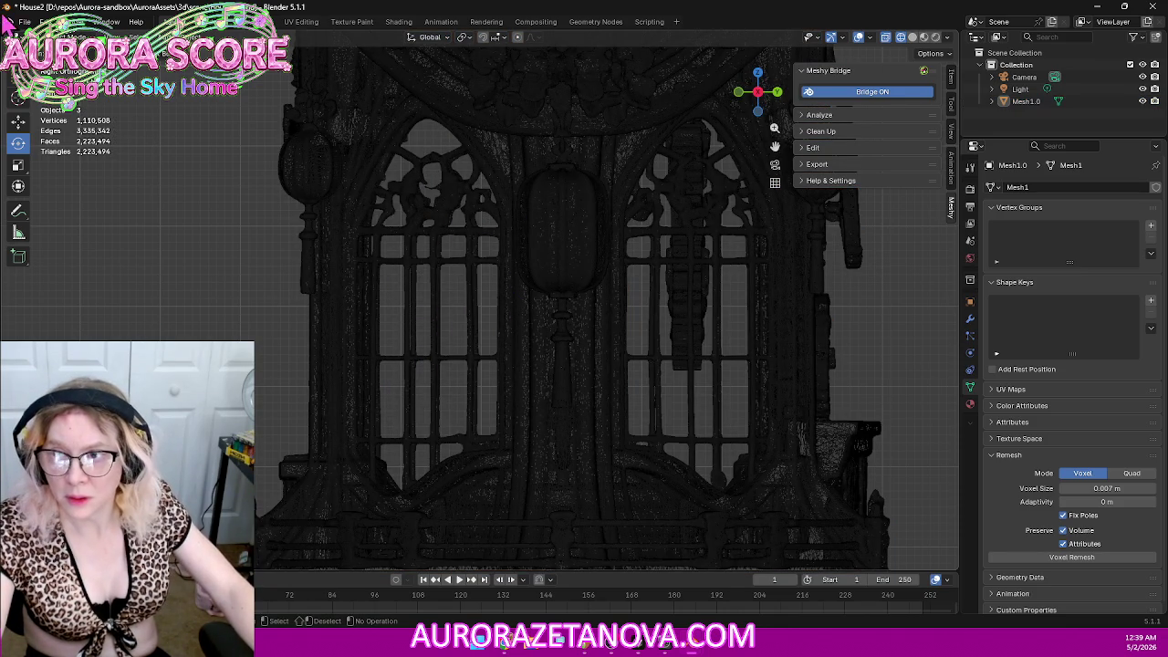
click(64, 36)
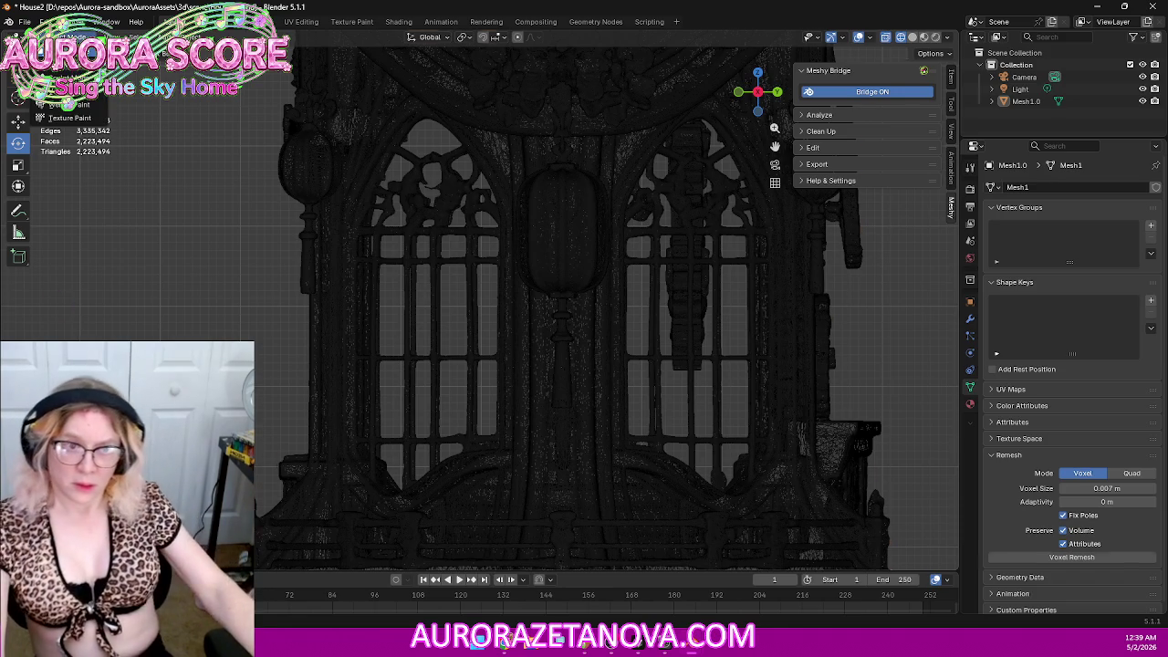
click(64, 59)
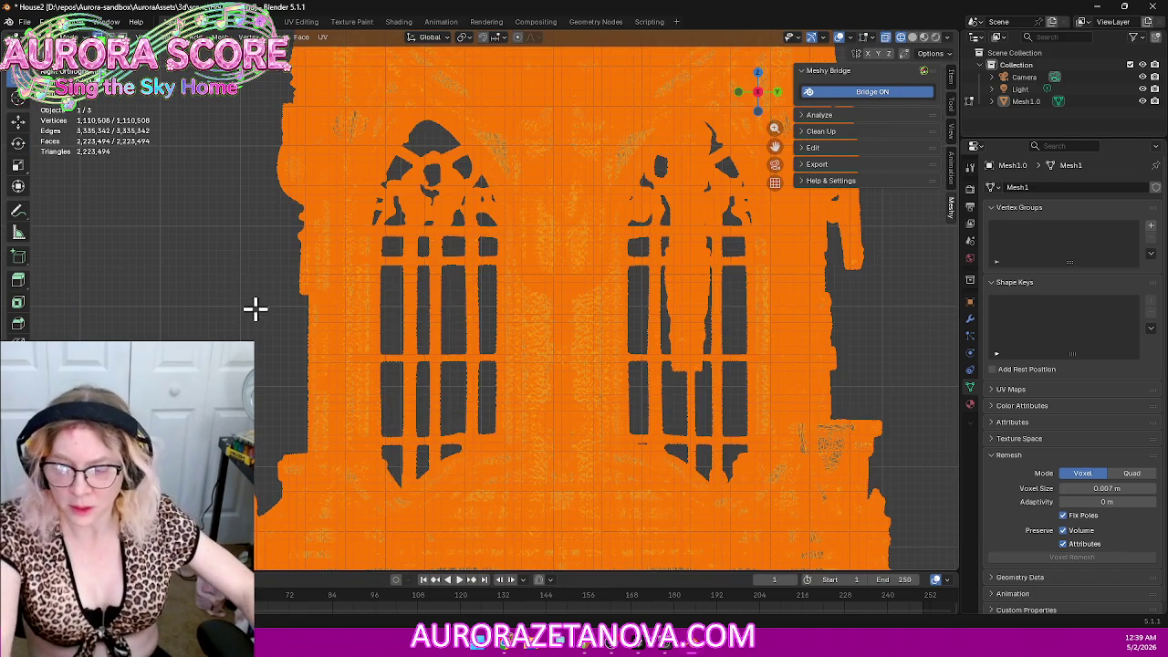
Step: Clear the selection and circle-select the left arched window's arch, mullions, columns and outer edge
click(247, 307)
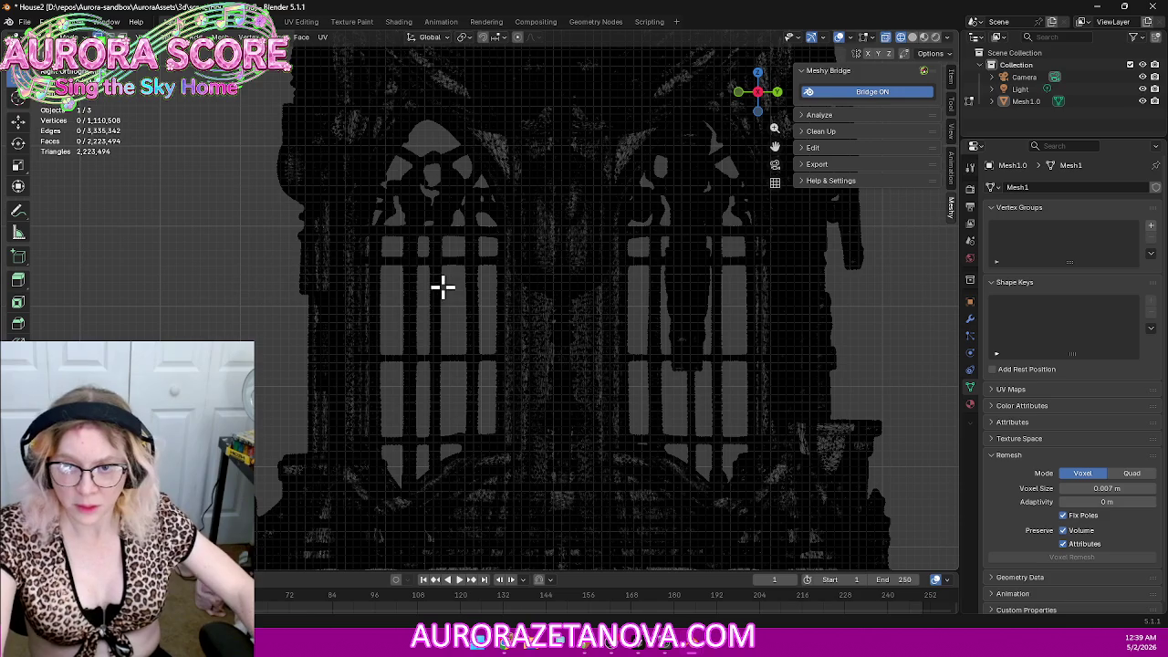
key(c)
drag(428, 336, 434, 167)
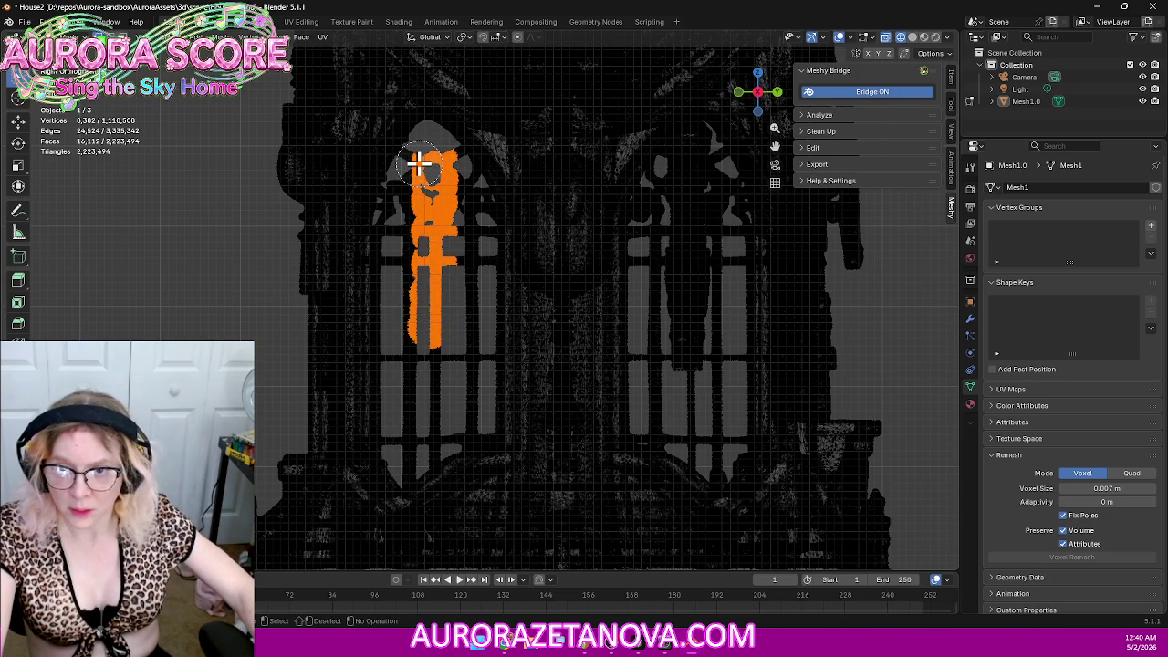
mouse_move(407, 192)
mouse_down()
mouse_move(455, 190)
mouse_move(444, 162)
mouse_move(448, 198)
mouse_move(474, 229)
mouse_move(470, 436)
mouse_up()
mouse_move(453, 358)
mouse_down()
mouse_move(438, 339)
mouse_move(425, 389)
mouse_move(432, 429)
mouse_move(444, 358)
mouse_up()
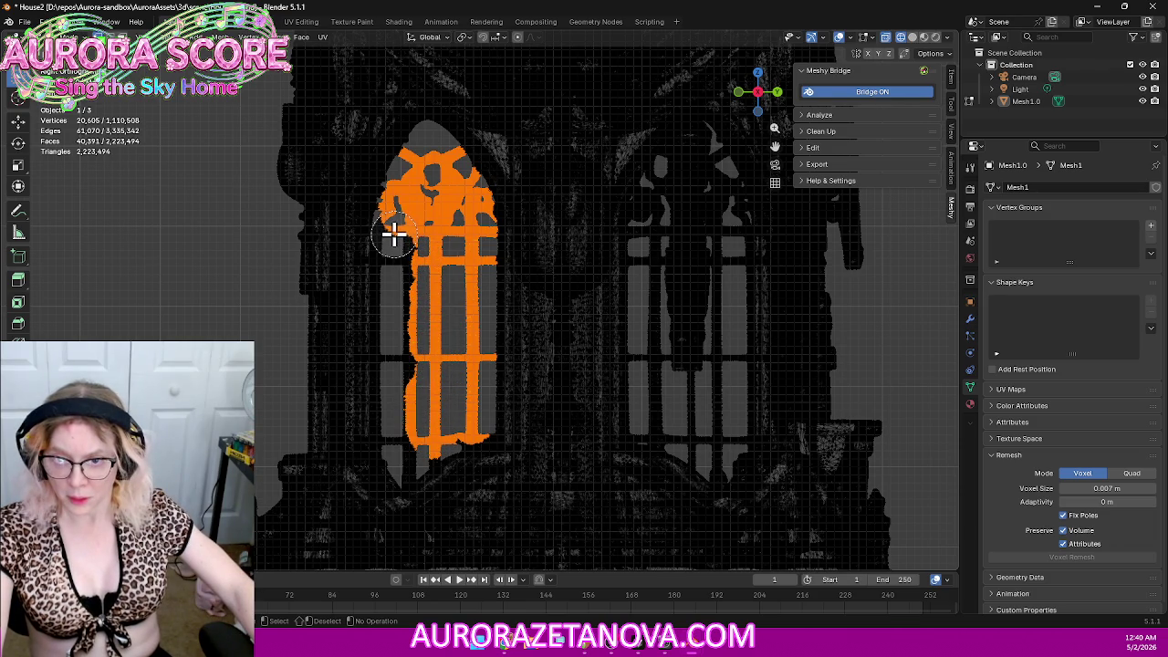
mouse_move(395, 239)
mouse_down()
mouse_move(396, 436)
mouse_move(409, 466)
mouse_move(442, 436)
mouse_up()
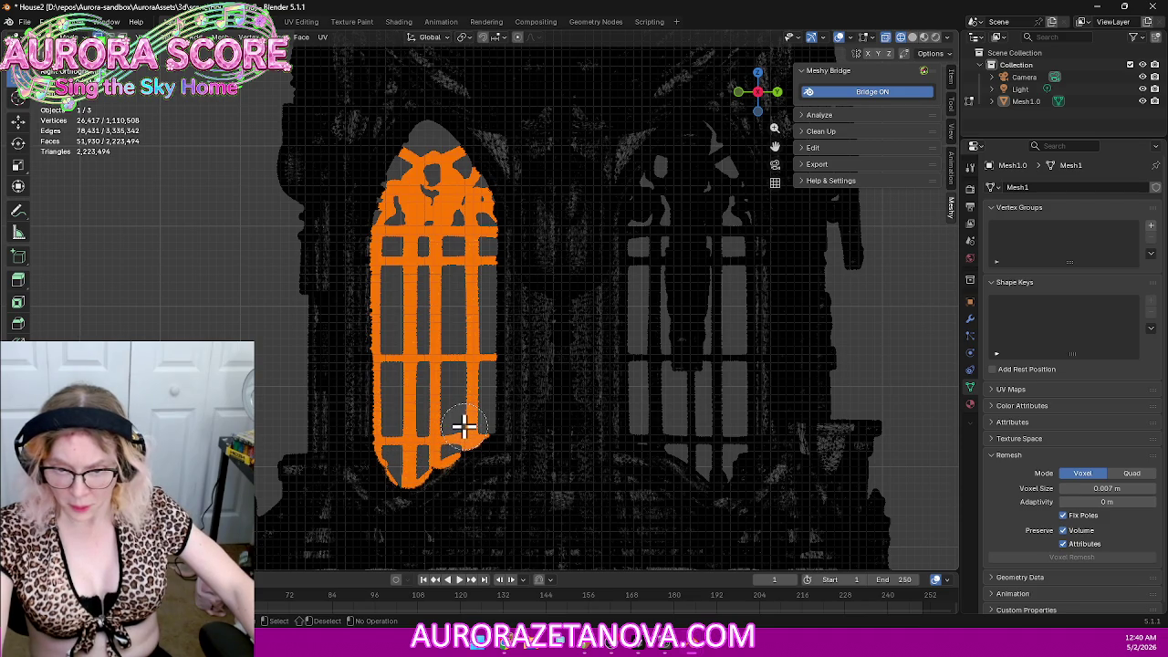
drag(425, 452, 462, 436)
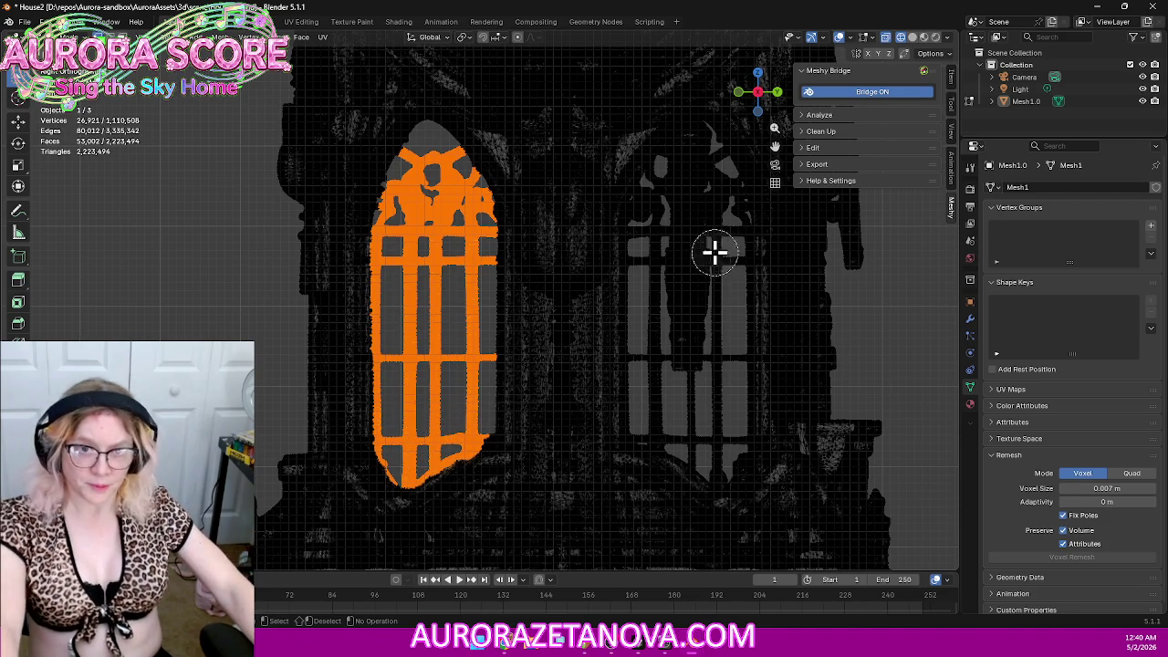
Step: Circle-select the right arched window, undo the stray selected patch, and view from the back
mouse_move(663, 195)
mouse_down()
mouse_move(641, 261)
mouse_move(643, 417)
mouse_up()
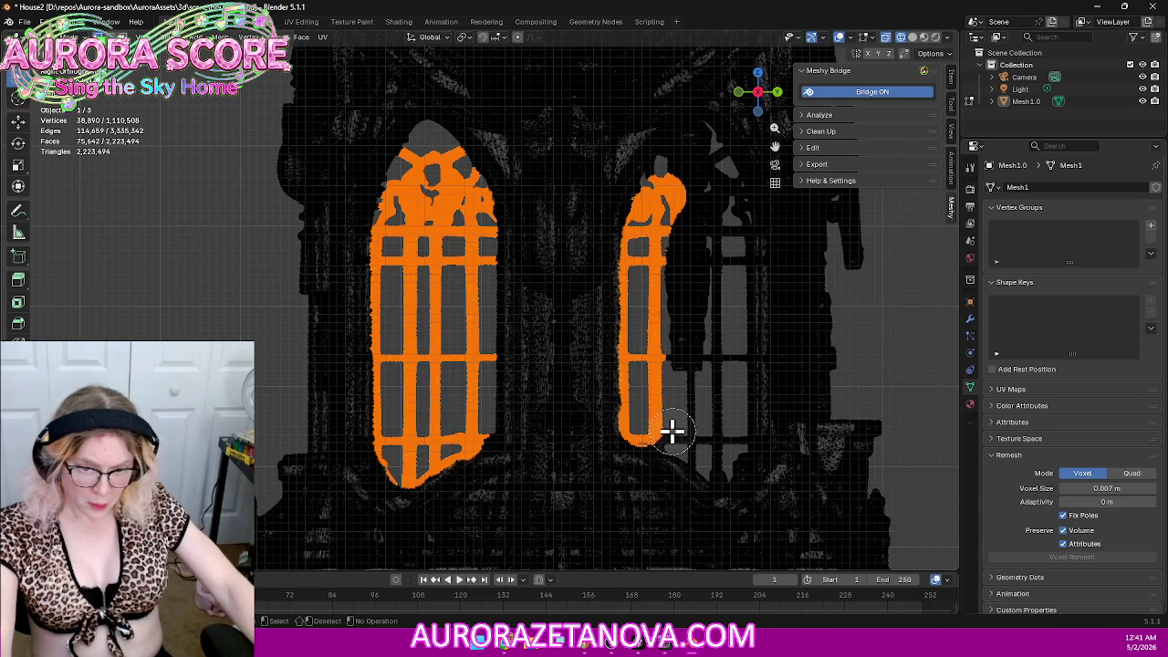
mouse_move(683, 442)
mouse_down()
mouse_move(716, 465)
mouse_move(738, 359)
mouse_move(729, 209)
mouse_move(699, 141)
mouse_move(657, 188)
mouse_move(699, 198)
mouse_move(676, 281)
mouse_move(691, 421)
mouse_up()
mouse_move(708, 359)
mouse_down()
mouse_move(703, 245)
mouse_move(680, 292)
mouse_up()
mouse_move(671, 347)
mouse_down()
mouse_move(673, 373)
mouse_move(709, 334)
mouse_move(716, 216)
mouse_up()
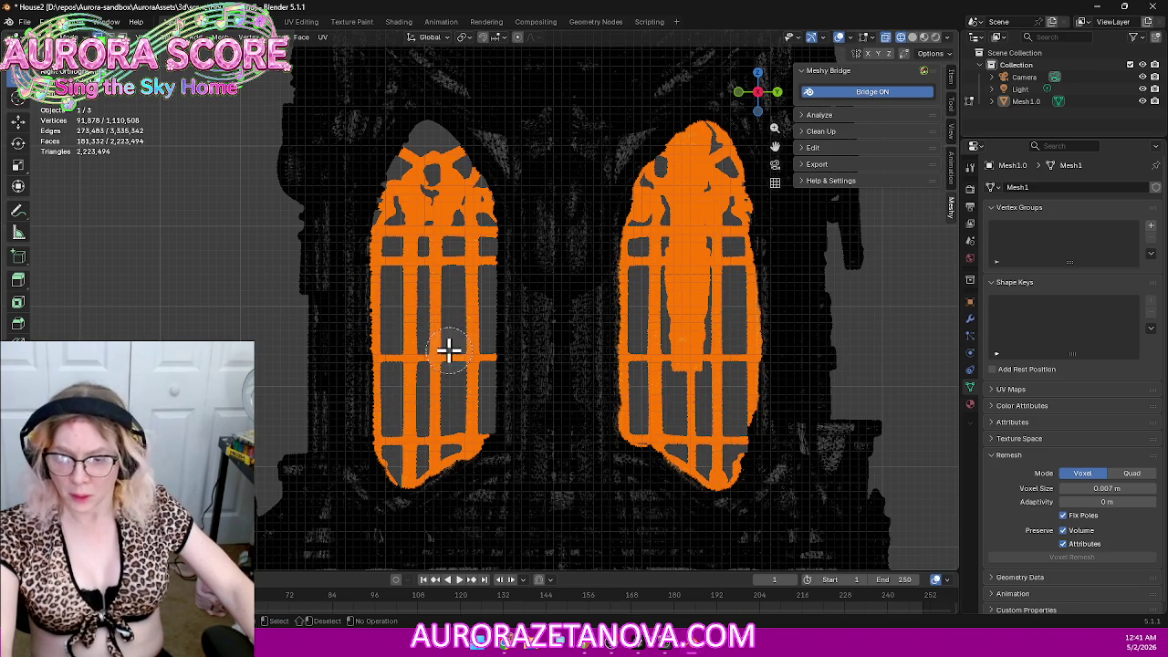
click(777, 90)
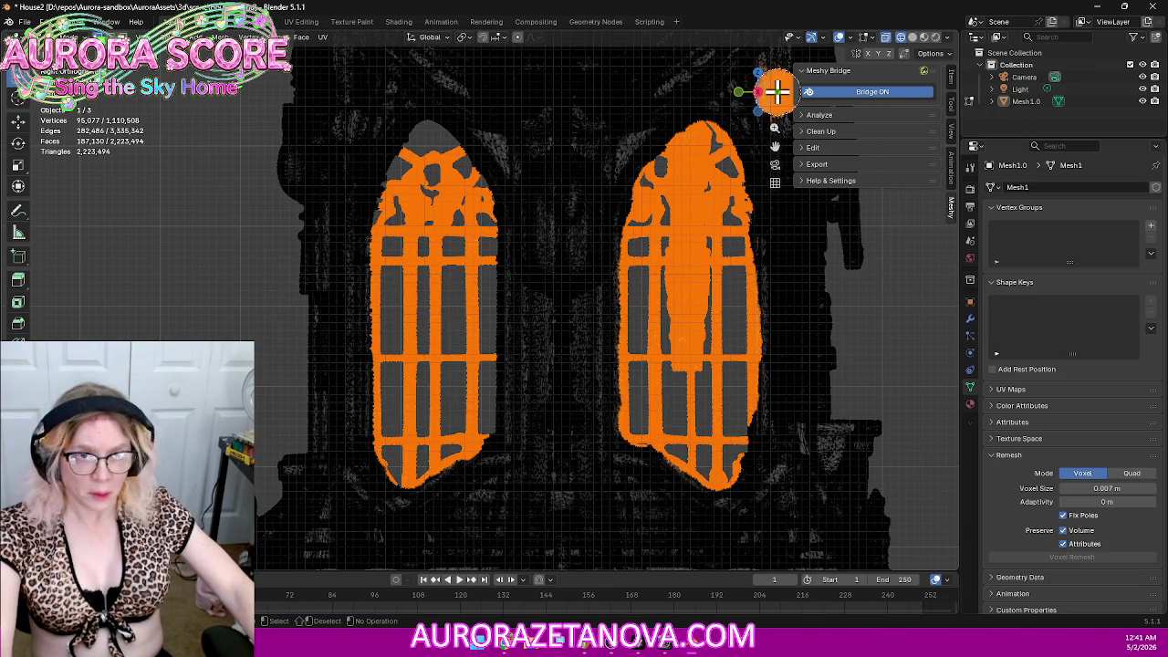
key(ctrl+z)
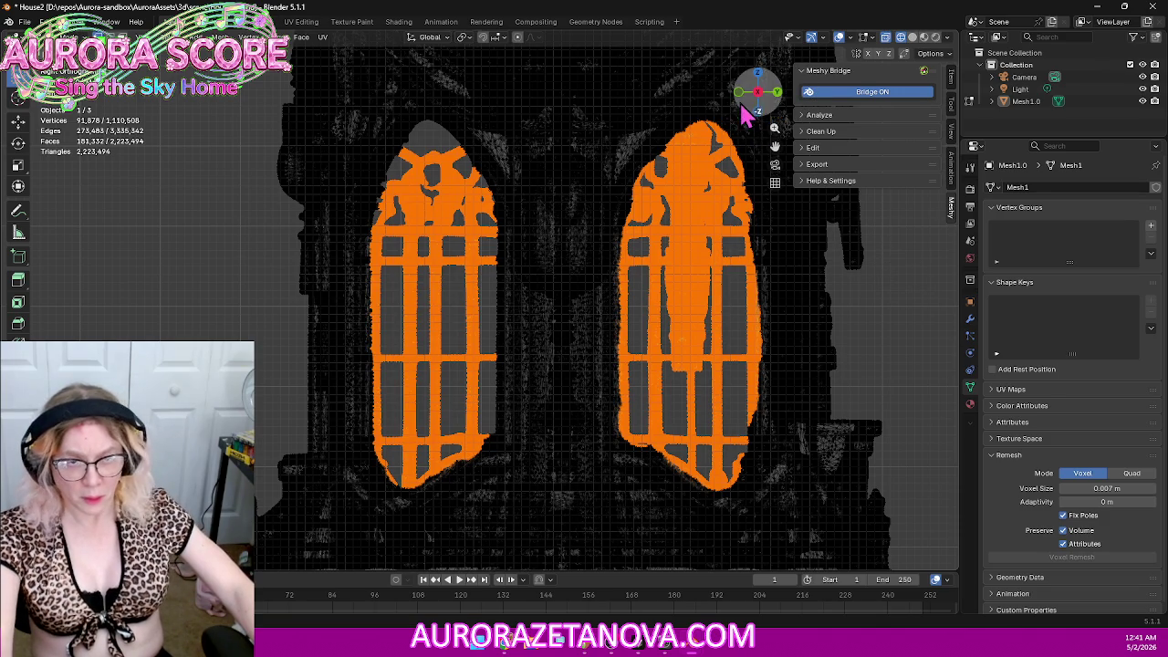
click(782, 95)
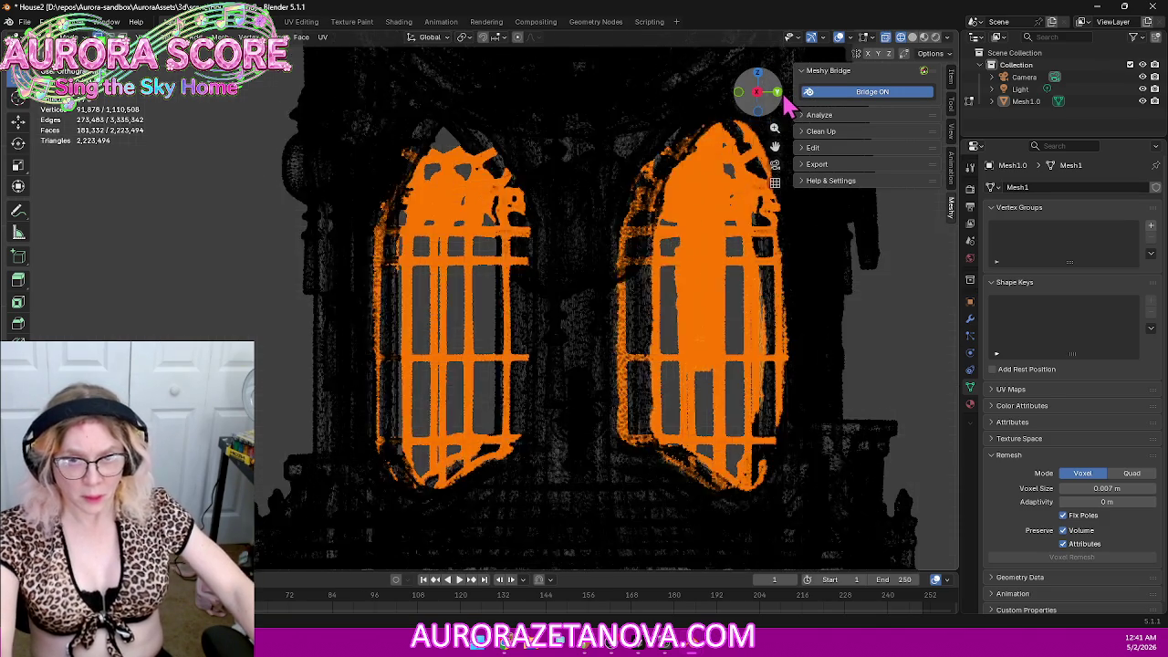
Step: From the back view, circle-deselect the central gear geometry and leftover gear bits on the left
shift+middle_drag(819, 262, 548, 317)
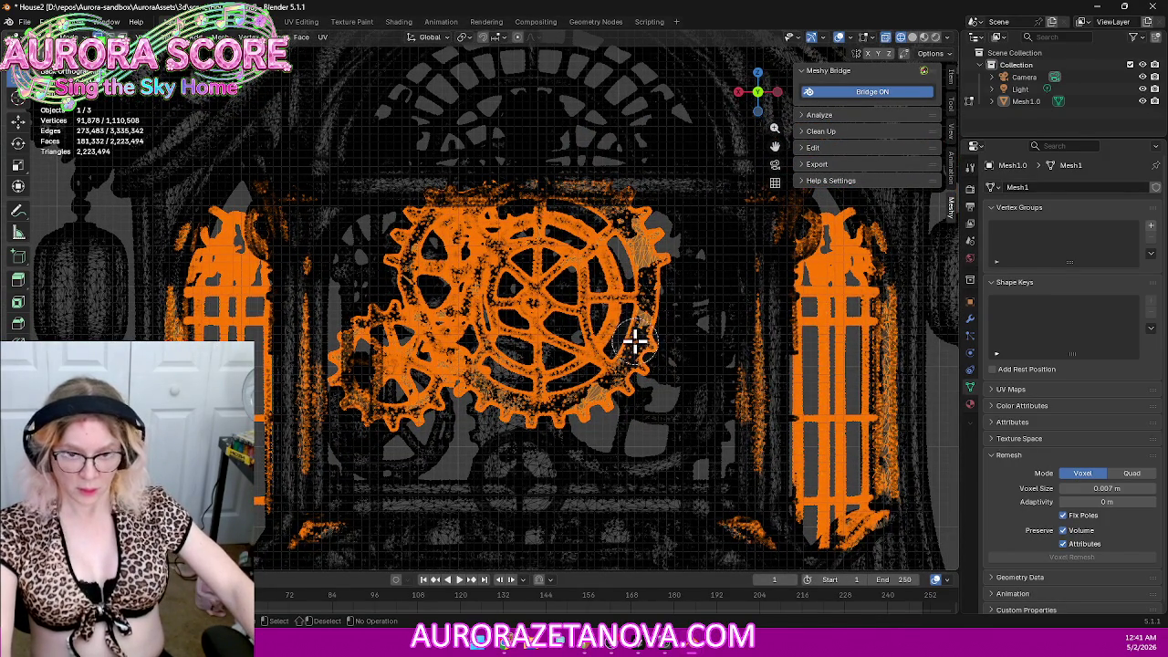
scroll(633, 338, down, 5)
scroll(584, 302, down, 5)
scroll(541, 271, down, 5)
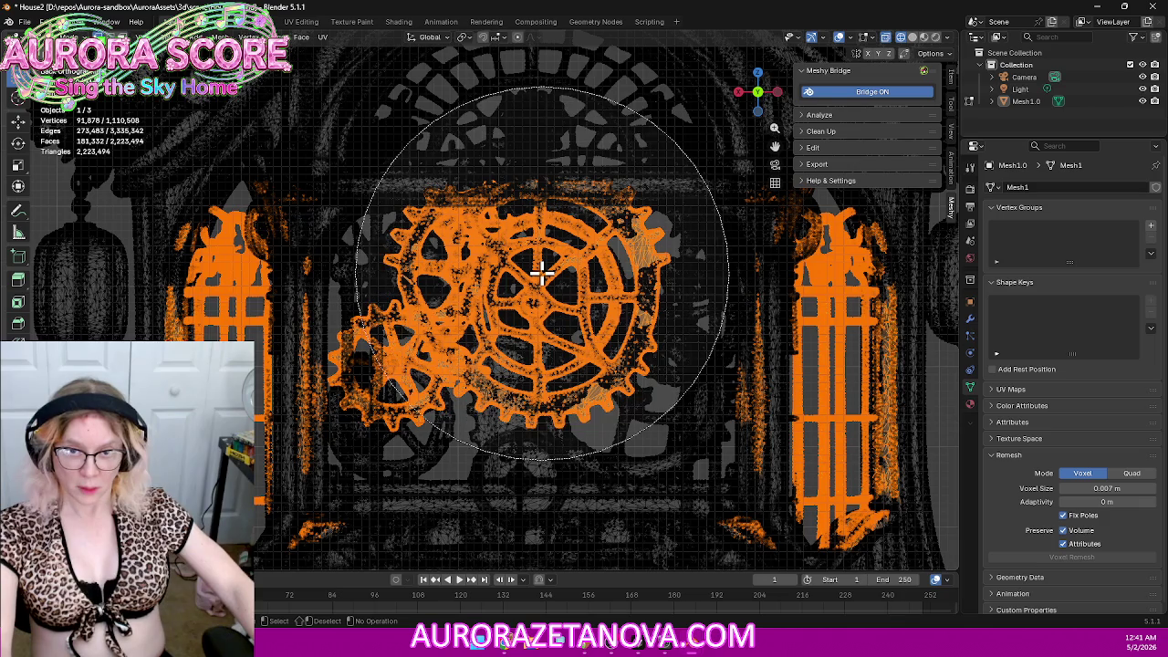
middle_click(540, 274)
scroll(539, 273, up, 5)
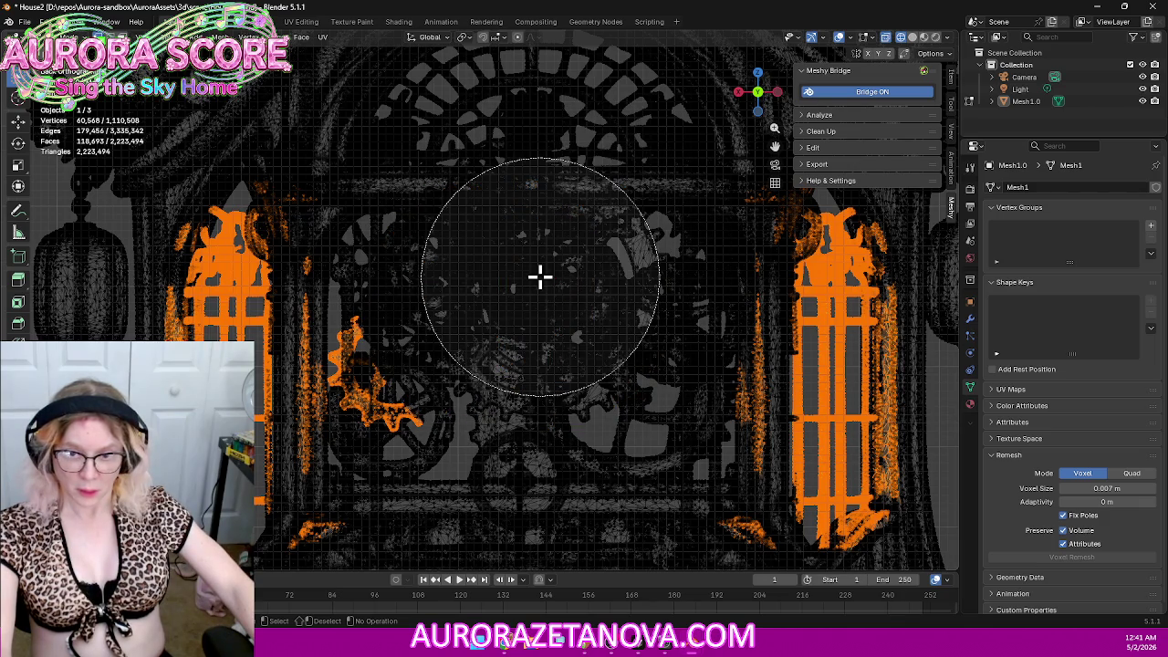
scroll(478, 338, up, 2)
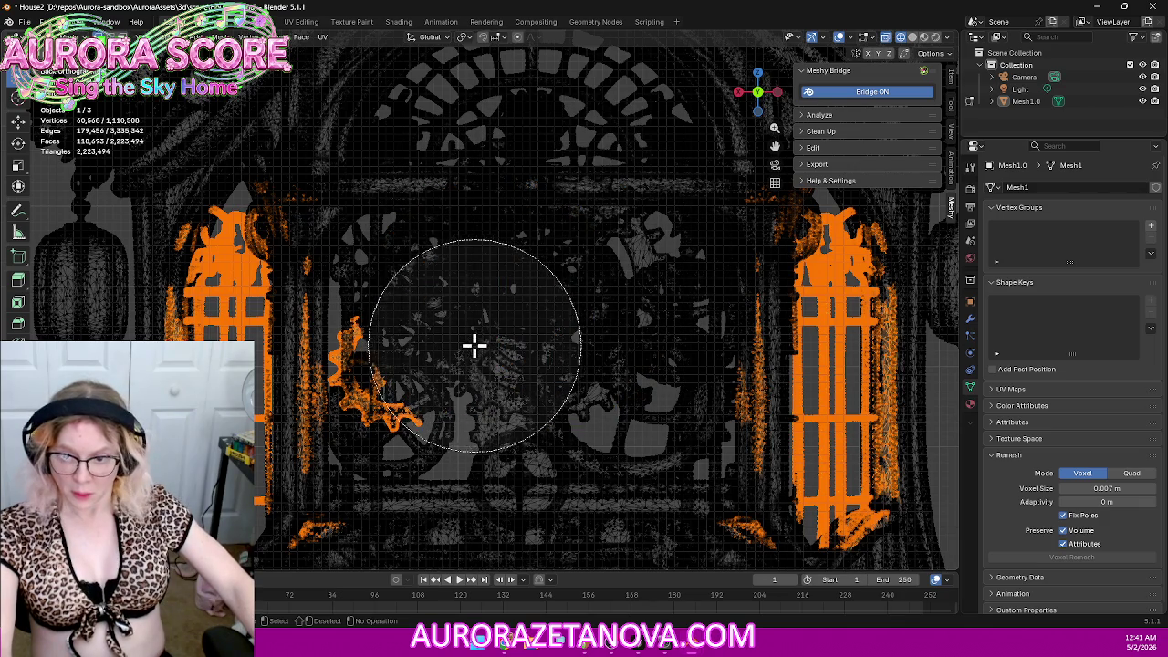
middle_click(423, 358)
scroll(402, 376, up, 3)
scroll(388, 378, up, 1)
scroll(370, 383, up, 3)
scroll(361, 382, up, 2)
scroll(362, 380, up, 3)
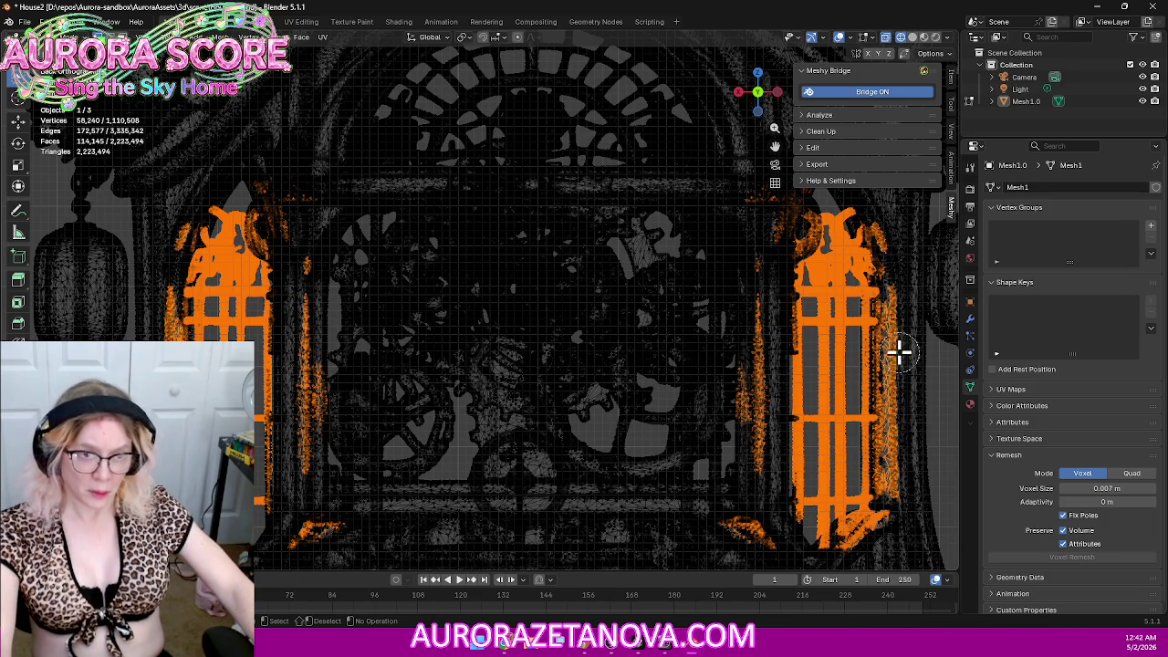
Step: Trim stray selected vertices along the right pillar, then switch the view to perspective
drag(901, 297, 901, 319)
middle_drag(900, 318, 908, 277)
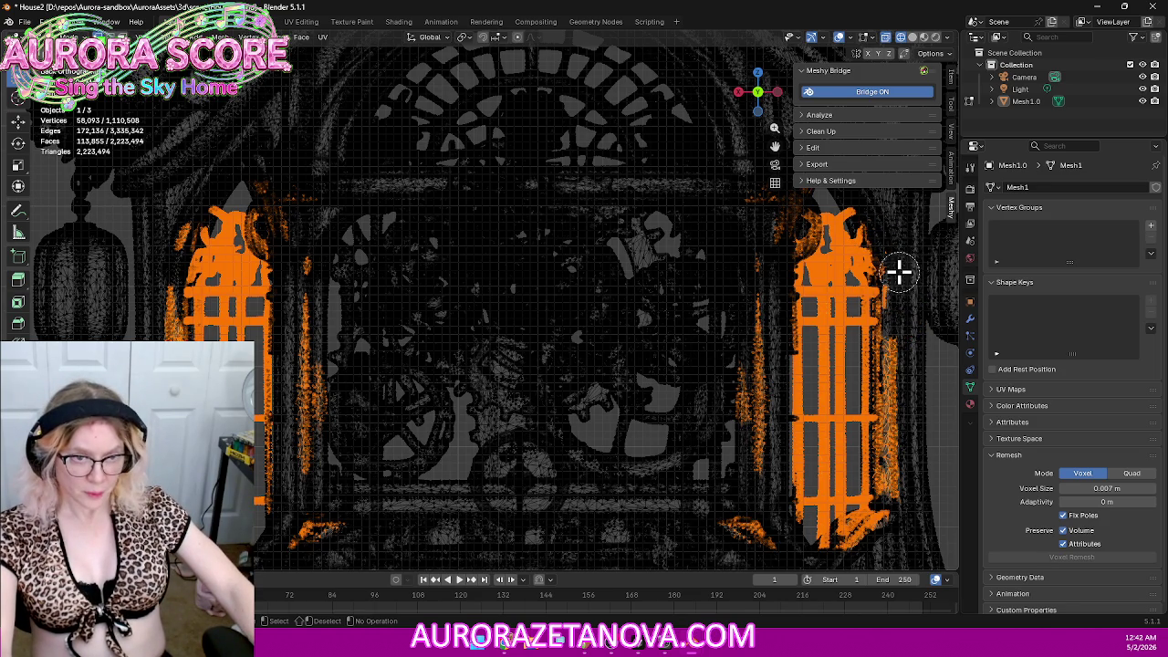
mouse_move(899, 290)
middle_down()
mouse_move(870, 485)
mouse_move(878, 463)
mouse_move(899, 518)
mouse_move(855, 534)
mouse_move(885, 516)
mouse_move(887, 482)
middle_up()
mouse_move(748, 411)
middle_down()
mouse_move(754, 459)
mouse_move(762, 232)
middle_up()
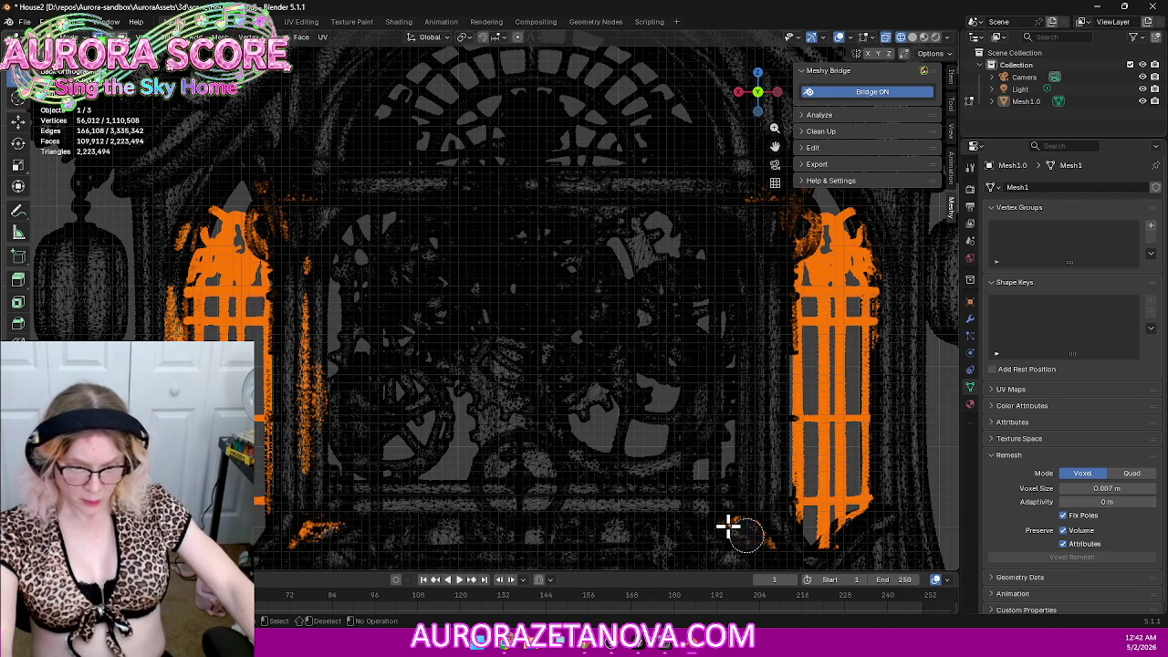
key(c)
key(KP_5)
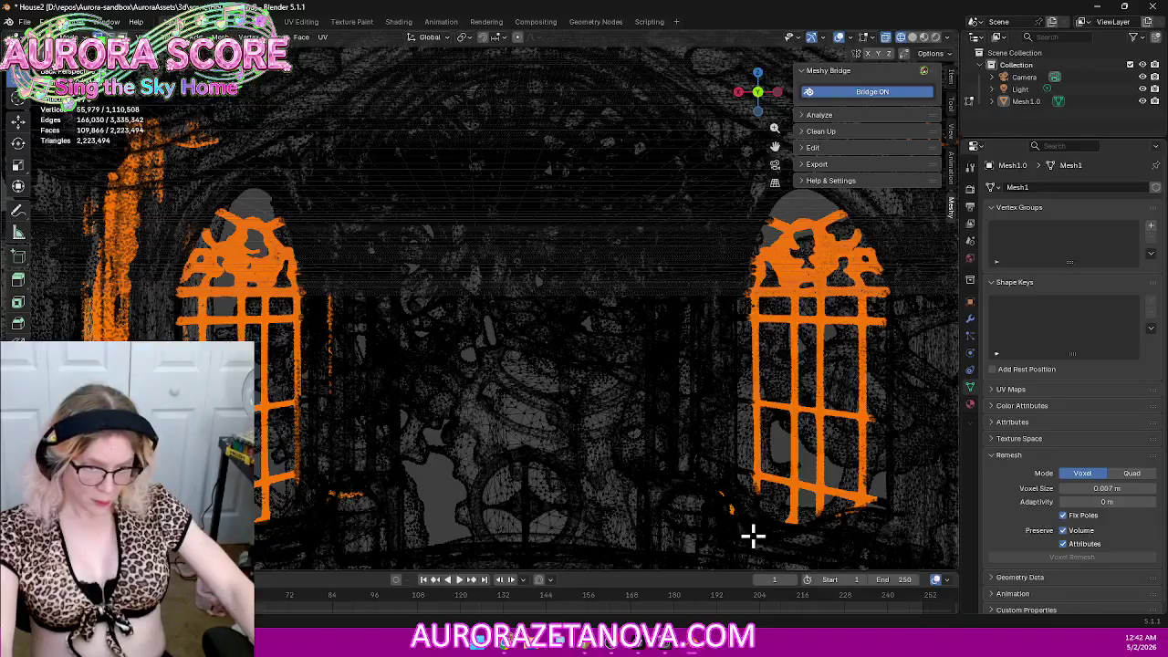
click(760, 95)
click(761, 95)
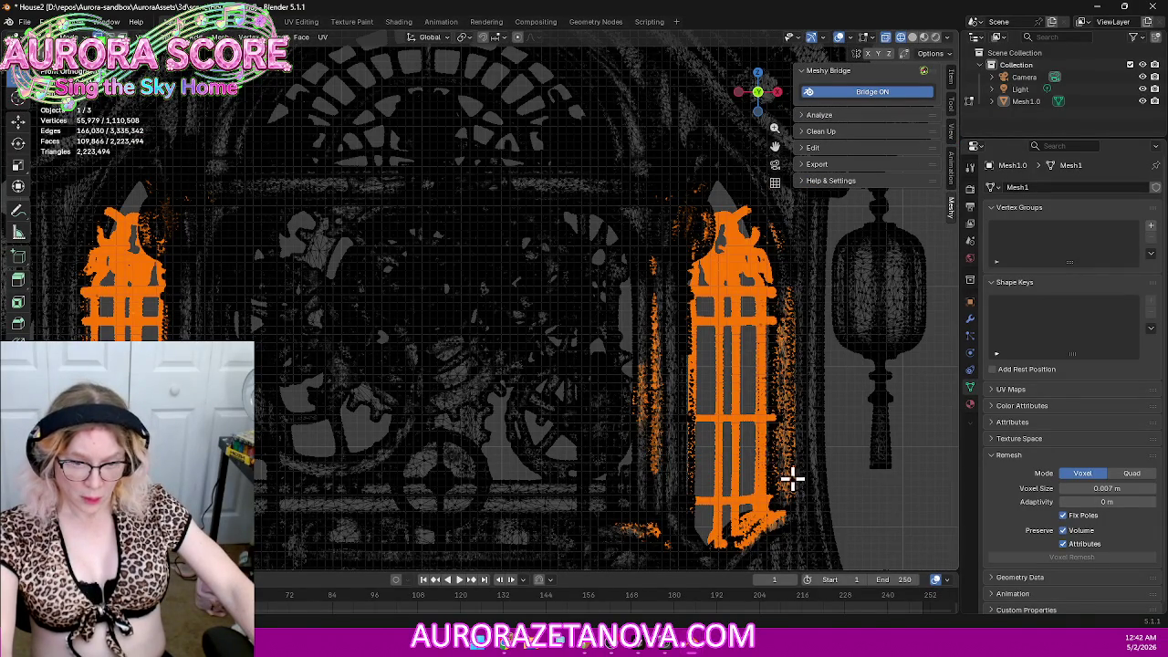
mouse_move(855, 454)
middle_down()
mouse_move(860, 469)
mouse_move(855, 448)
mouse_move(535, 450)
mouse_move(574, 438)
middle_up()
scroll(760, 444, down, 3)
scroll(746, 446, down, 3)
scroll(746, 446, down, 5)
scroll(745, 446, down, 1)
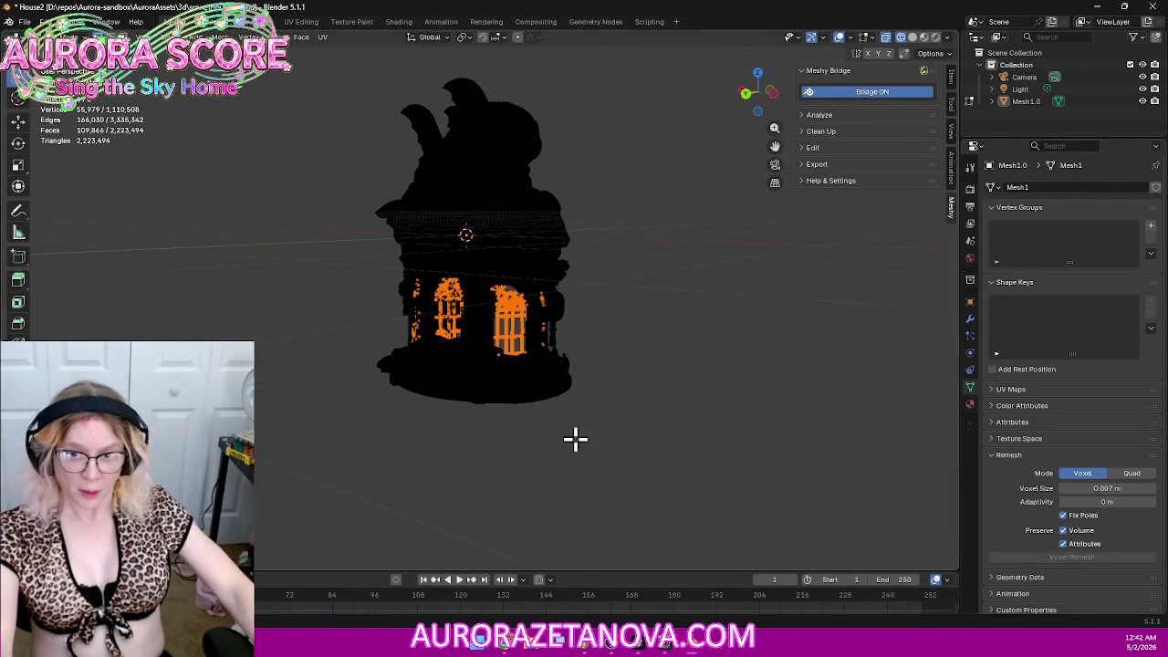
click(753, 97)
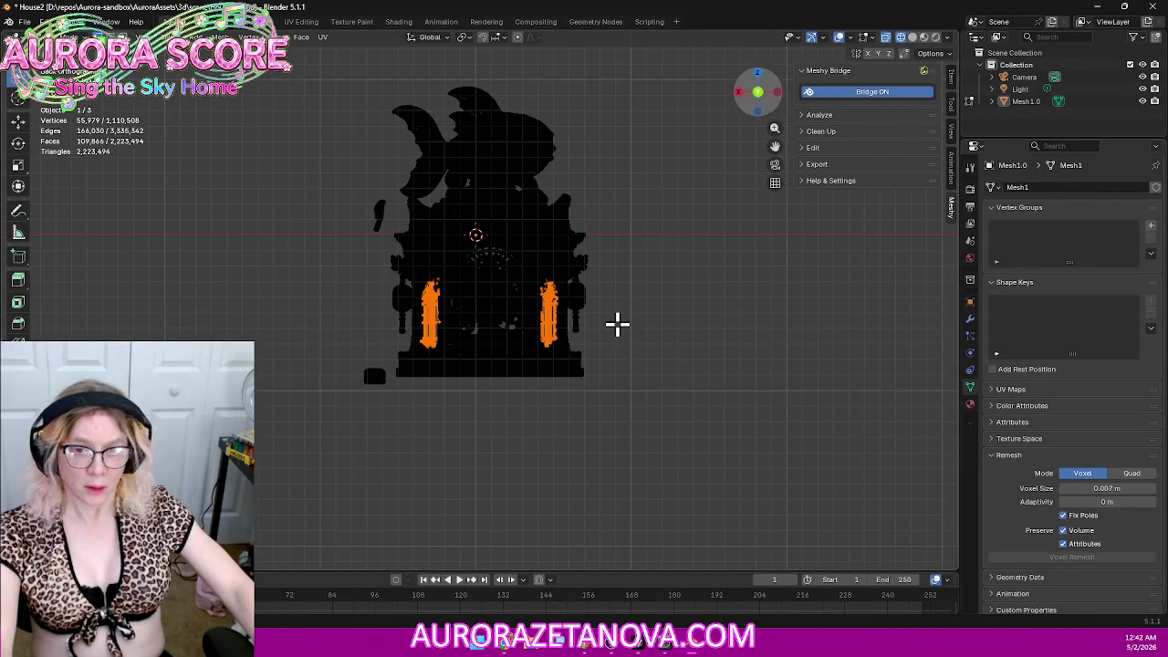
scroll(626, 318, up, 5)
scroll(627, 318, up, 3)
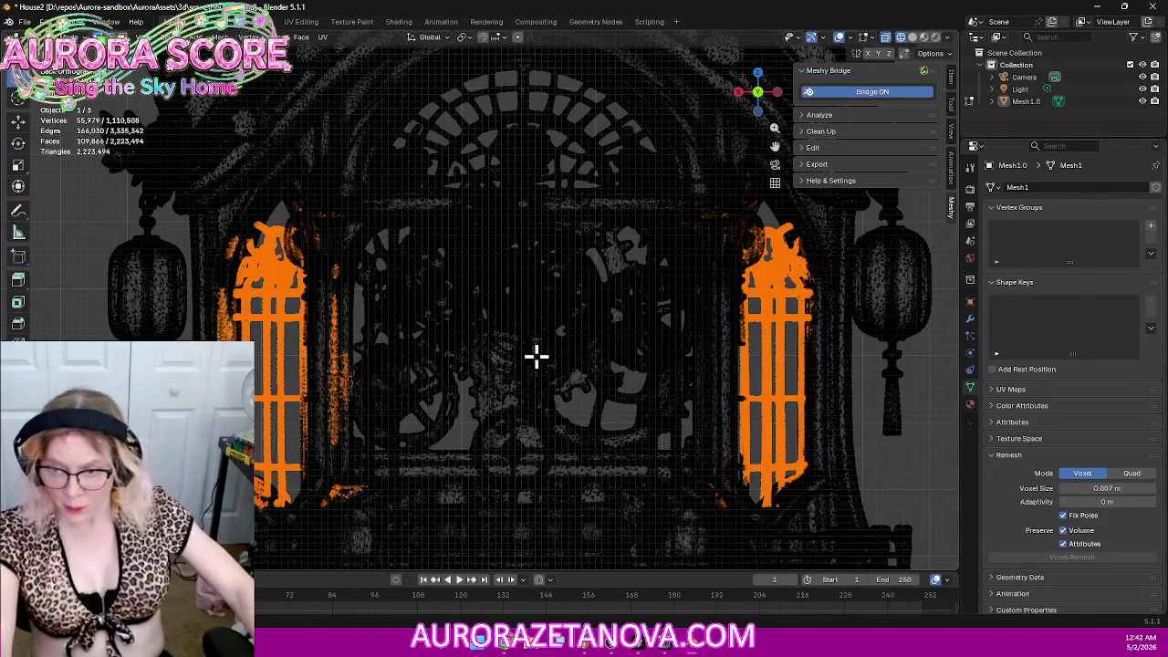
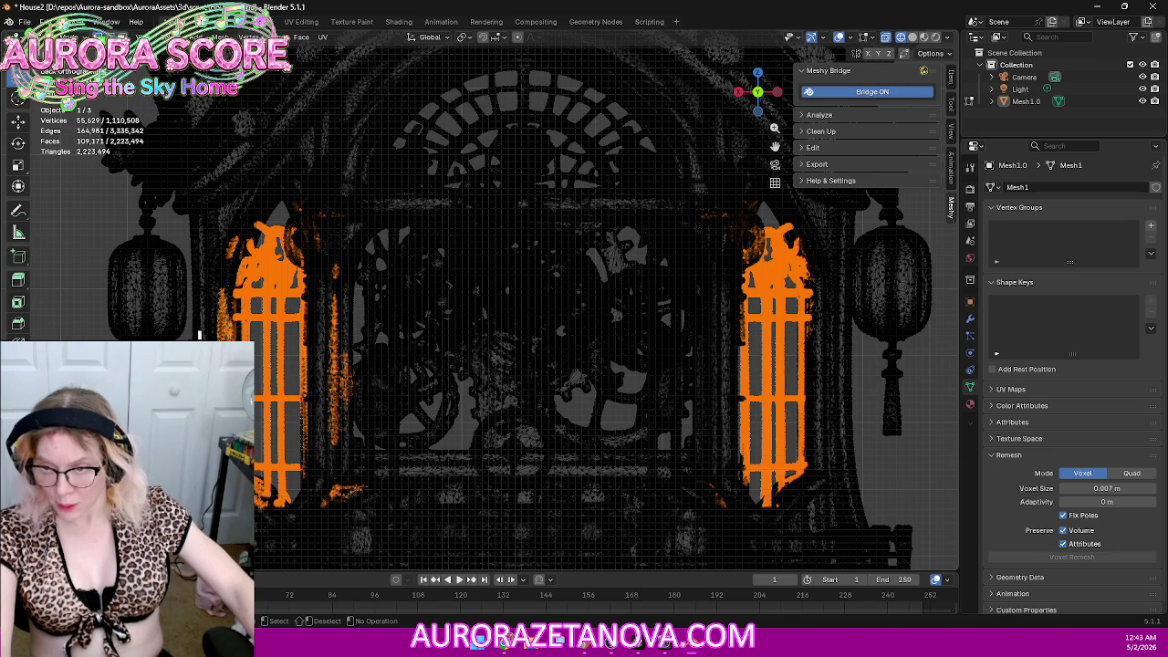
Step: Deselect the stray vertices along the left window grille's edges
ctrl+drag(210, 313, 219, 330)
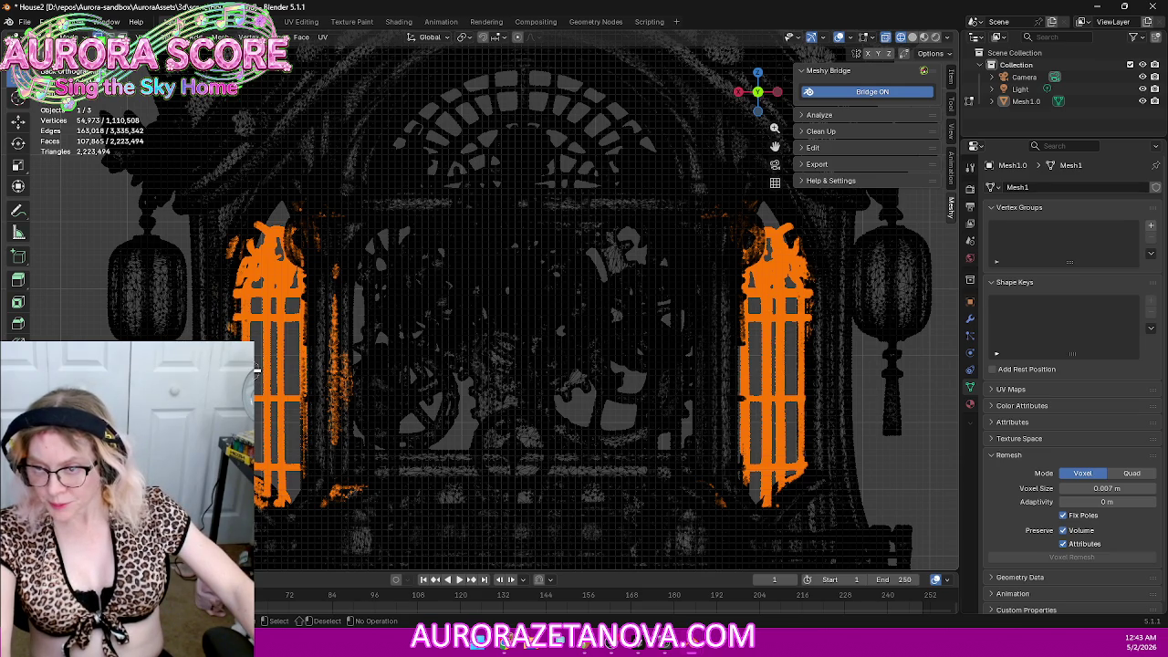
scroll(260, 360, up, 3)
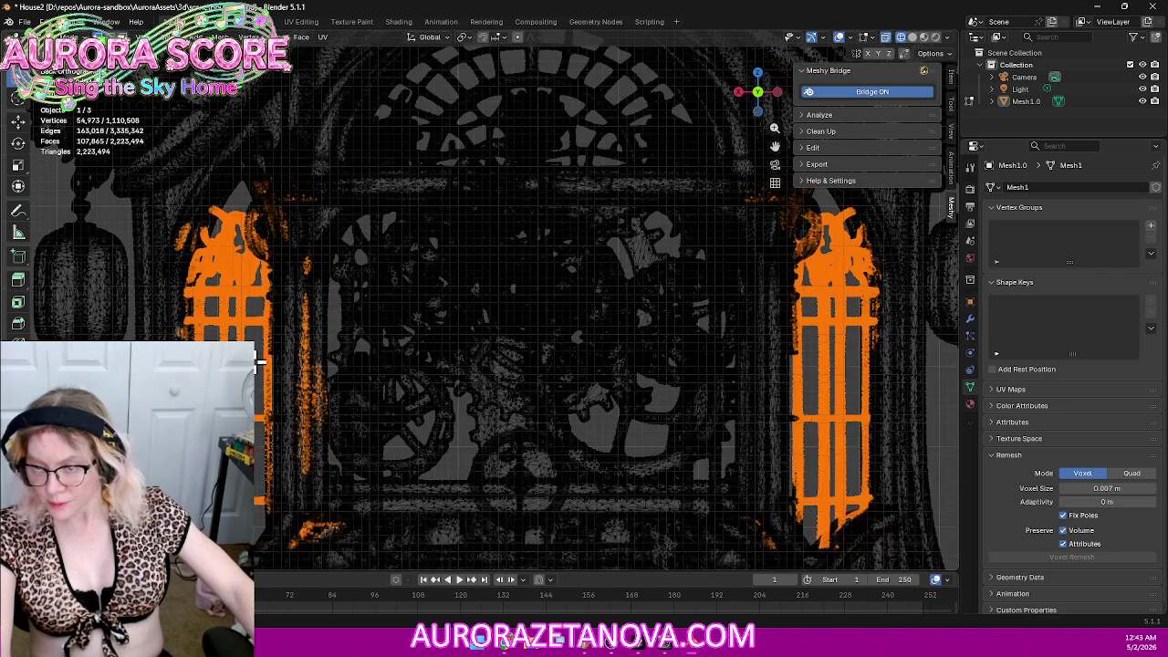
scroll(261, 361, up, 2)
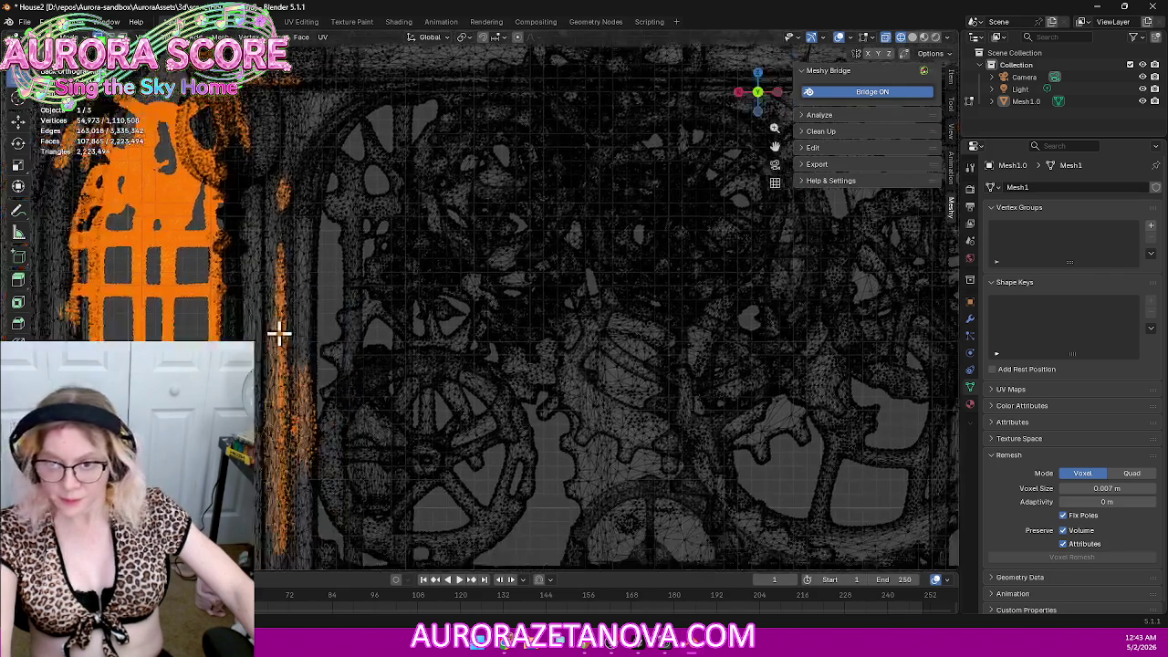
shift+middle_drag(279, 331, 380, 329)
scroll(379, 329, down, 2)
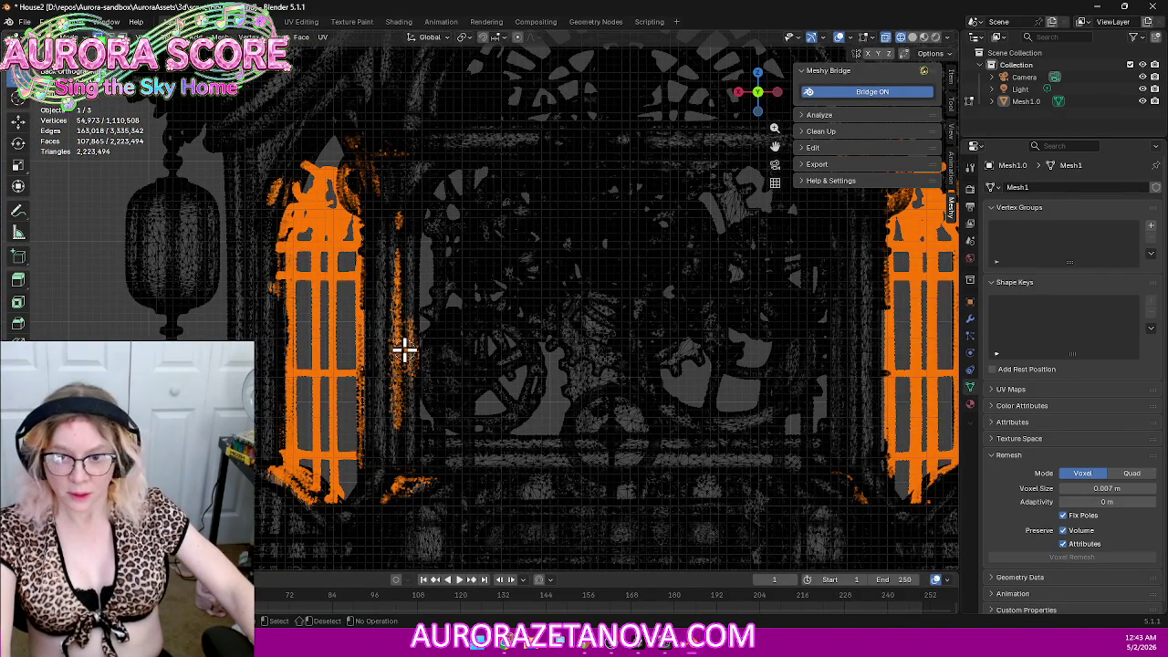
middle_click(405, 349)
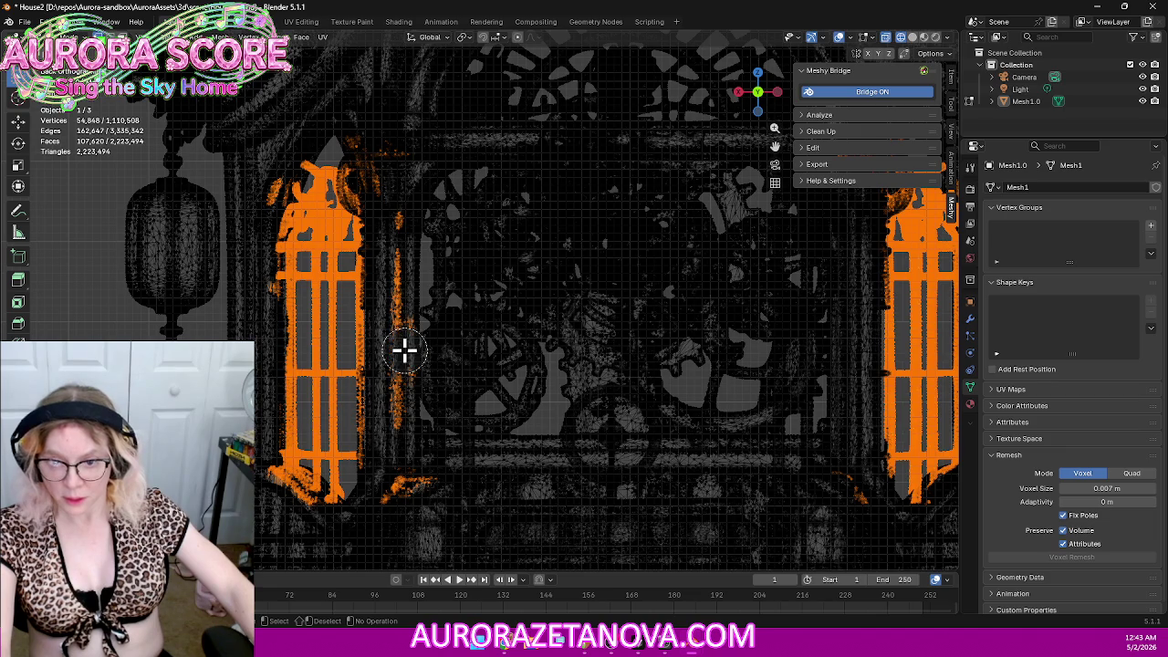
mouse_move(405, 343)
middle_down()
mouse_move(401, 227)
mouse_move(410, 470)
mouse_move(409, 495)
mouse_move(396, 501)
mouse_move(419, 496)
mouse_move(398, 396)
middle_up()
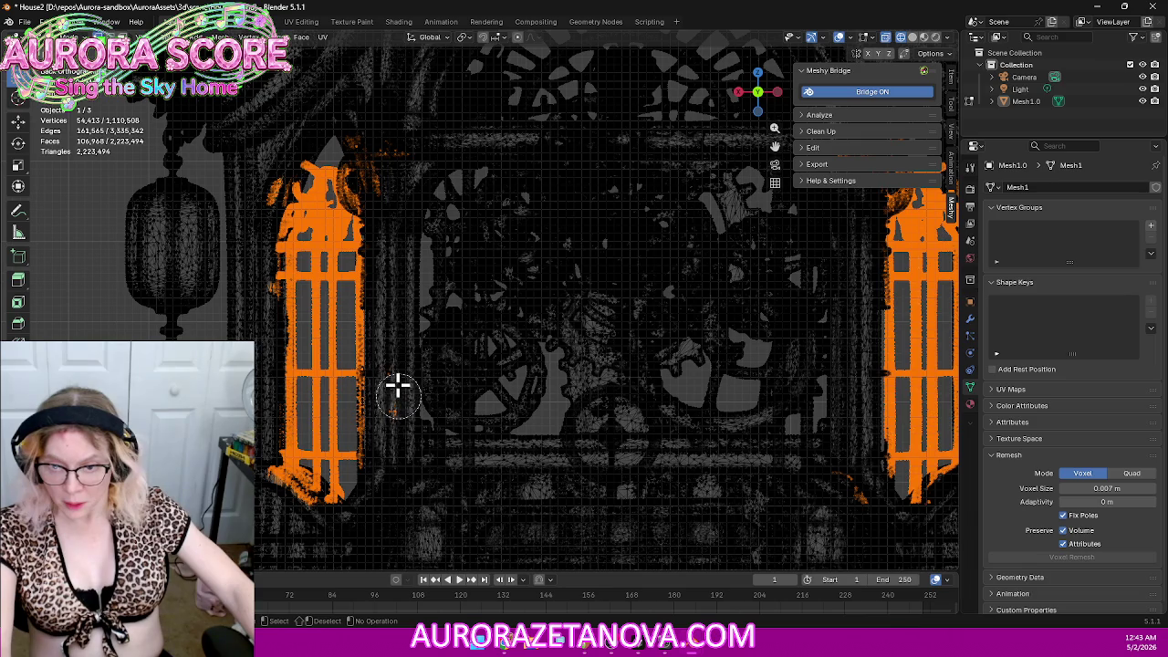
mouse_move(391, 426)
middle_down()
mouse_move(266, 486)
mouse_move(313, 511)
middle_up()
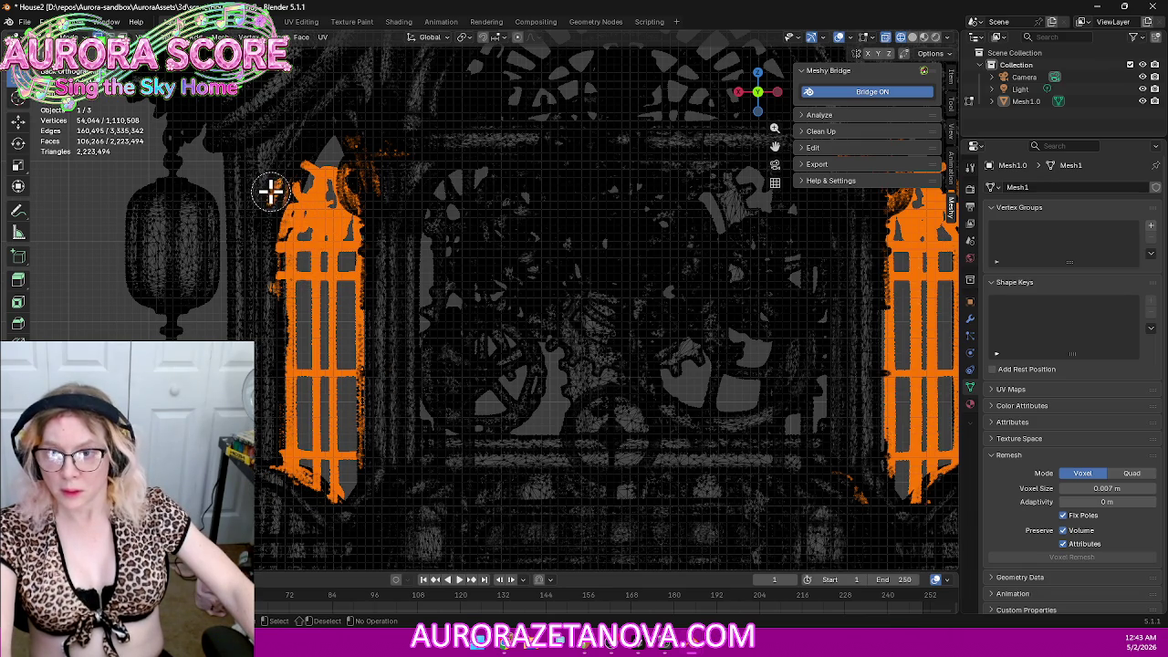
mouse_move(271, 190)
middle_down()
mouse_move(346, 173)
mouse_move(363, 146)
mouse_move(353, 137)
mouse_move(399, 162)
middle_up()
mouse_move(399, 100)
middle_down()
mouse_move(378, 154)
mouse_move(386, 172)
middle_up()
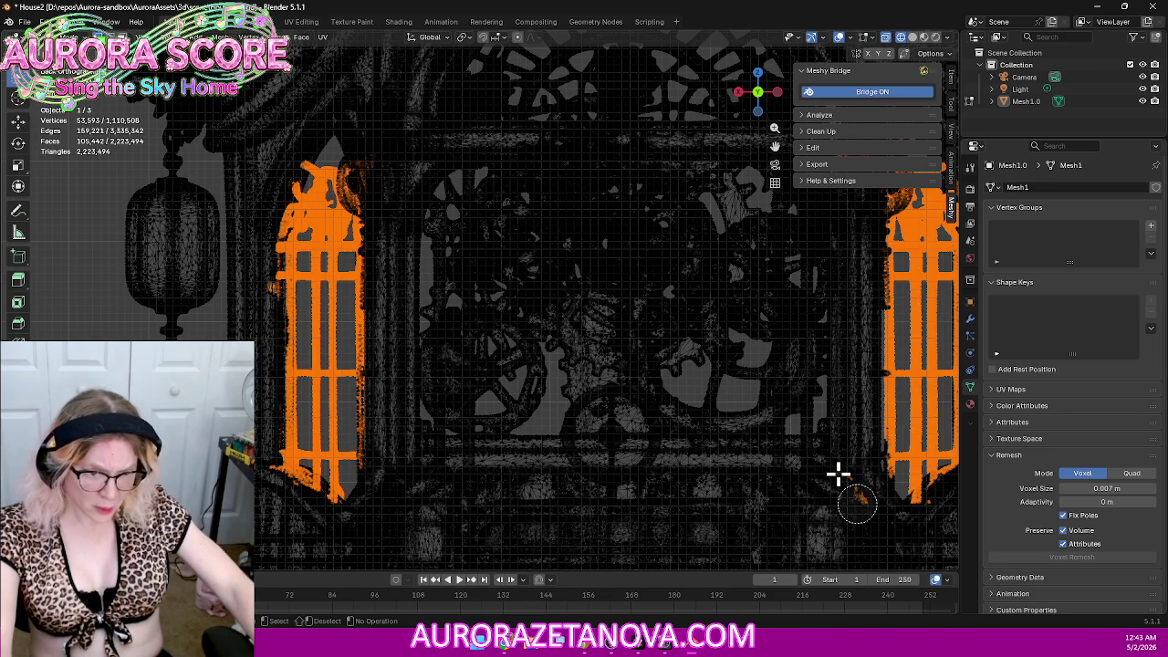
Step: Circle-deselect the stray vertices around the right window grille
middle_drag(926, 519, 940, 516)
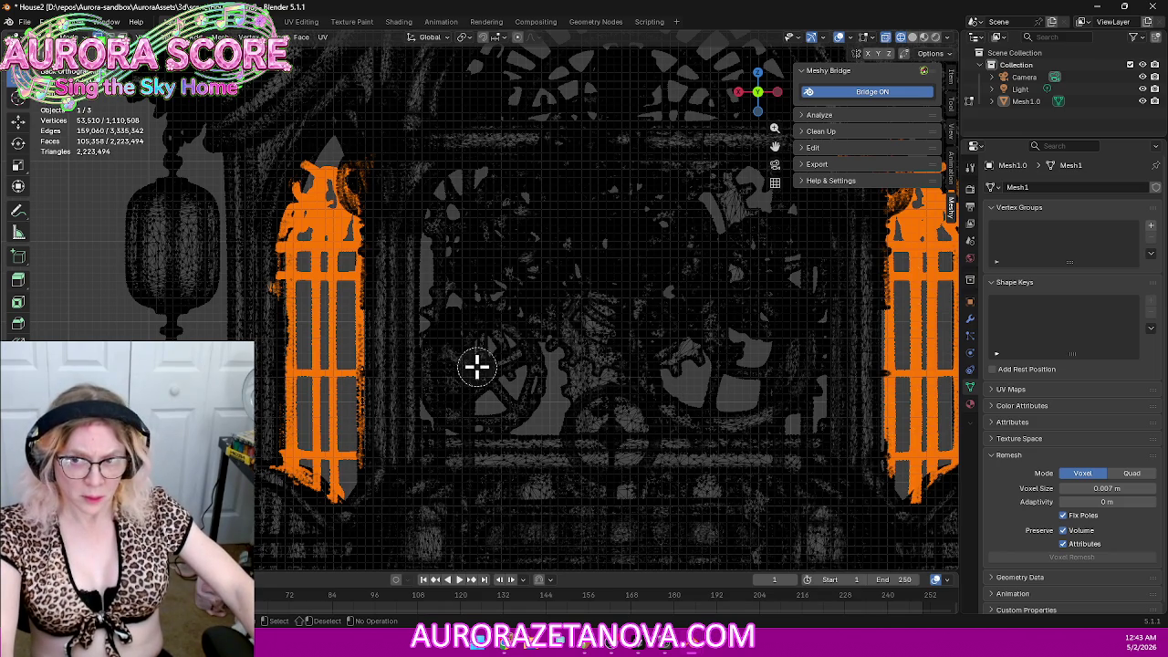
mouse_move(720, 246)
shift+middle_down()
mouse_move(407, 313)
mouse_move(410, 300)
shift+middle_up()
key(c)
mouse_move(499, 237)
middle_down()
mouse_move(555, 229)
mouse_move(547, 199)
mouse_move(513, 250)
middle_up()
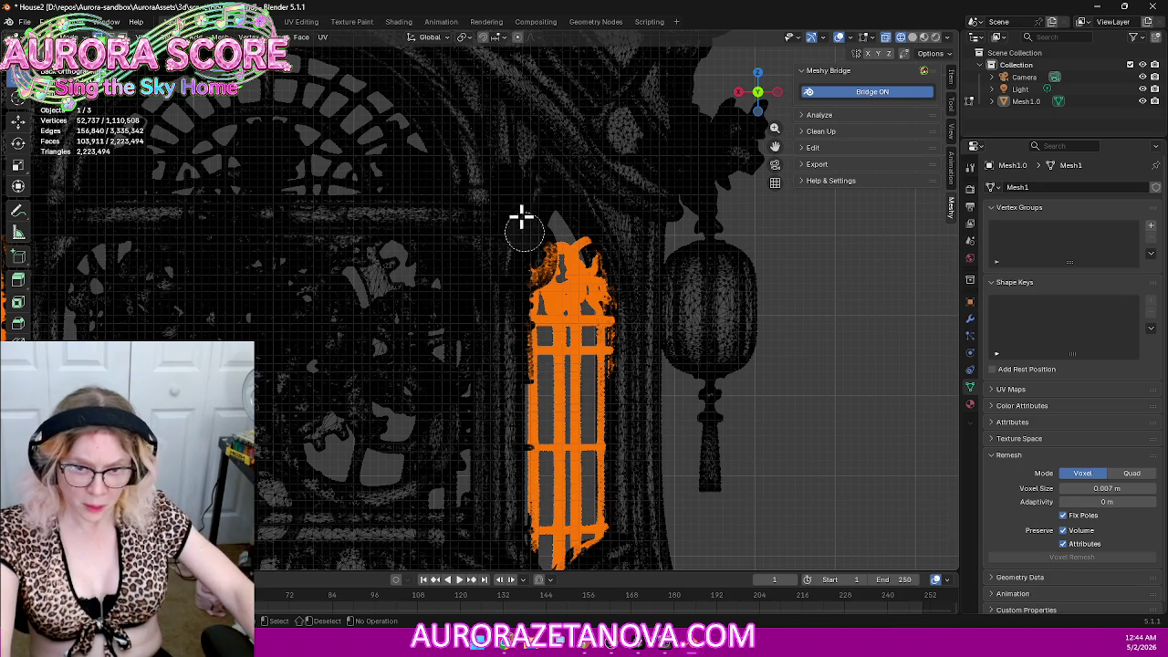
right_click(629, 195)
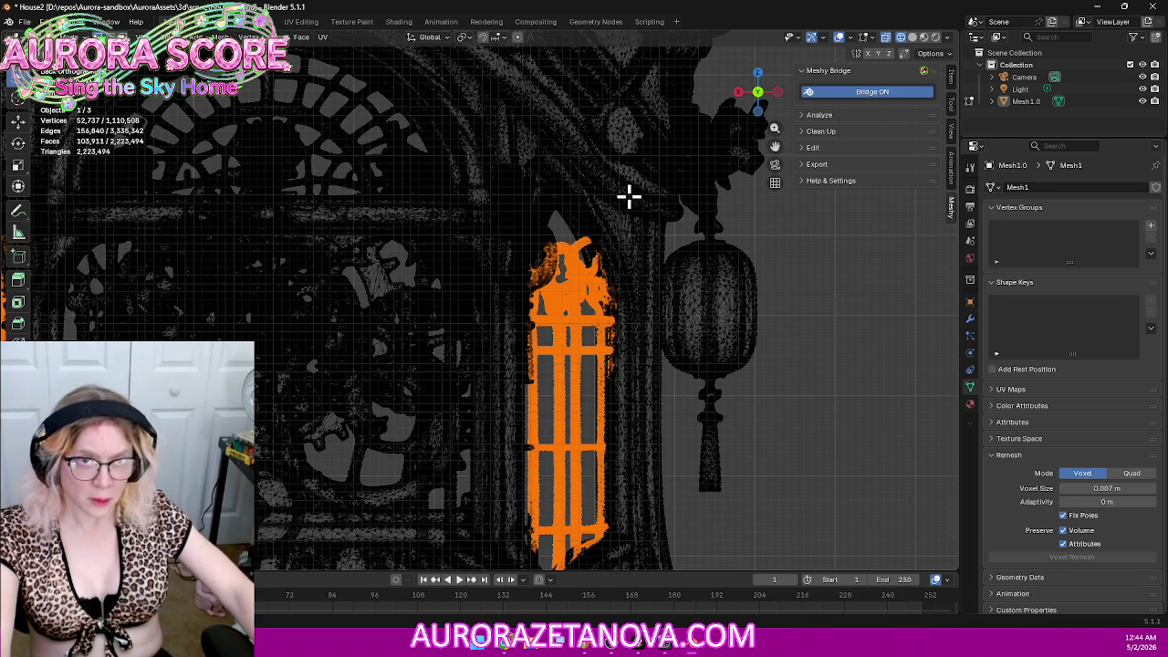
Step: Delete the selected window grille vertices, leaving the mesh at 1,057,771 vertices
click(739, 93)
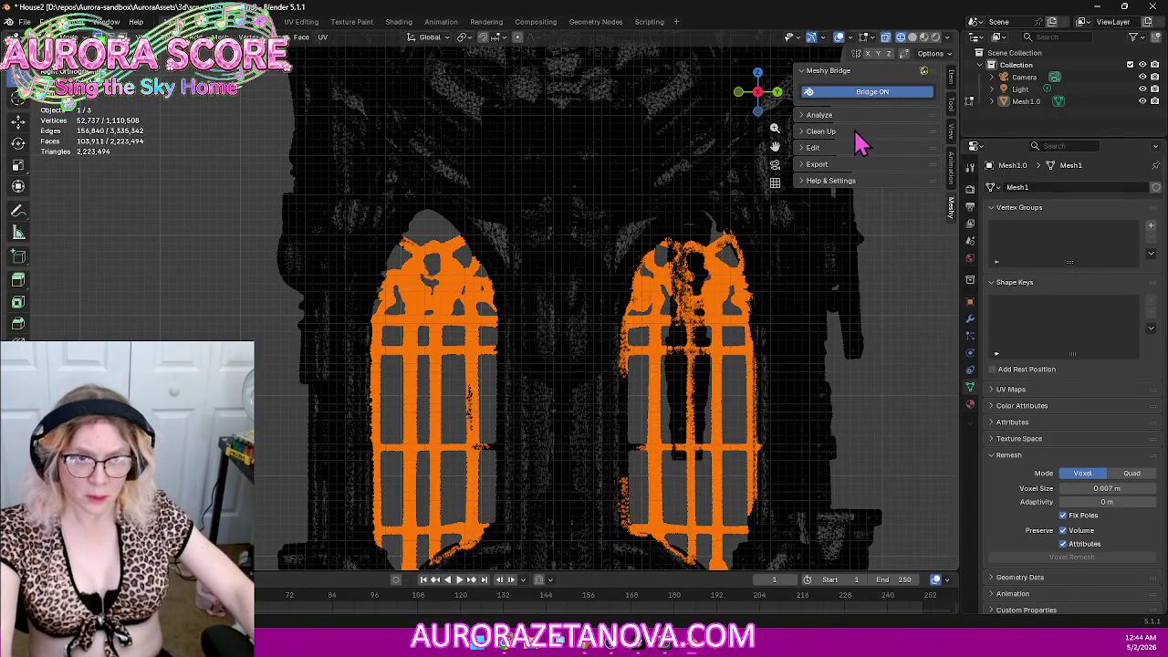
mouse_move(625, 247)
middle_down()
mouse_move(672, 269)
mouse_move(748, 337)
mouse_move(834, 346)
mouse_move(816, 277)
mouse_move(830, 201)
mouse_move(654, 271)
mouse_move(662, 286)
middle_up()
key(x)
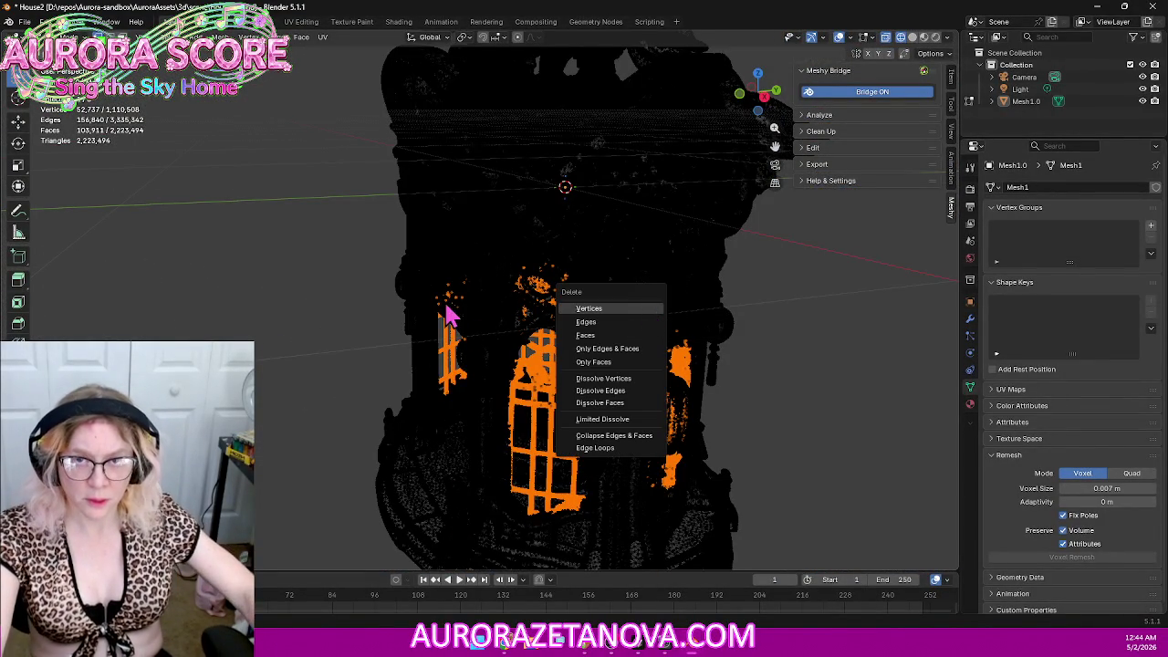
key(Return)
middle_drag(359, 326, 838, 109)
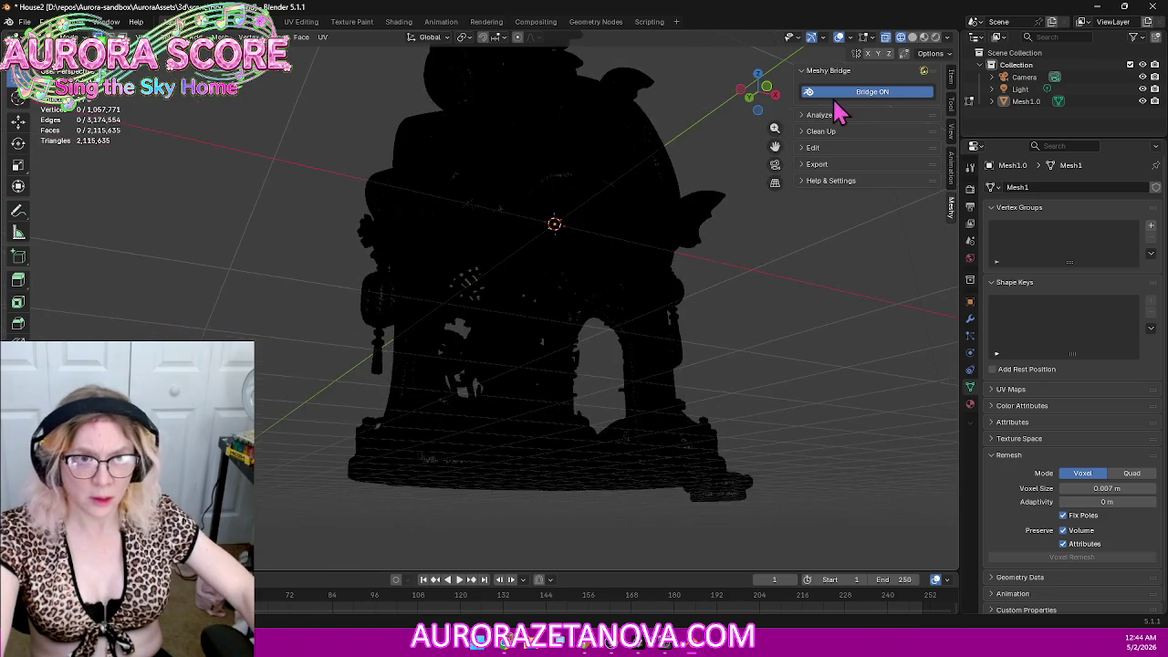
Step: Find and delete the small stray cylinder beside the building
click(921, 42)
mouse_move(769, 222)
middle_down()
mouse_move(761, 258)
mouse_move(808, 127)
middle_up()
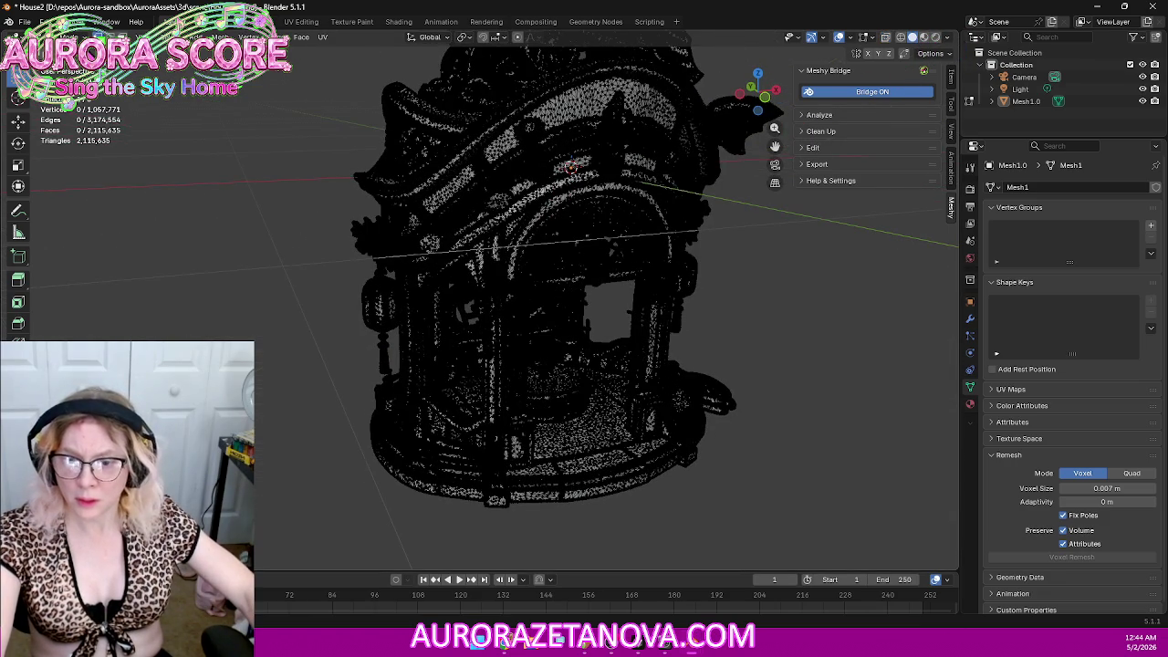
mouse_move(464, 363)
middle_down()
mouse_move(464, 259)
mouse_move(432, 290)
mouse_move(417, 334)
mouse_move(429, 383)
middle_up()
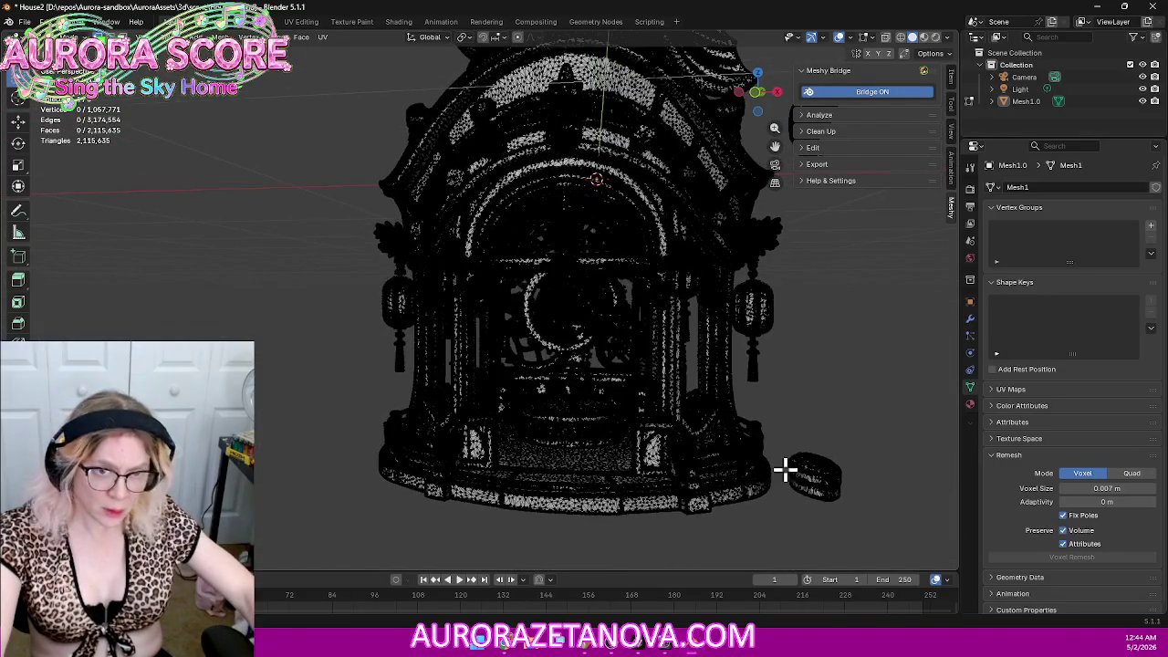
mouse_move(867, 369)
middle_down()
mouse_move(621, 334)
mouse_move(769, 254)
middle_up()
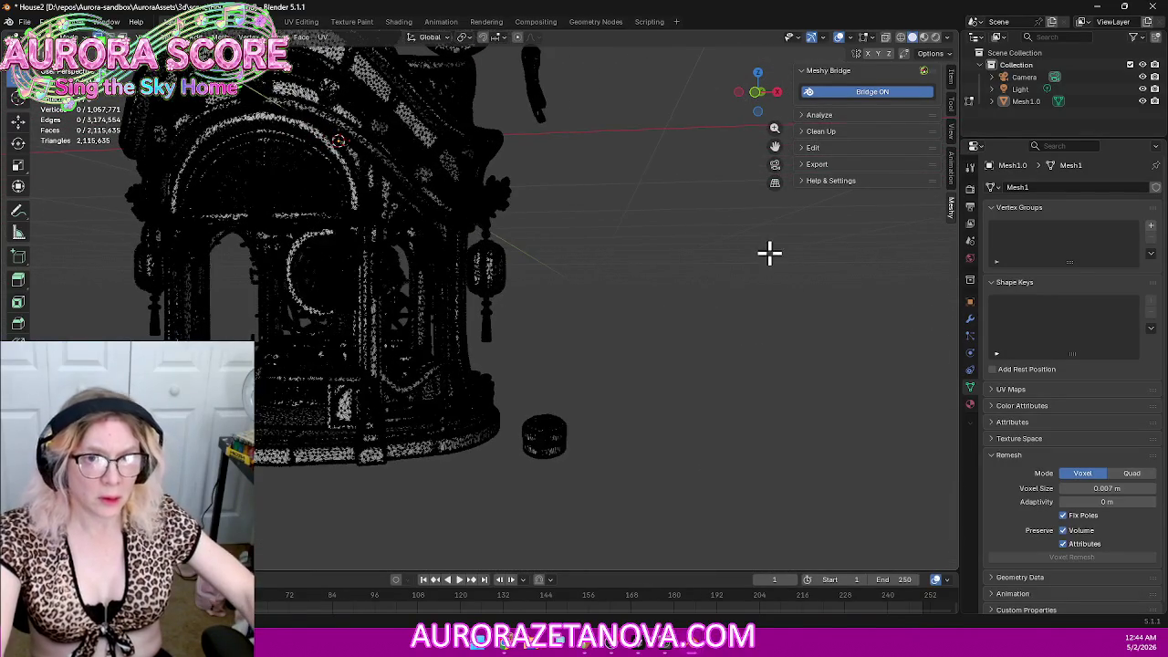
click(901, 40)
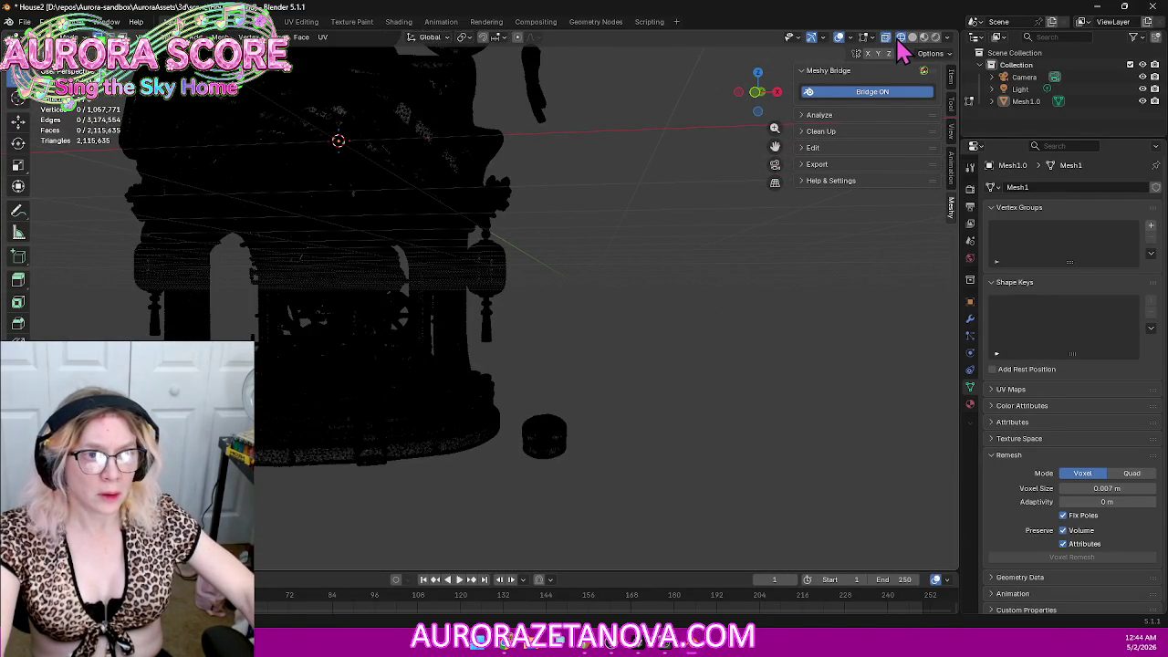
mouse_move(601, 383)
mouse_down()
mouse_move(519, 469)
mouse_move(594, 464)
mouse_up()
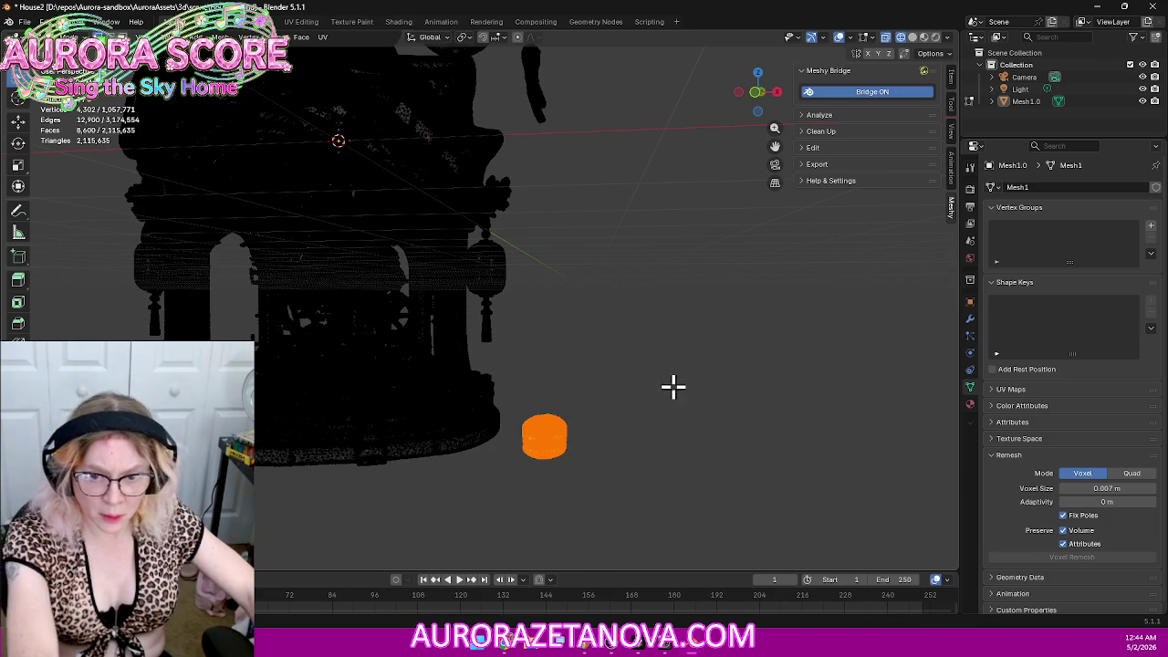
key(x)
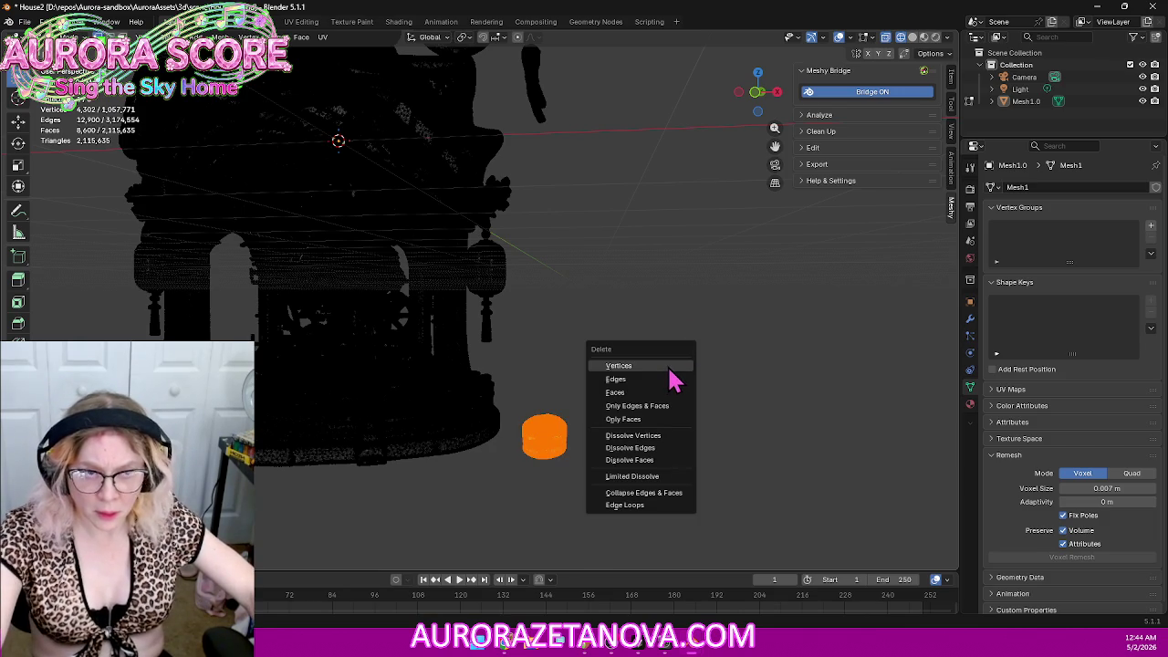
key(Return)
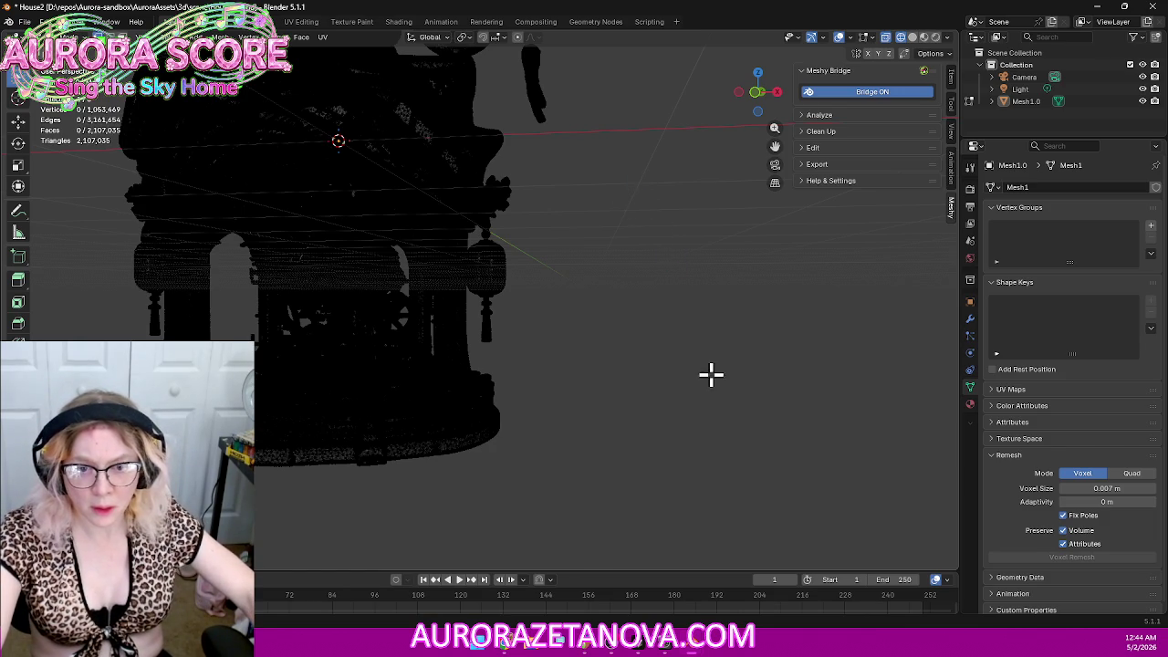
Step: Delete the floating fragment beside the fish, leaving 1,042,985 vertices
shift+middle_drag(646, 201, 622, 304)
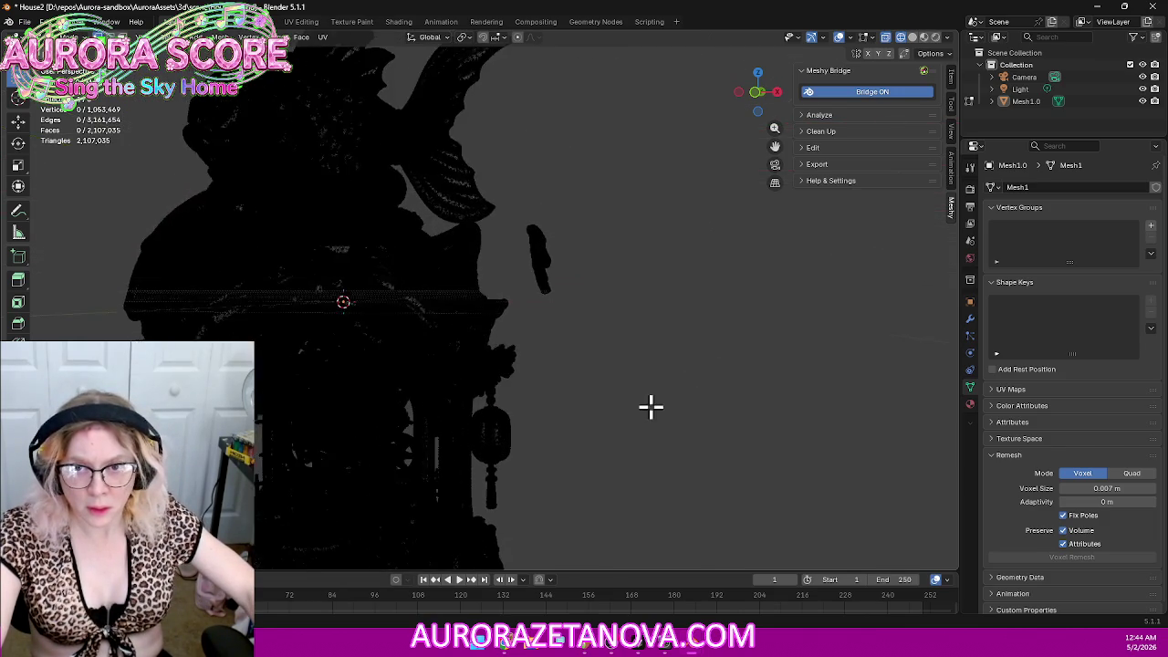
drag(616, 272, 523, 380)
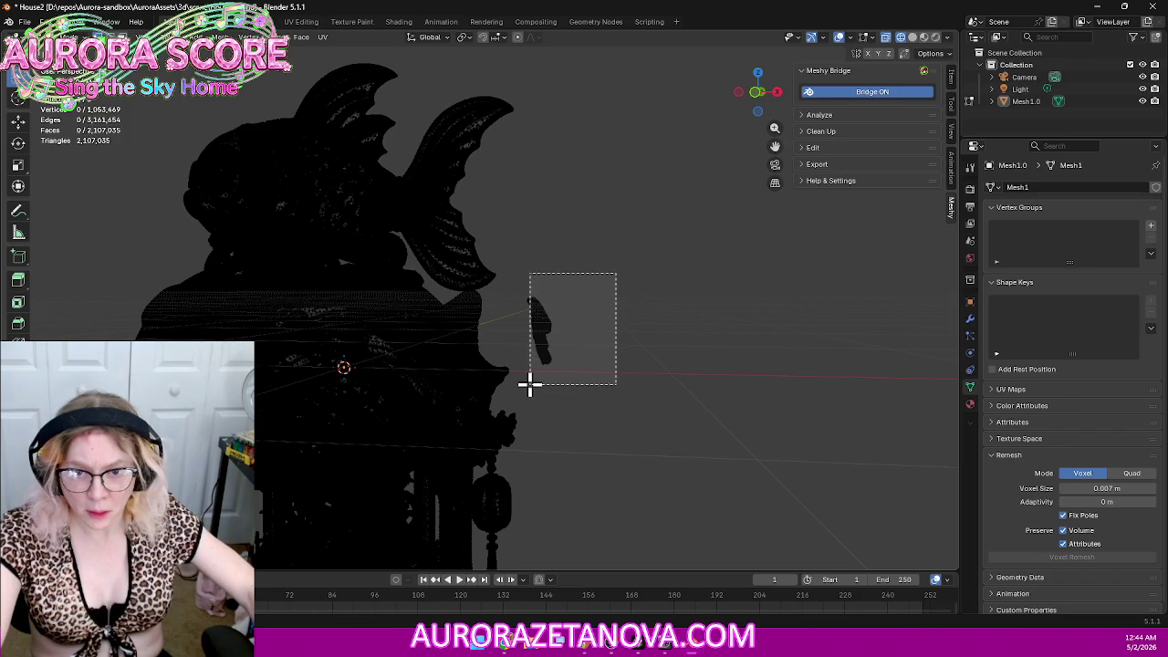
key(x)
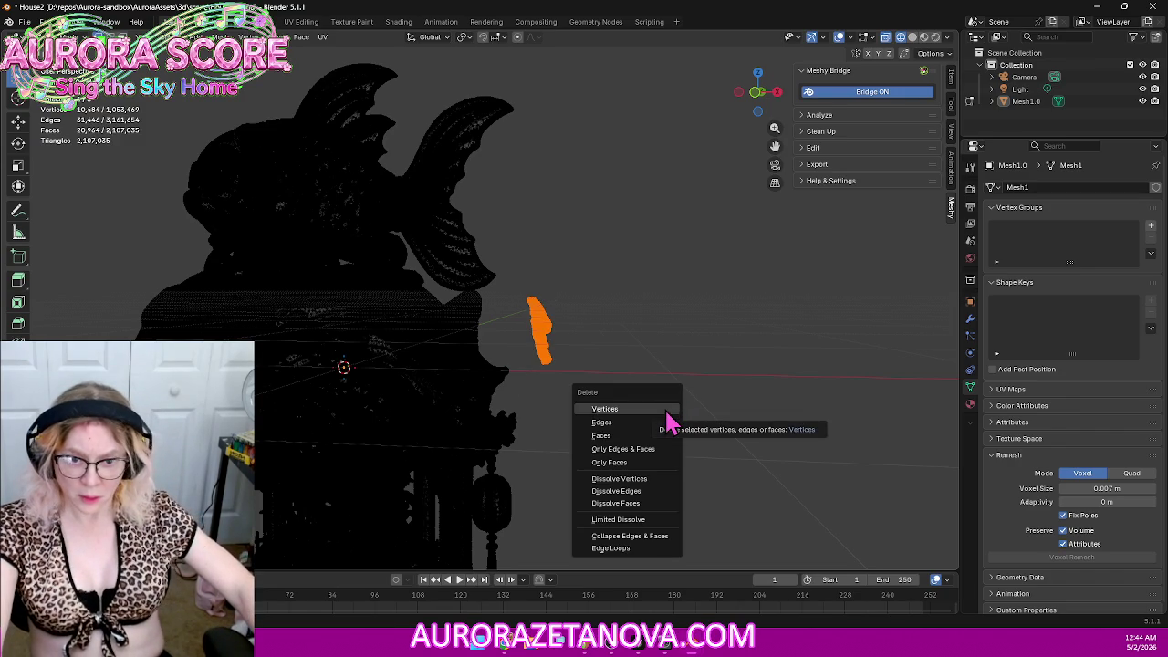
key(Return)
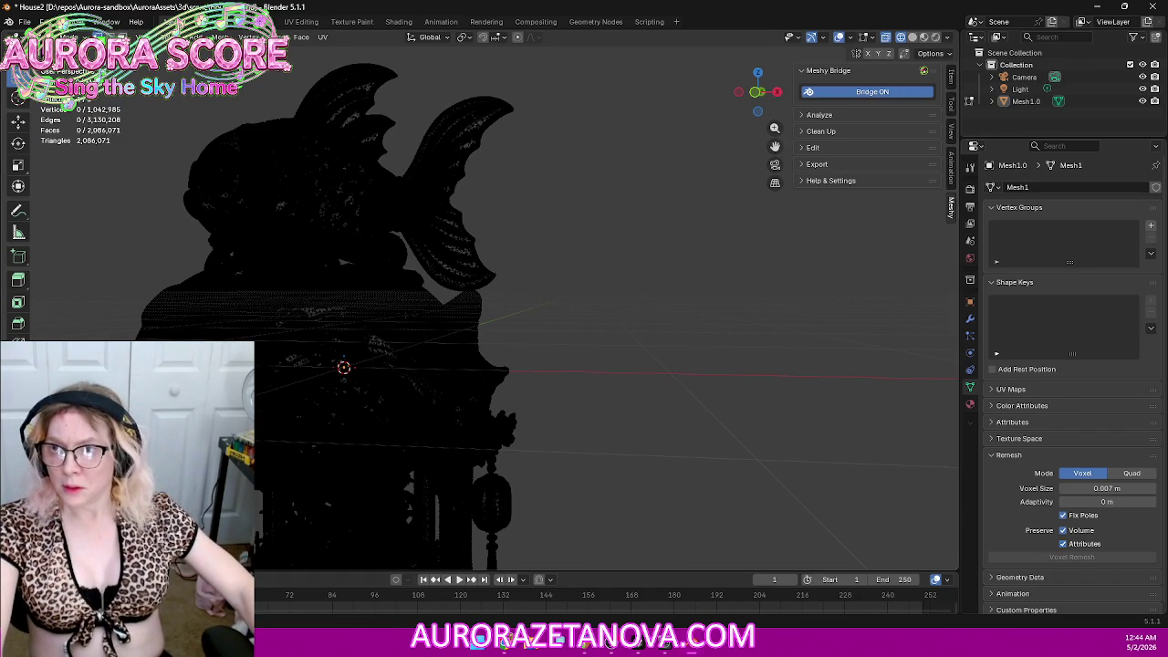
click(41, 36)
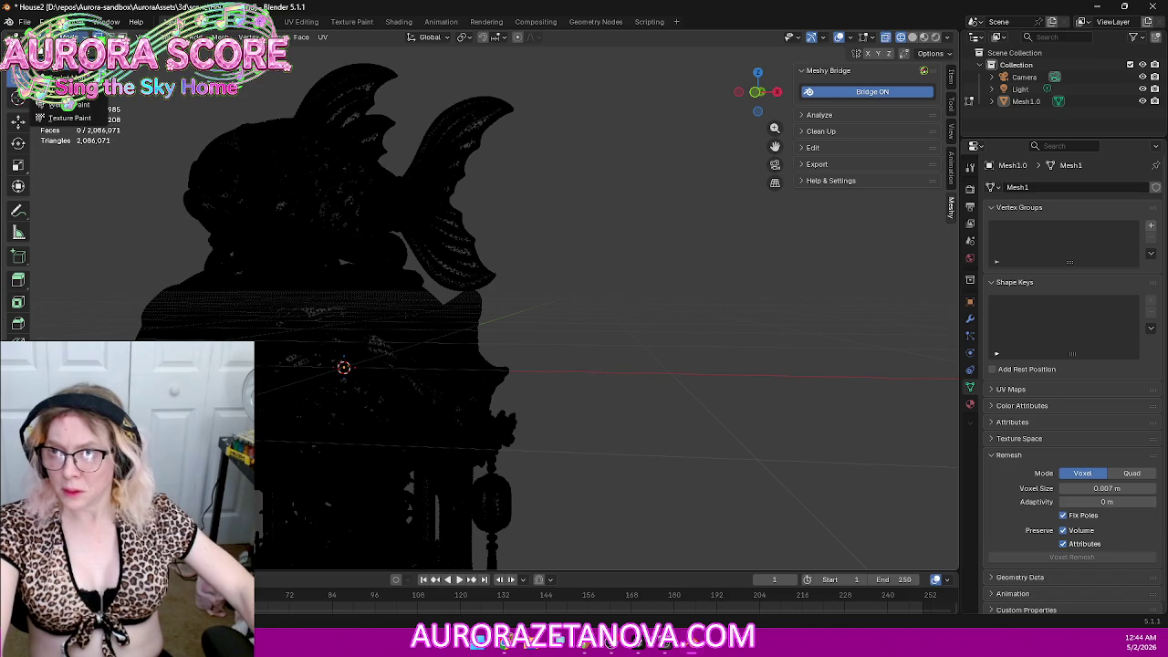
Step: Merge all vertices by distance, removing 4 duplicates, and return to Object Mode with solid shading
click(60, 52)
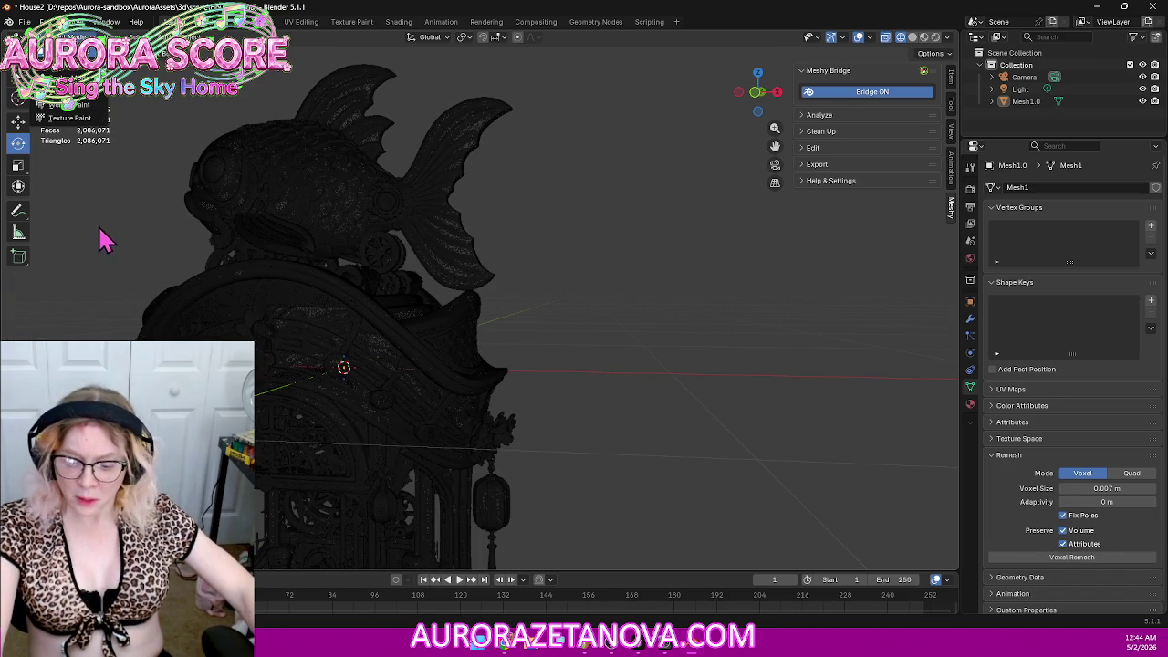
key(Tab)
key(a)
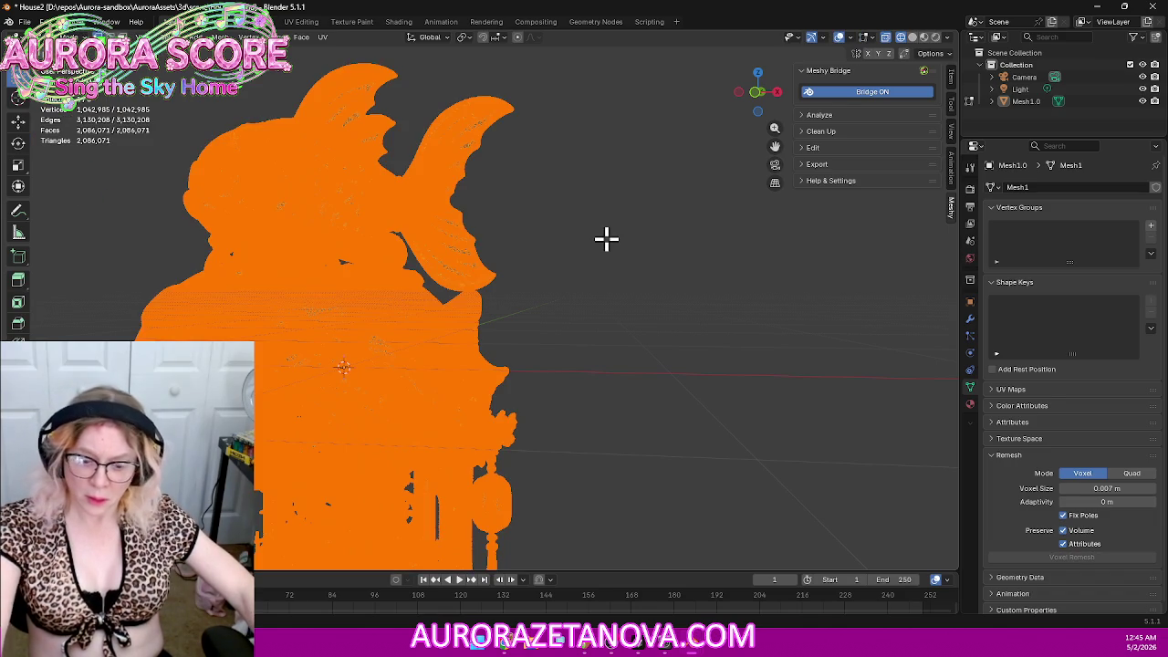
key(m)
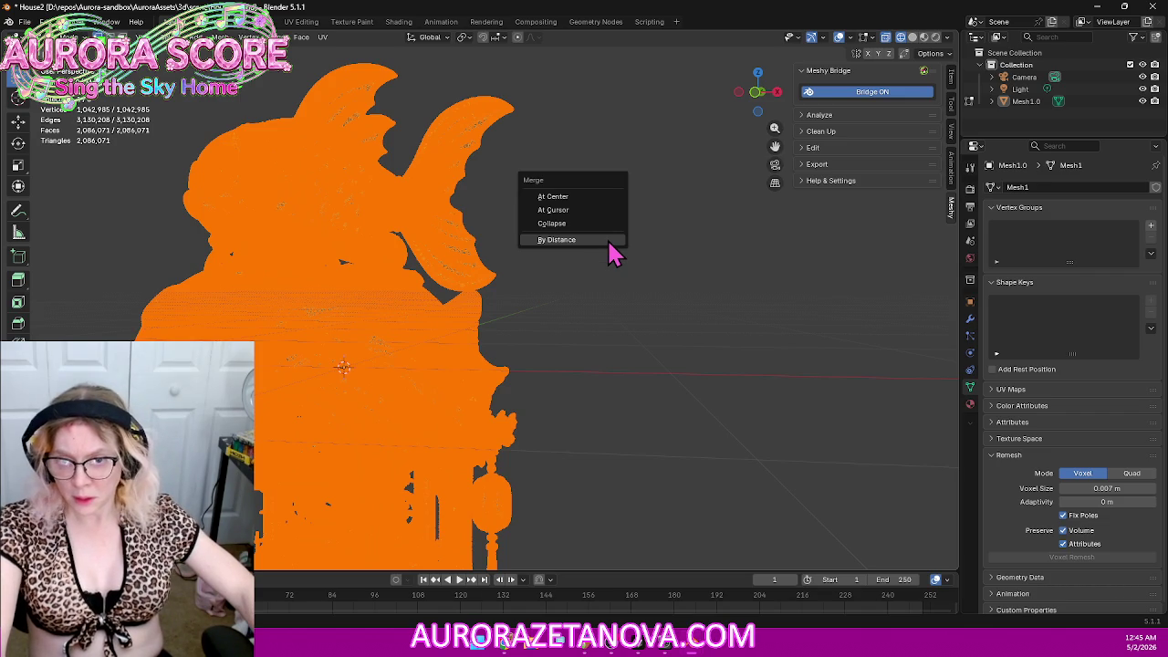
click(568, 239)
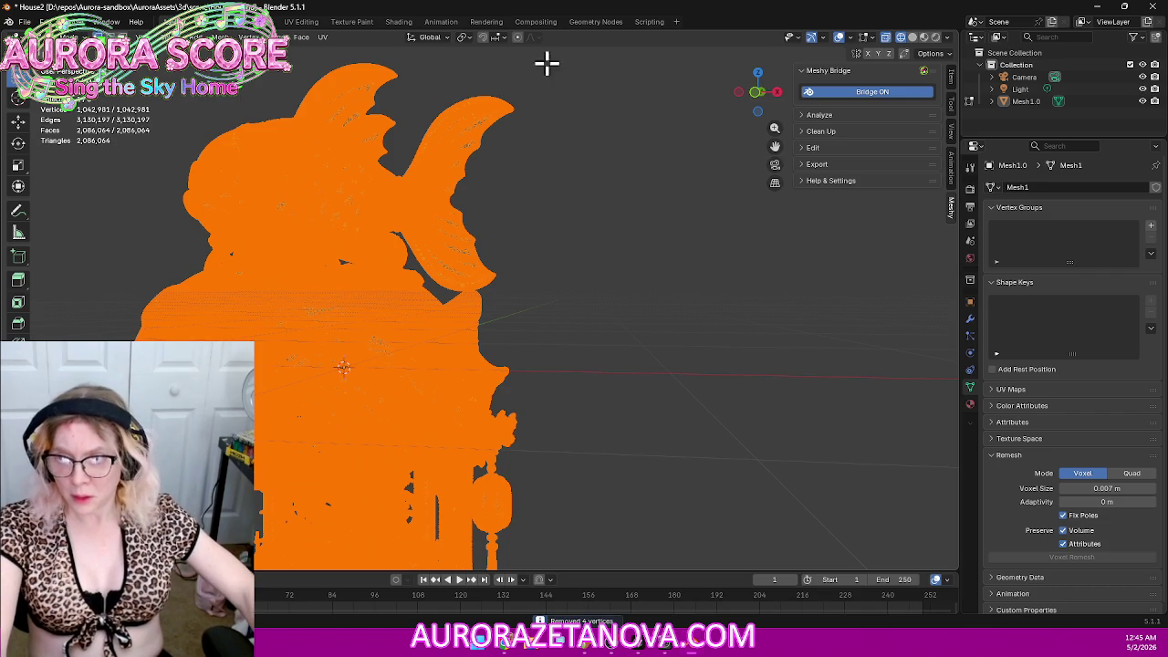
click(64, 37)
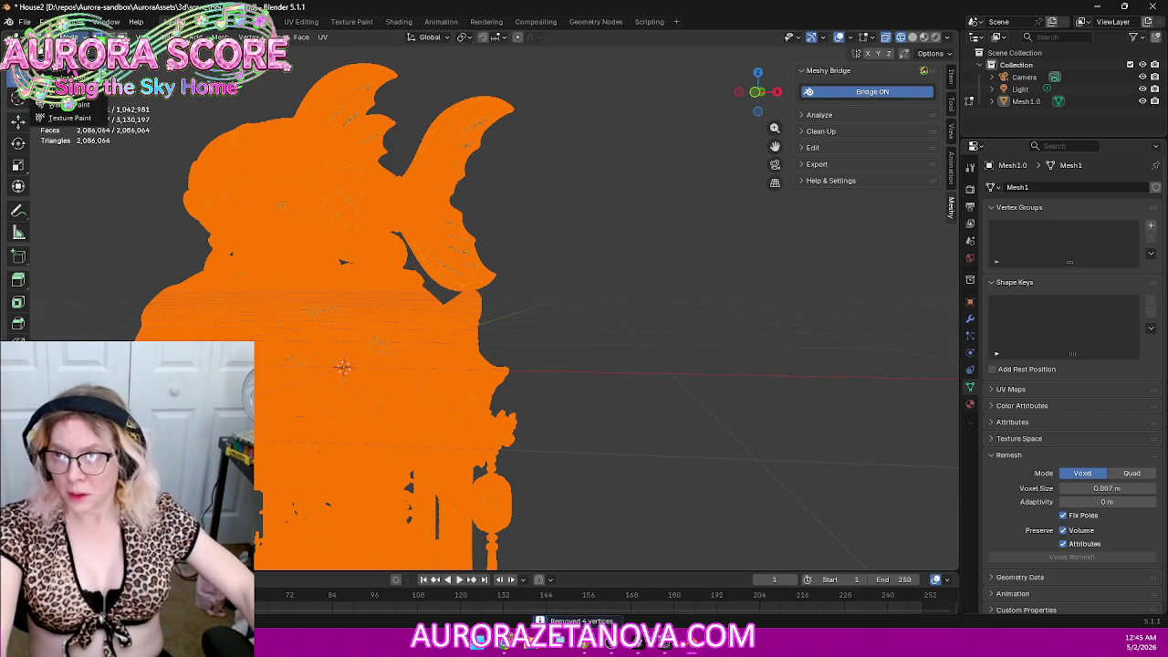
click(64, 53)
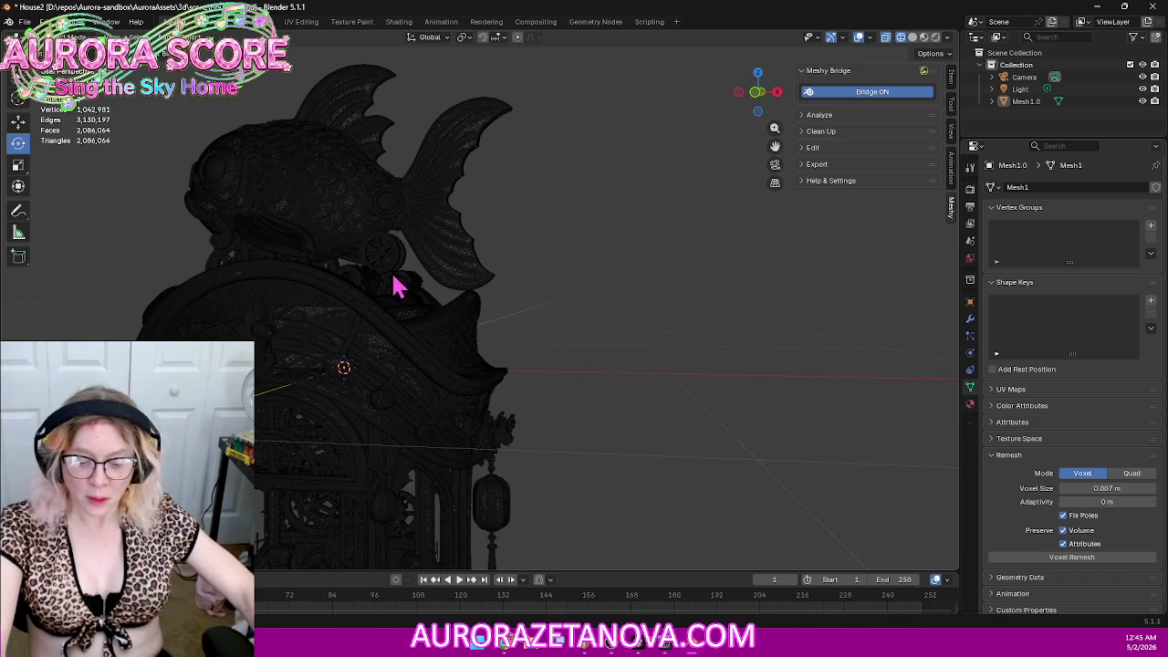
click(912, 38)
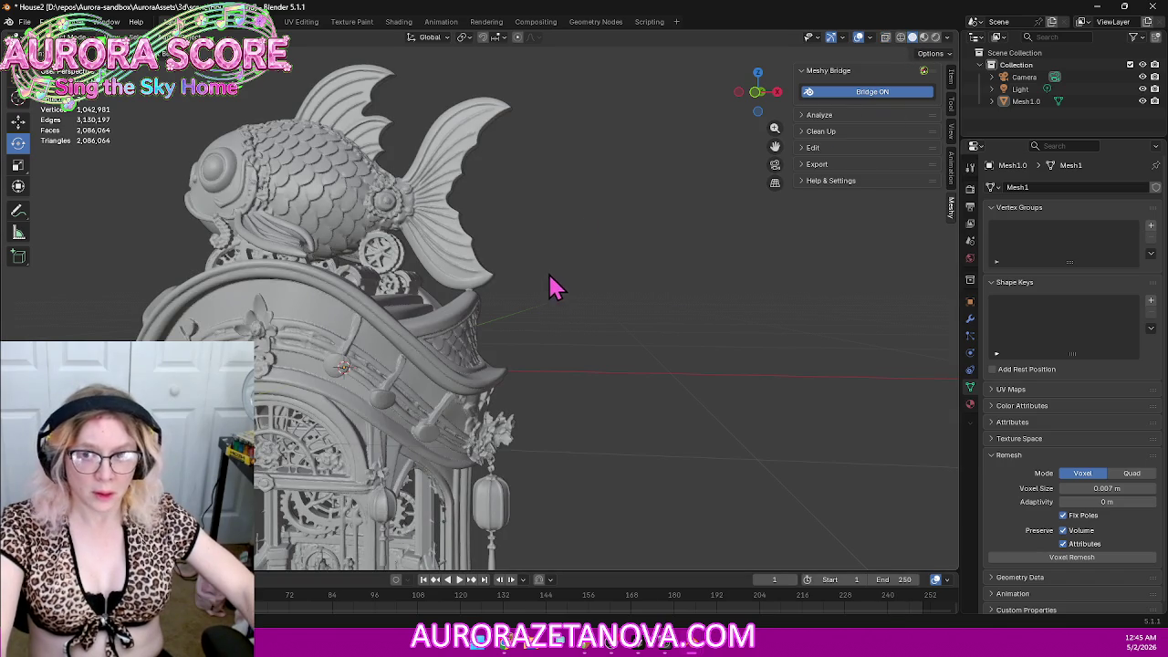
Step: Inspect the model and undo the remesh to restore the 1,042,981-vertex mesh
scroll(547, 306, down, 5)
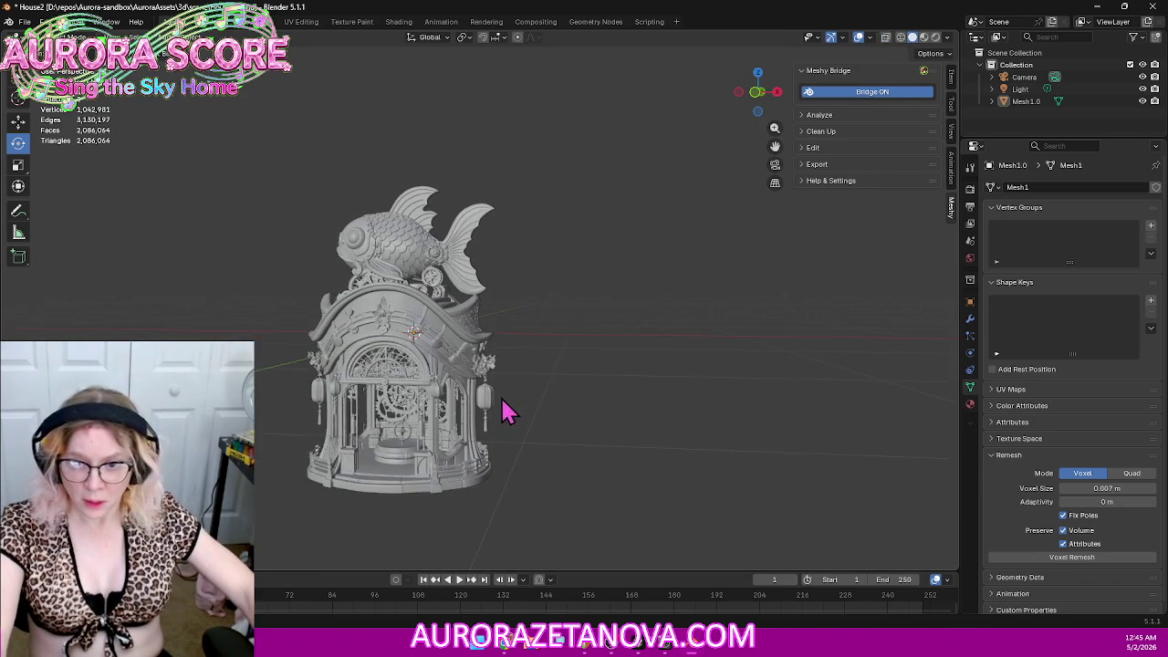
middle_drag(503, 409, 555, 355)
scroll(557, 356, up, 1)
scroll(566, 351, up, 2)
scroll(567, 356, up, 1)
scroll(573, 365, up, 2)
scroll(575, 370, down, 1)
scroll(587, 378, down, 1)
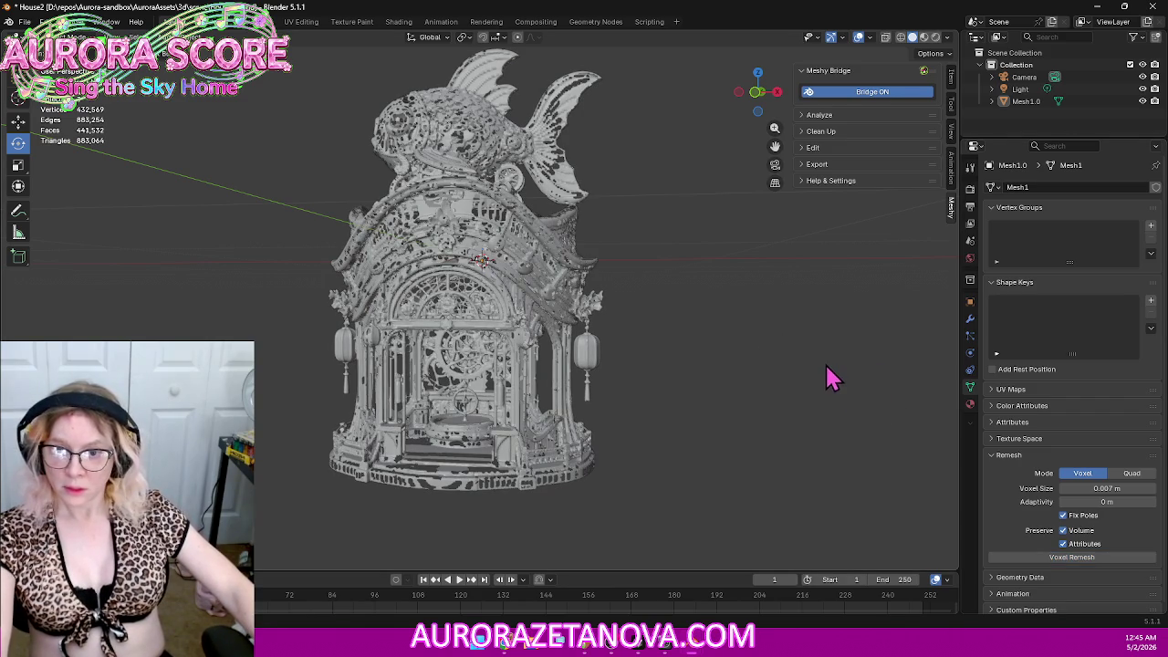
mouse_move(810, 445)
middle_down()
mouse_move(811, 430)
mouse_move(725, 396)
mouse_move(760, 356)
mouse_move(807, 437)
middle_up()
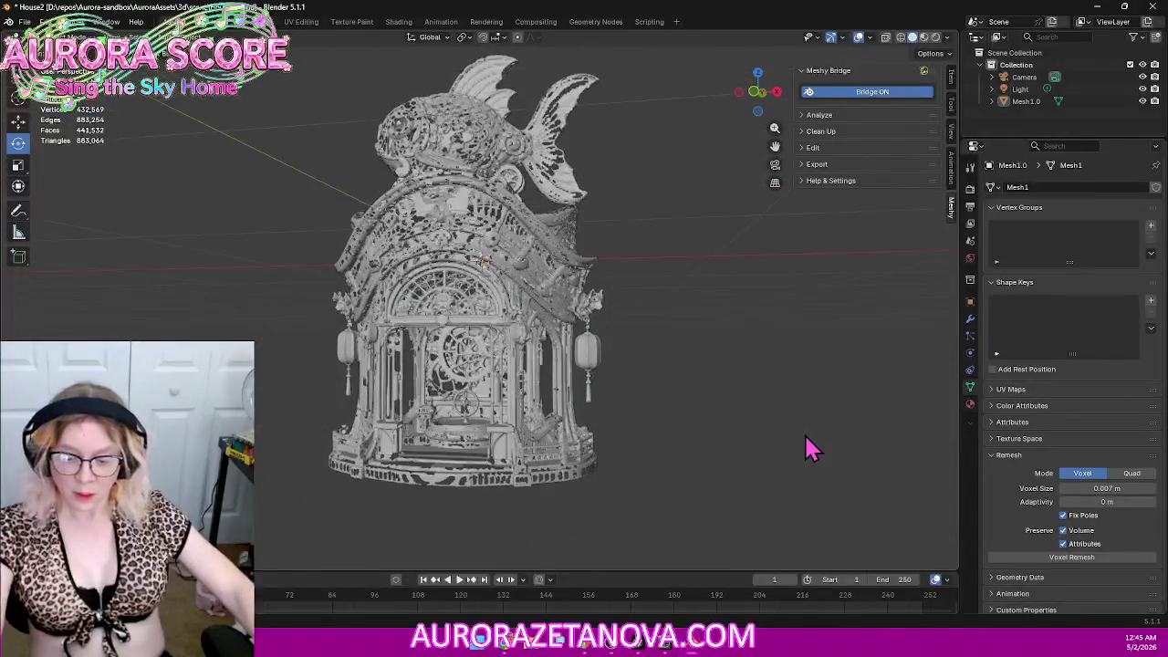
key(ctrl+z)
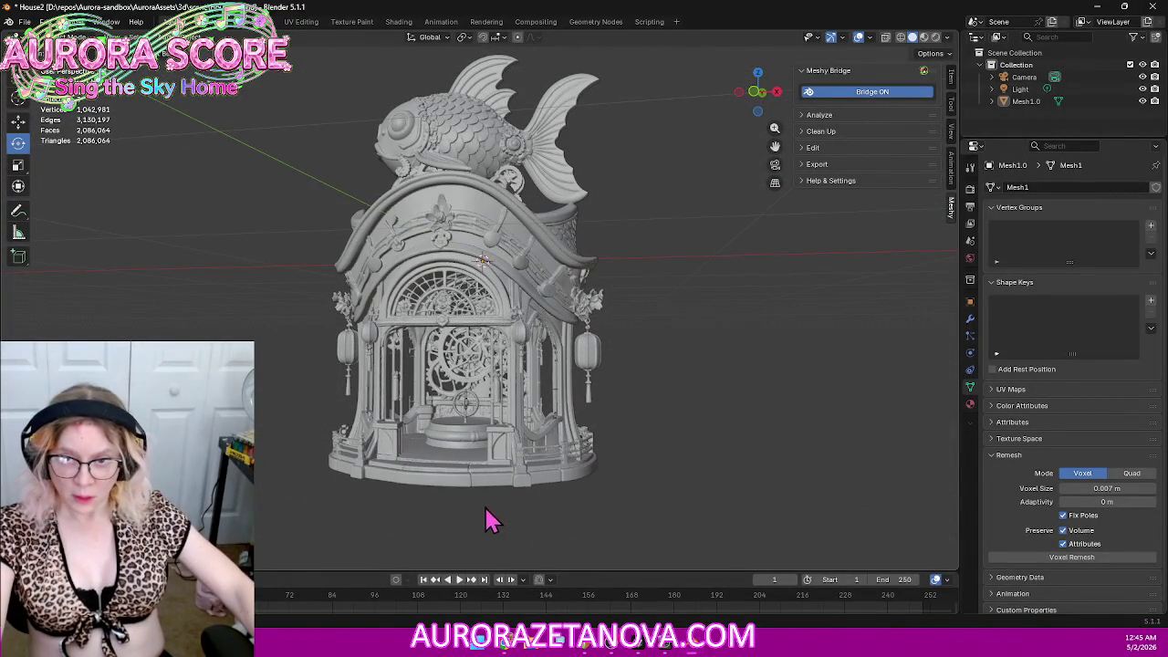
Step: Look over the restored fish house from several angles and select it
scroll(511, 502, up, 1)
scroll(557, 456, up, 1)
scroll(563, 448, up, 1)
scroll(593, 440, up, 1)
mouse_move(602, 436)
middle_down()
mouse_move(633, 404)
mouse_move(574, 448)
mouse_move(633, 417)
mouse_move(584, 404)
mouse_move(560, 435)
mouse_move(373, 425)
mouse_move(368, 450)
mouse_move(657, 423)
mouse_move(618, 418)
mouse_move(593, 449)
mouse_move(739, 438)
mouse_move(672, 454)
middle_up()
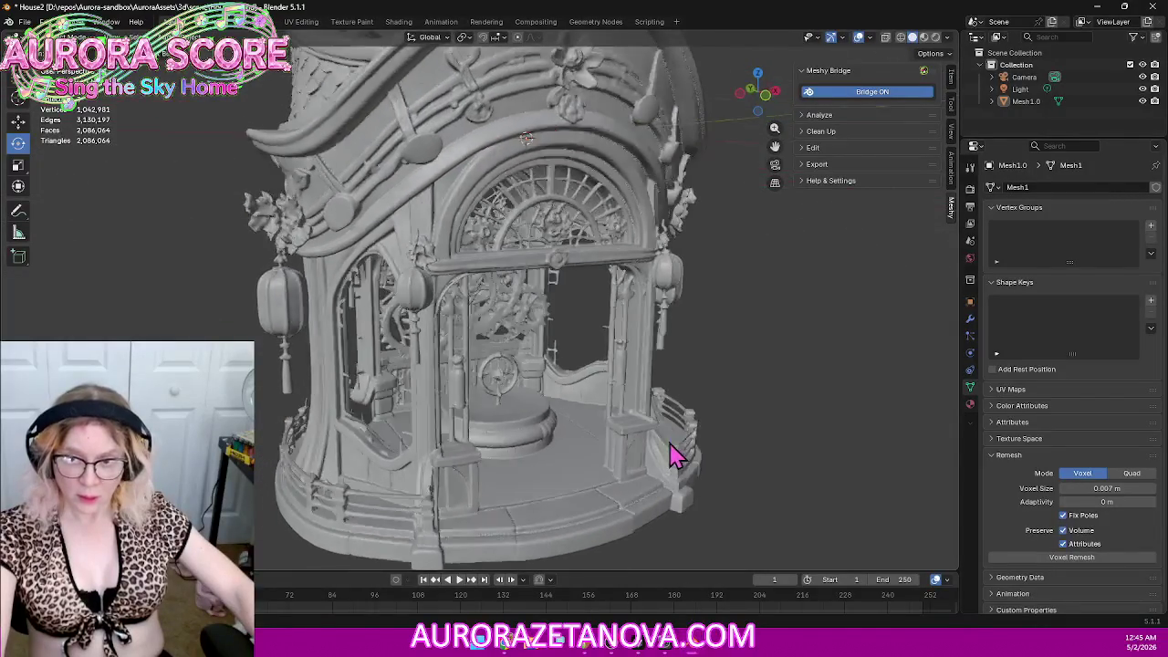
scroll(673, 454, down, 2)
scroll(671, 456, down, 3)
mouse_move(693, 391)
middle_down()
mouse_move(867, 393)
mouse_move(777, 393)
mouse_move(787, 383)
middle_up()
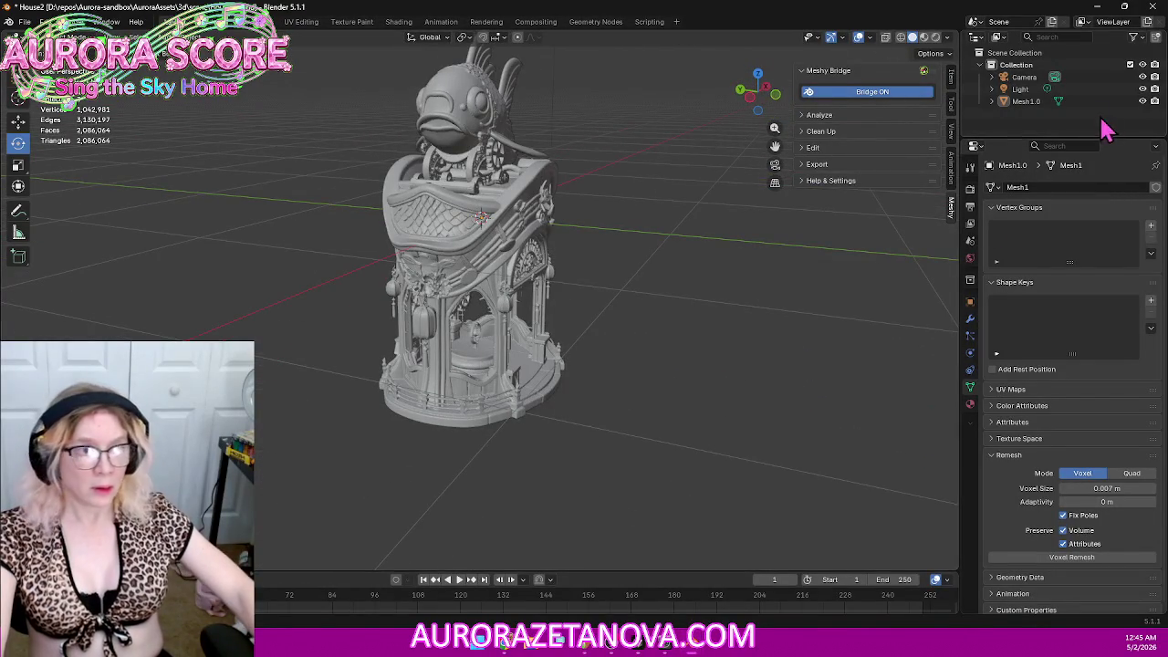
click(392, 291)
click(24, 21)
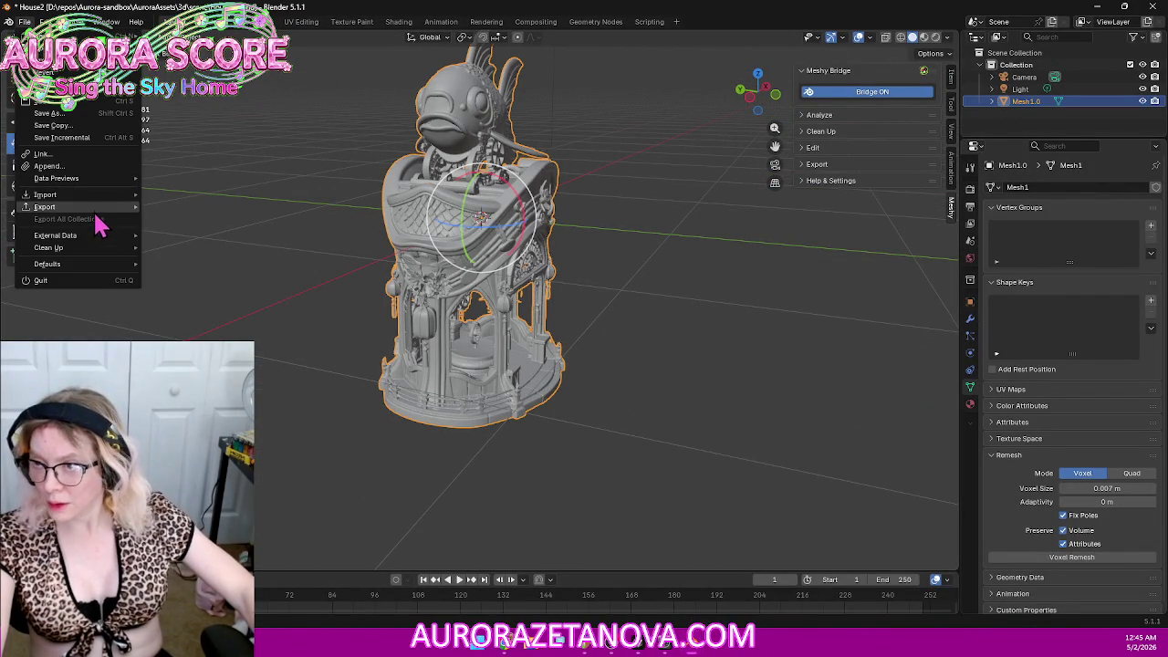
Step: Start a glTF 2.0 export to the Downloads folder named fish.glb
mouse_move(45, 206)
click(225, 317)
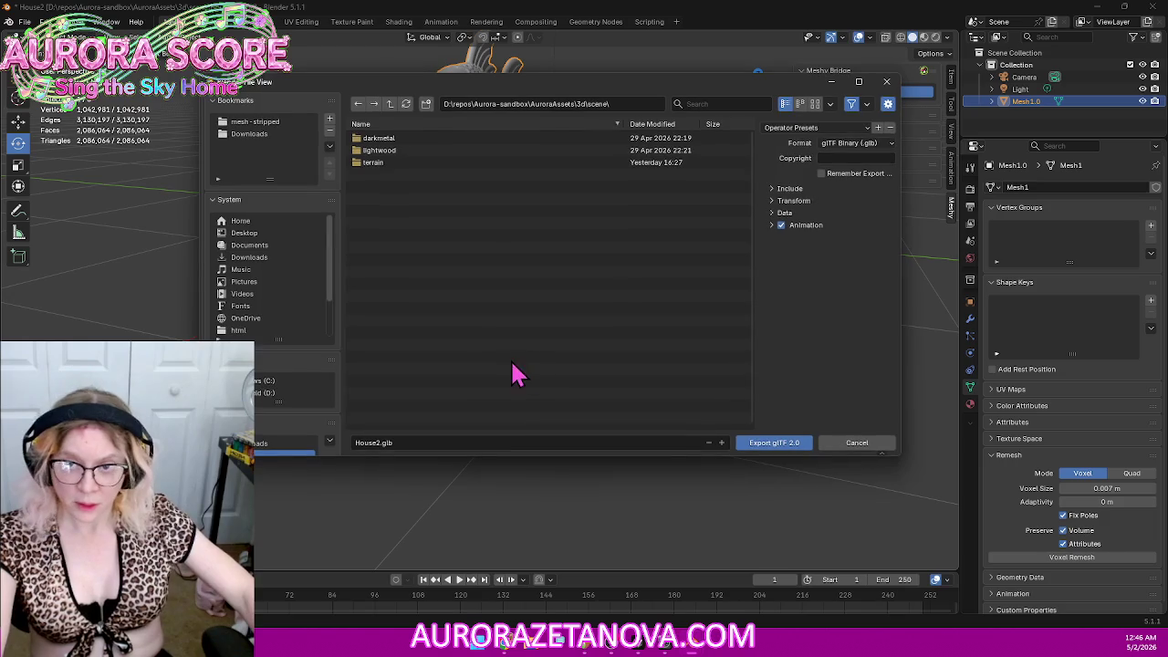
click(255, 135)
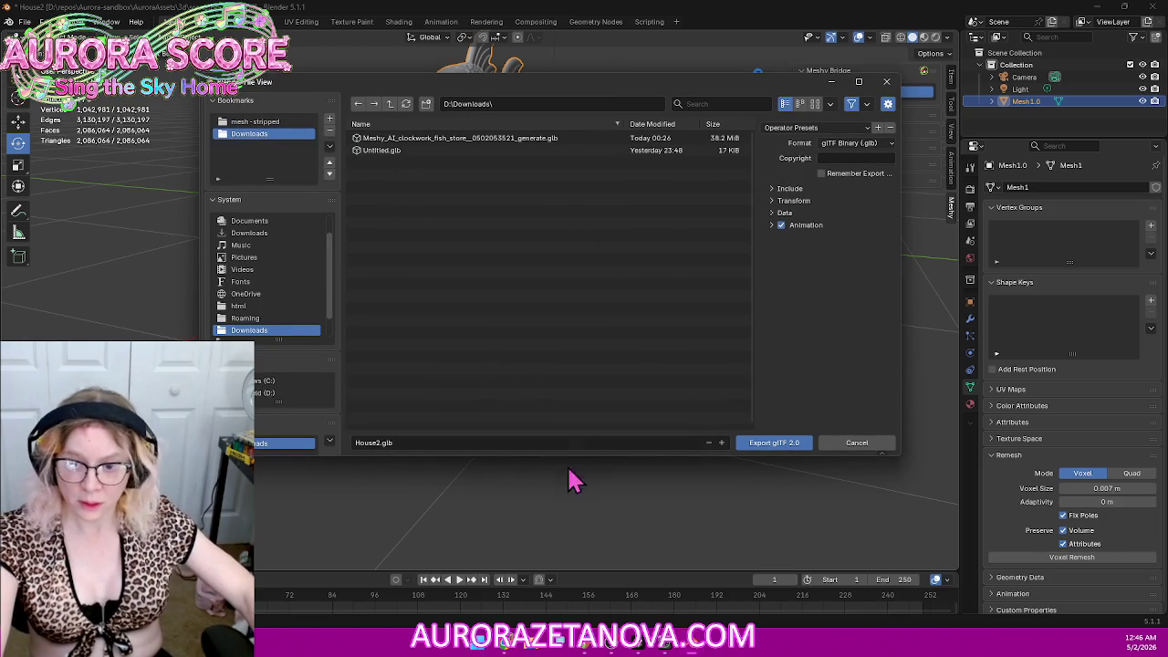
click(455, 442)
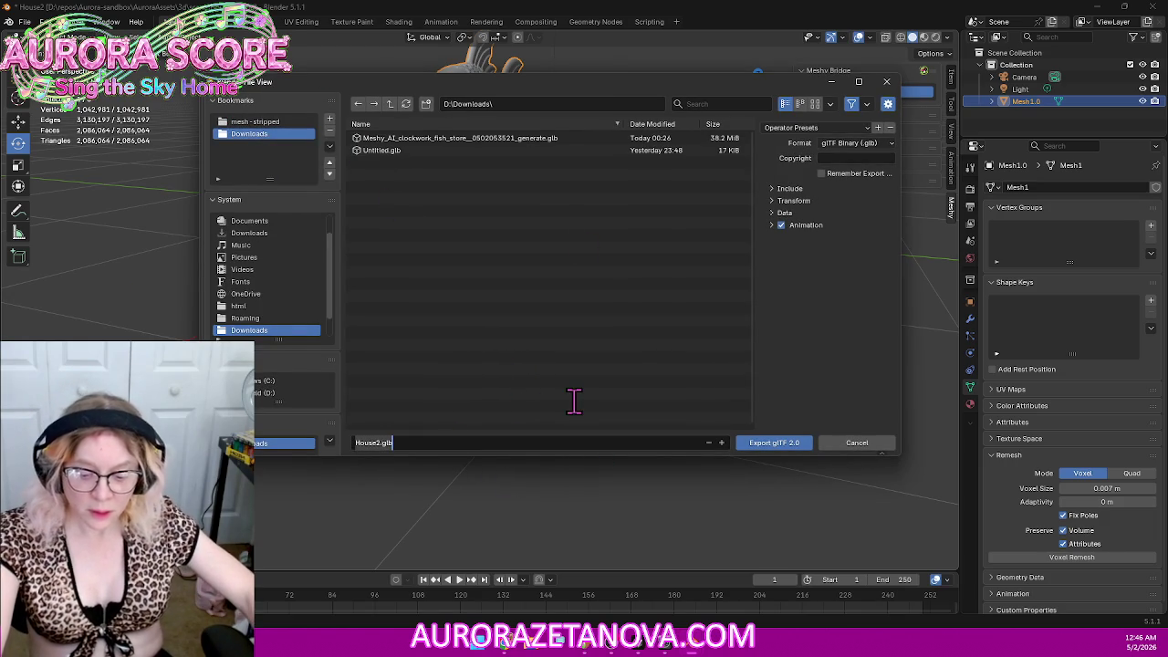
key(BackSpace)
text(fish)
key(Return)
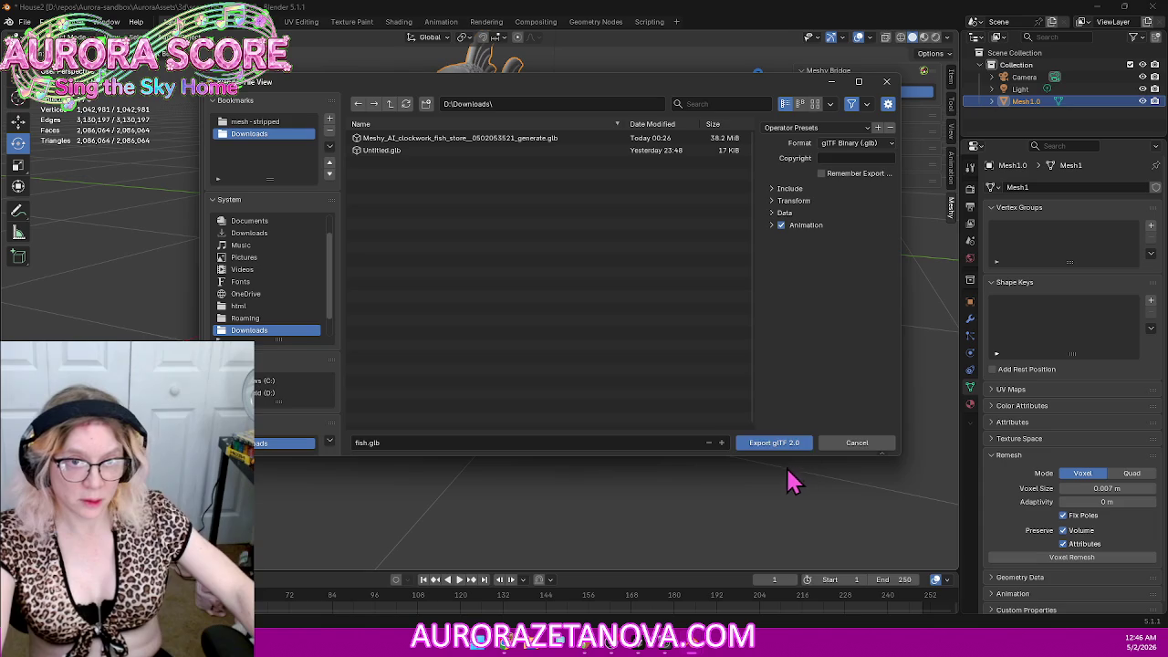
Step: Enable compression in the export's Data settings and export fish.glb
click(773, 213)
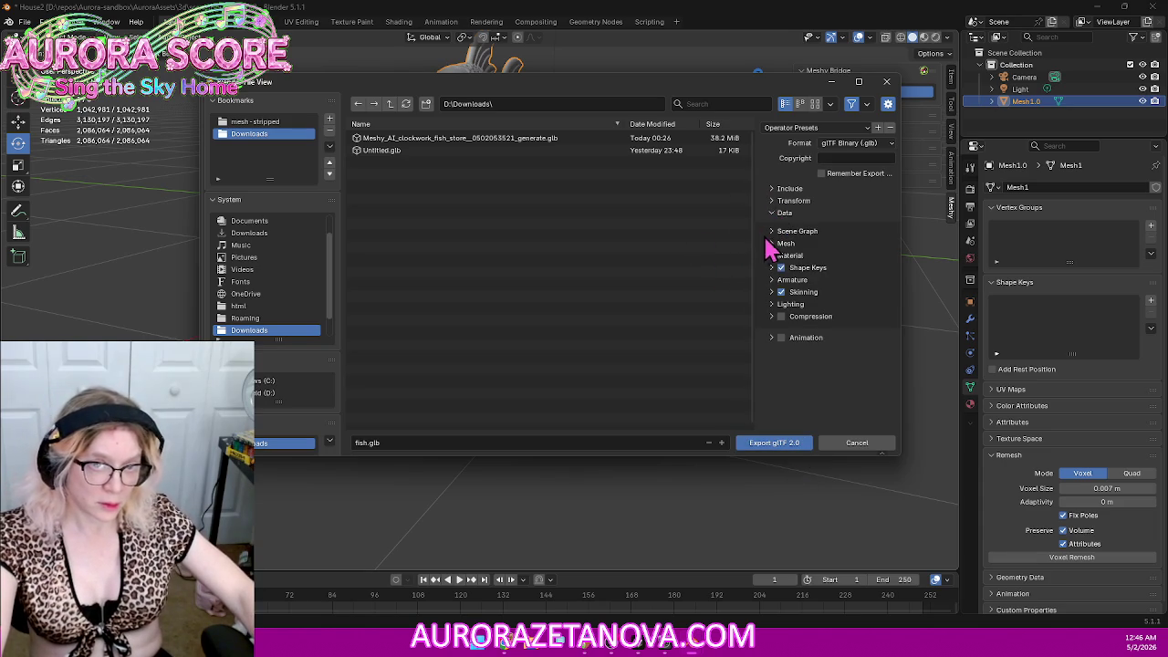
click(773, 243)
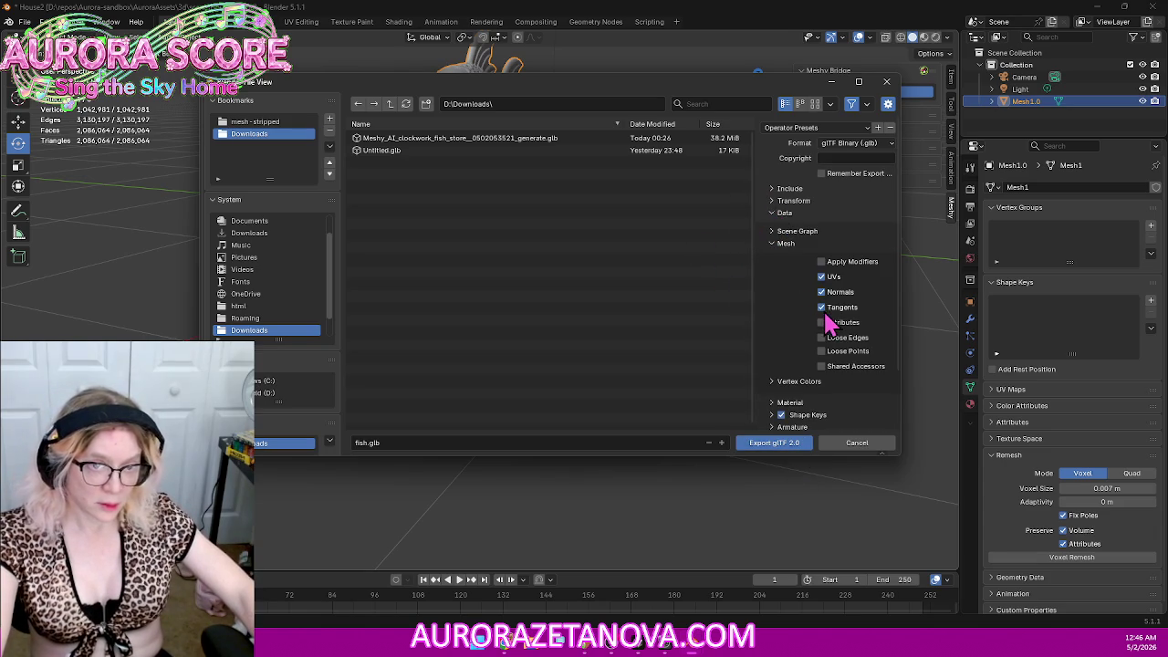
click(773, 201)
click(775, 192)
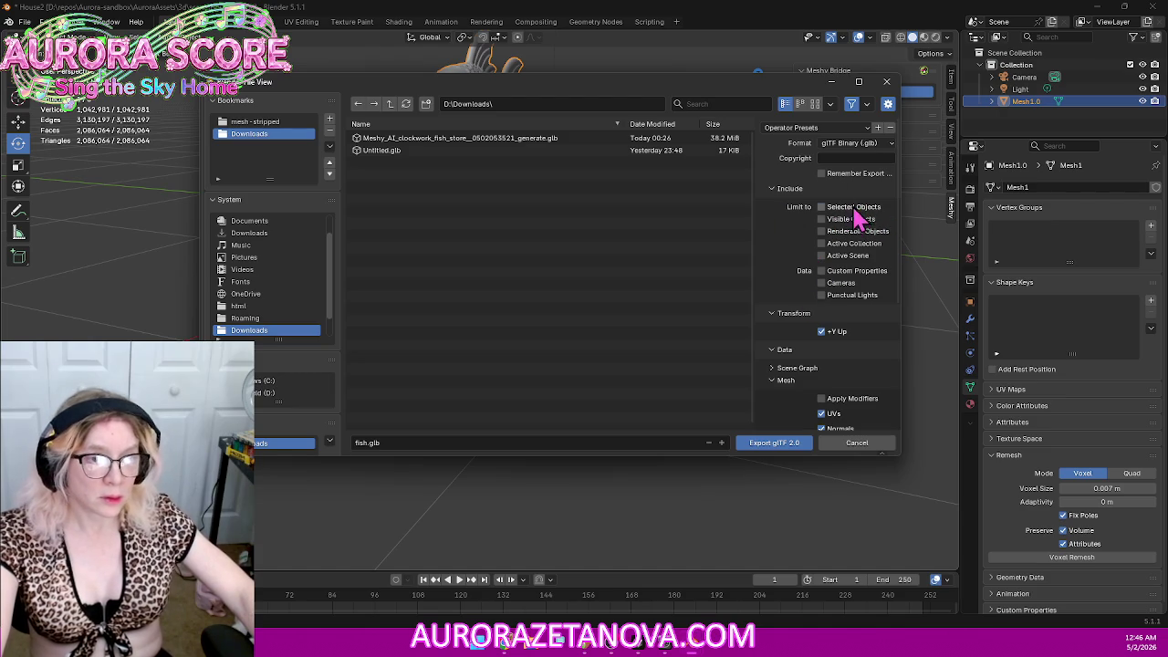
scroll(814, 392, down, 4)
scroll(815, 393, down, 1)
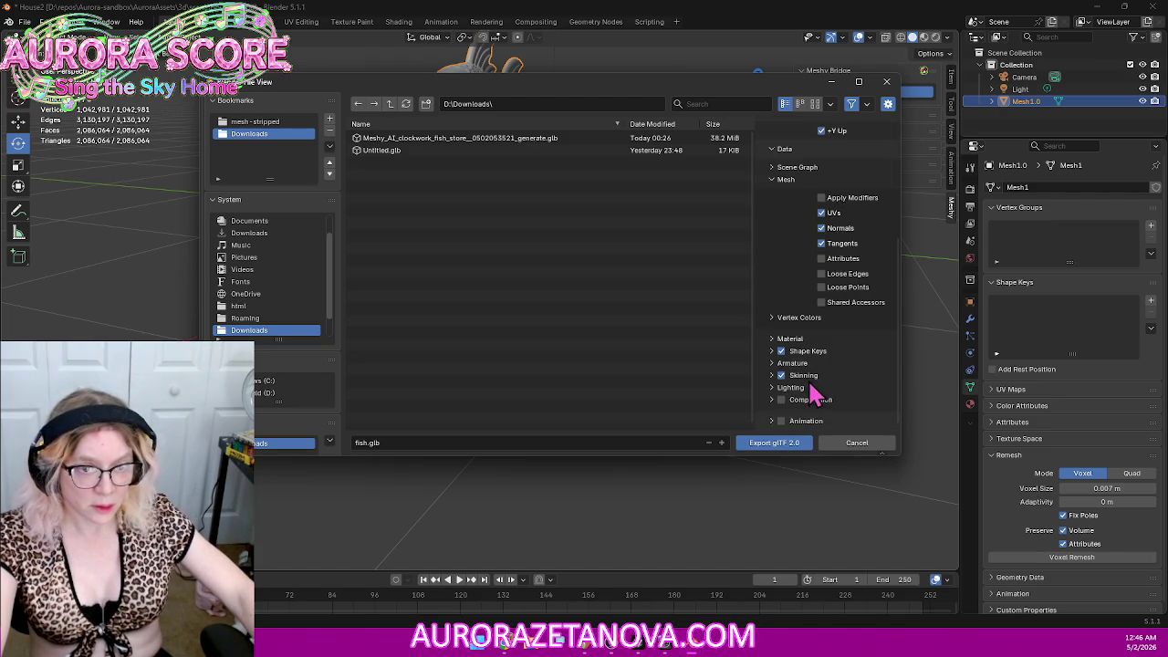
click(818, 401)
click(793, 406)
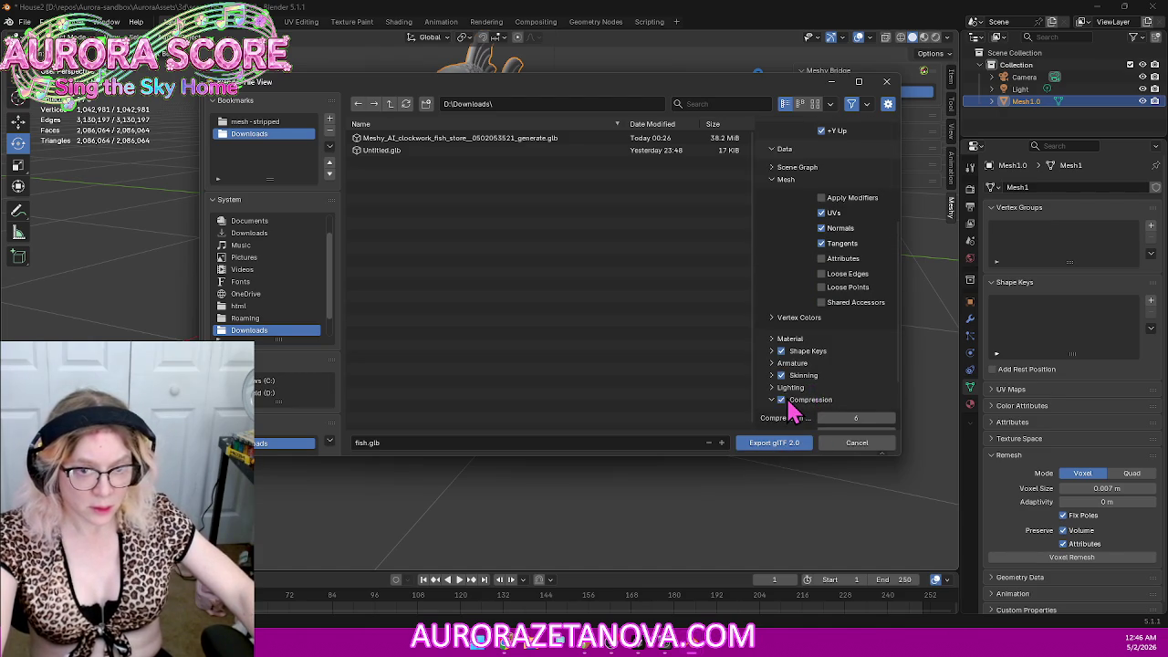
click(767, 443)
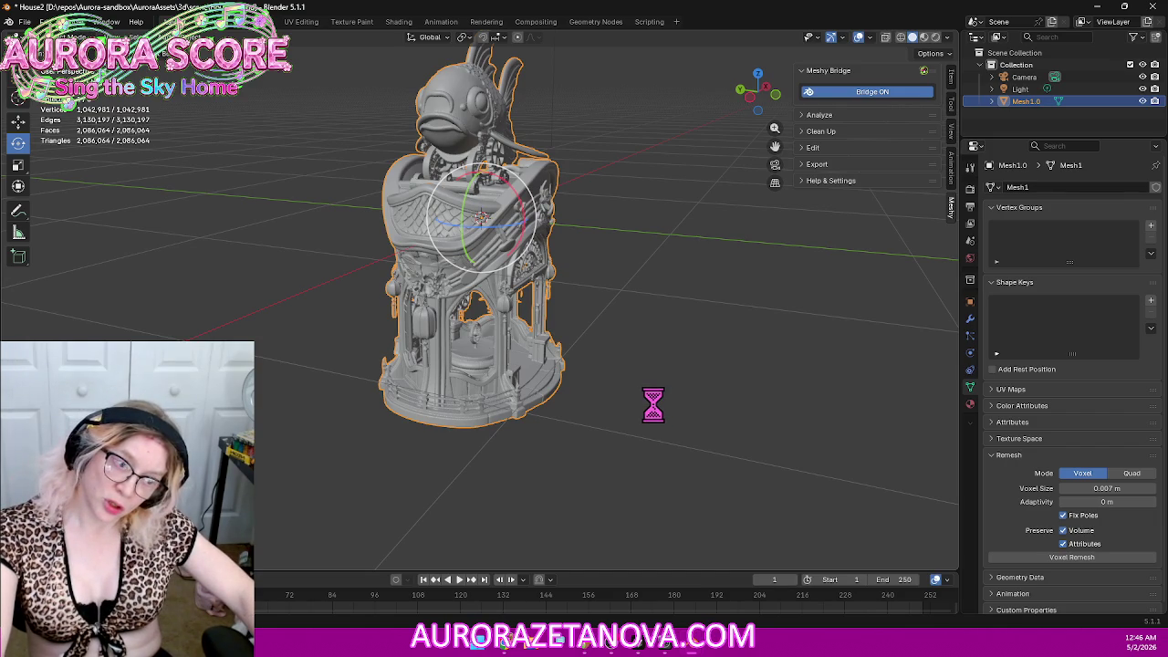
click(511, 650)
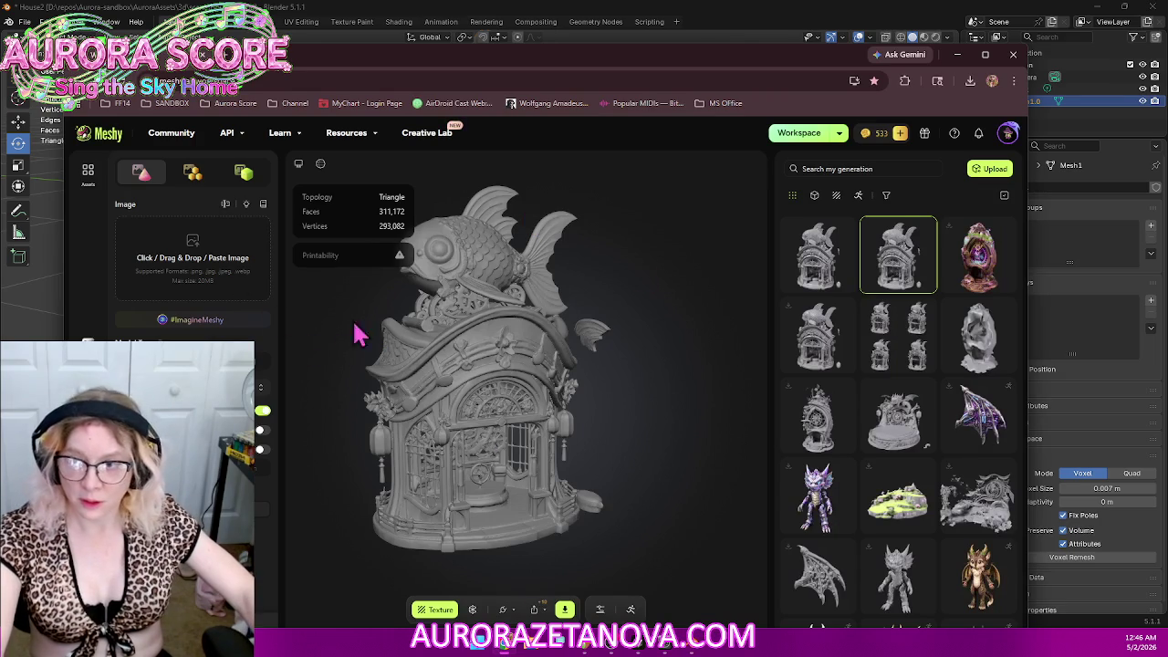
Step: Upload fish.glb from Downloads to Meshy with a Private license and continue
click(990, 169)
click(712, 324)
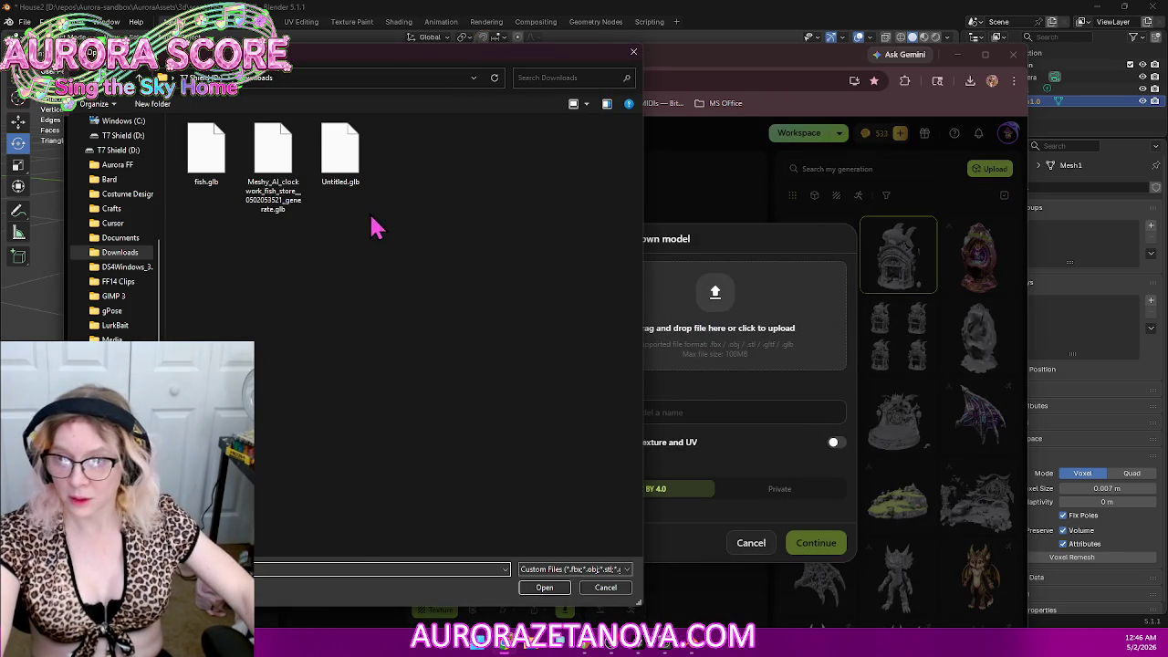
double_click(208, 180)
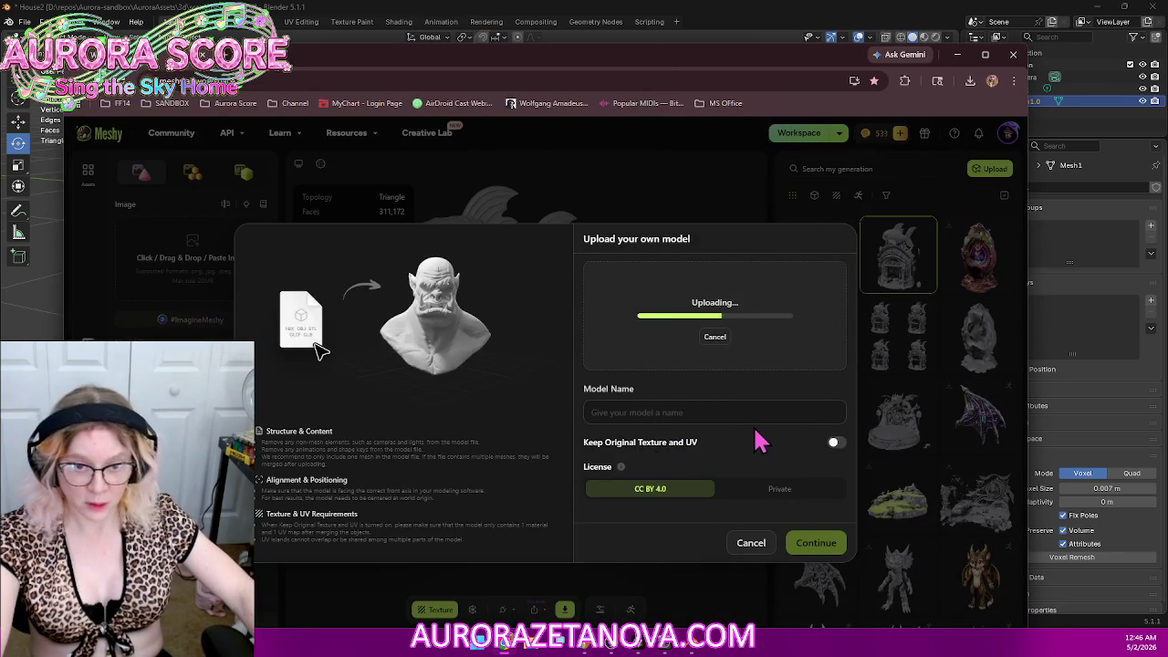
click(792, 491)
click(824, 543)
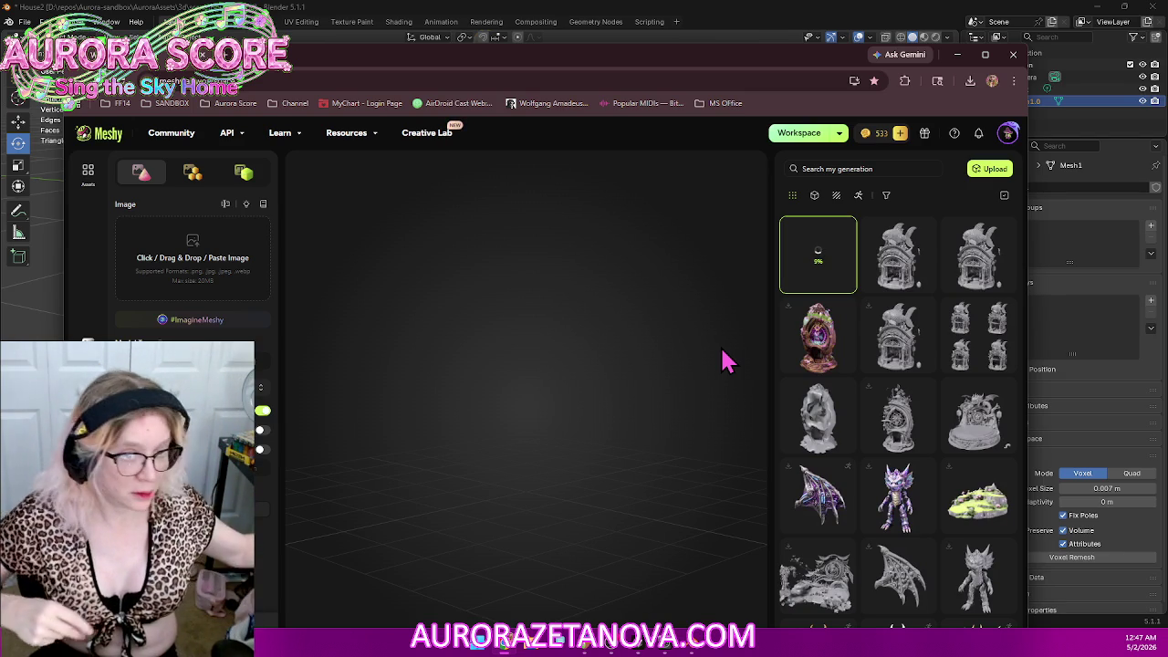
Step: Delete the orb model and another grey model from the generations
click(838, 365)
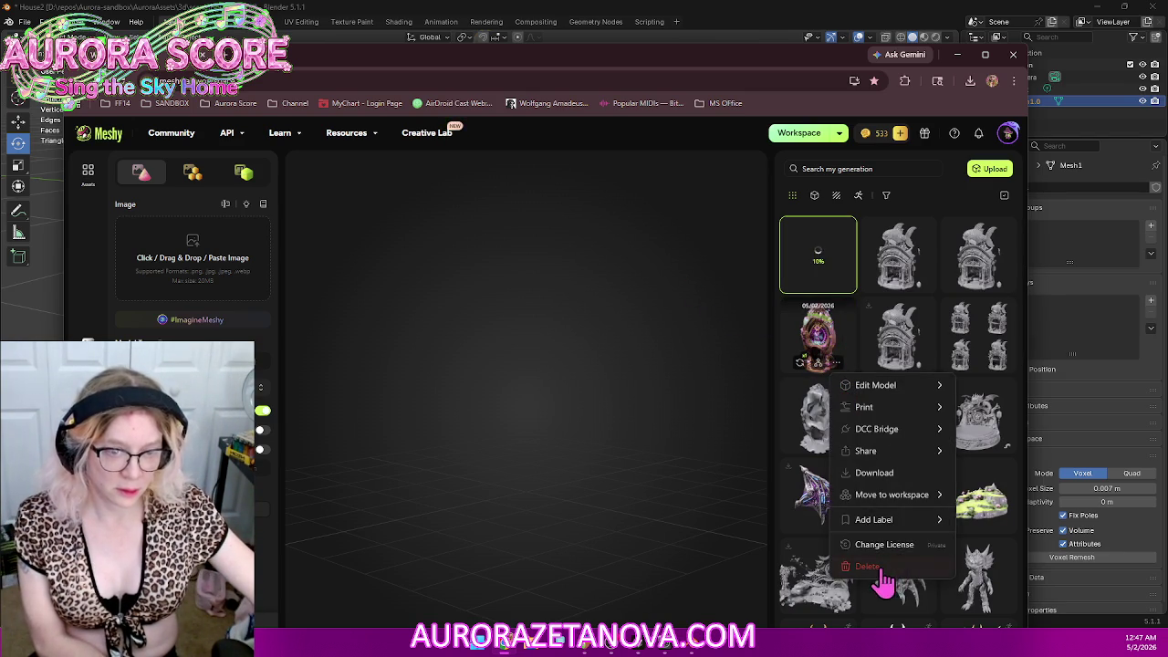
click(887, 571)
click(675, 436)
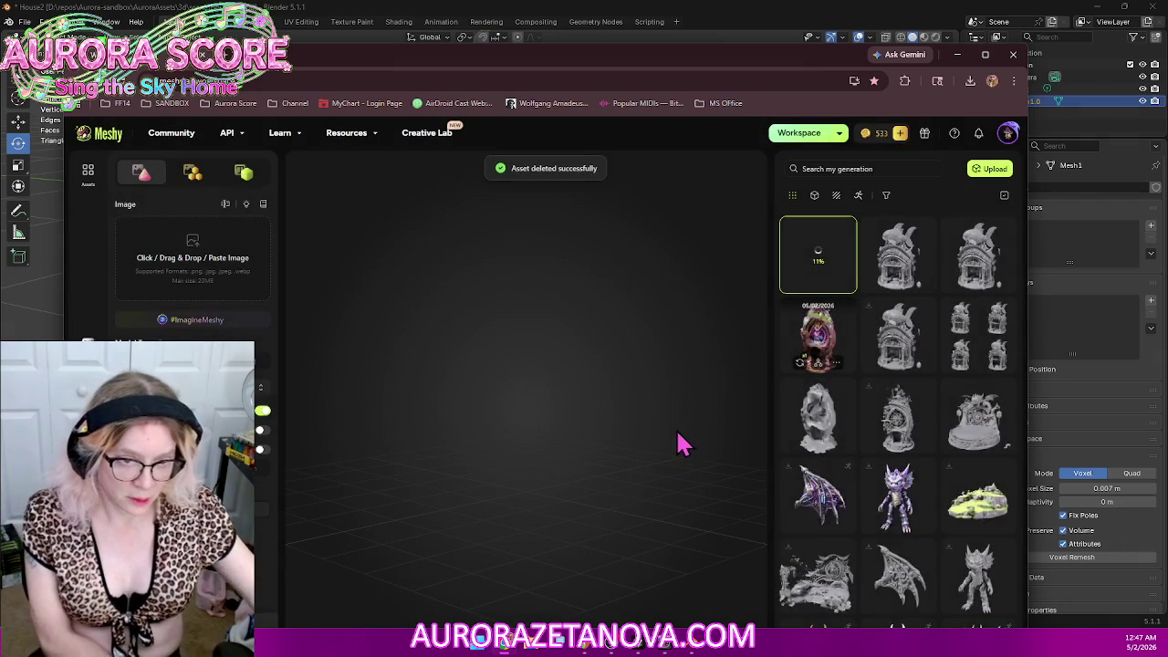
click(989, 363)
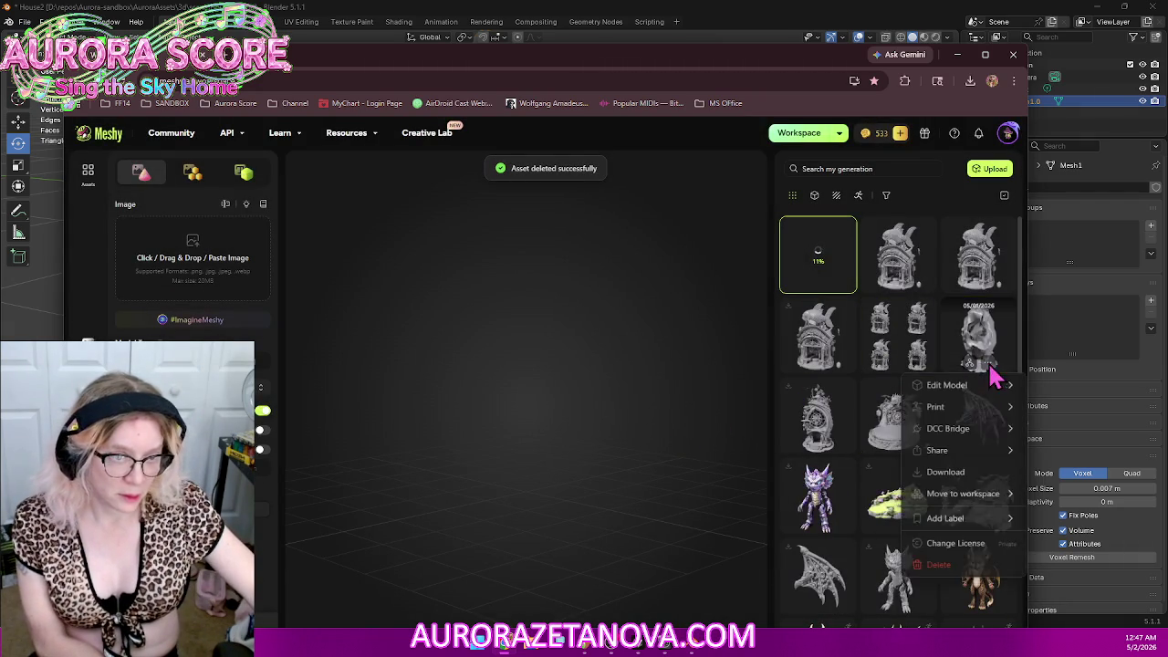
click(931, 566)
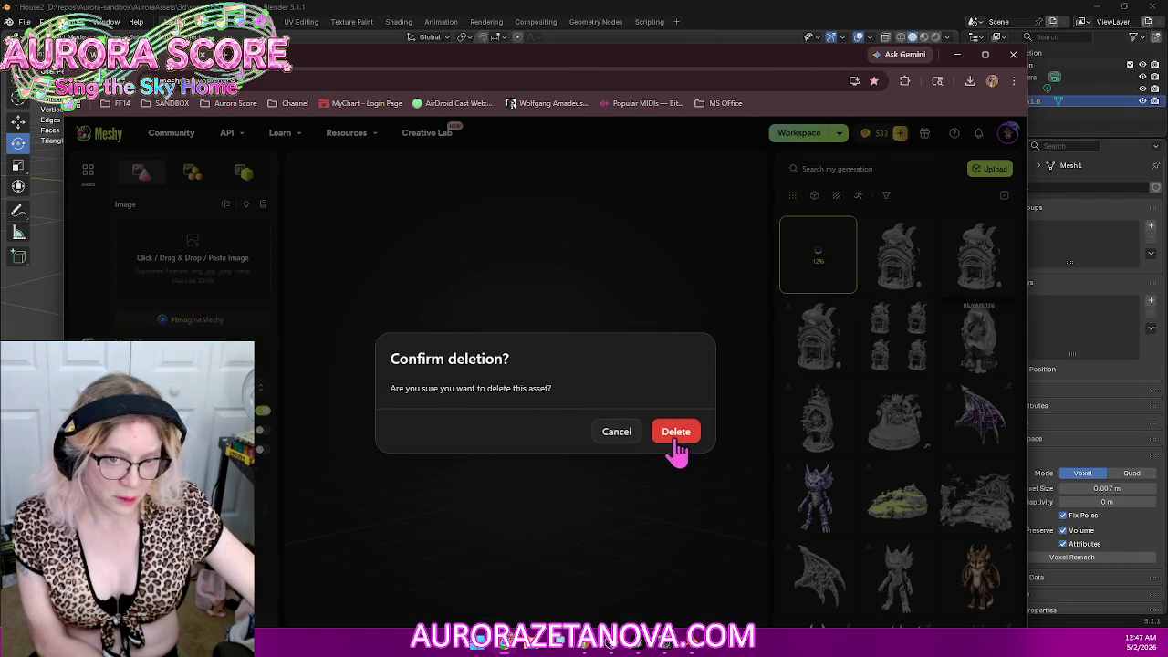
click(672, 430)
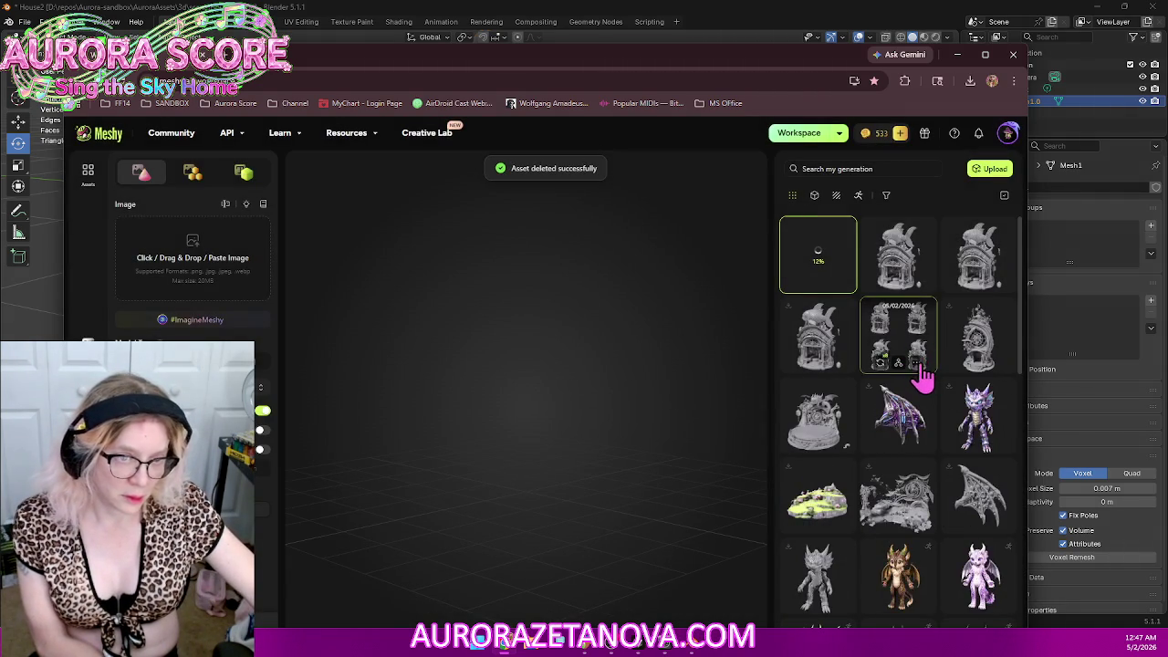
Step: Delete the multi-view house sheet and the grey scene model
click(916, 363)
click(950, 433)
click(680, 436)
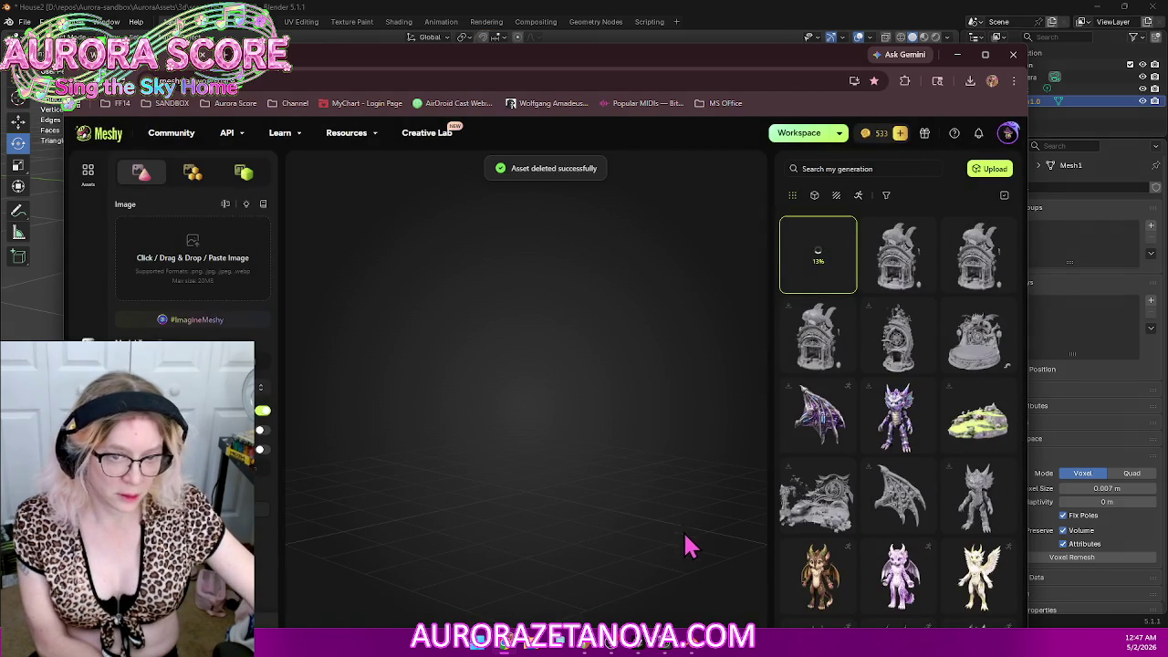
click(839, 537)
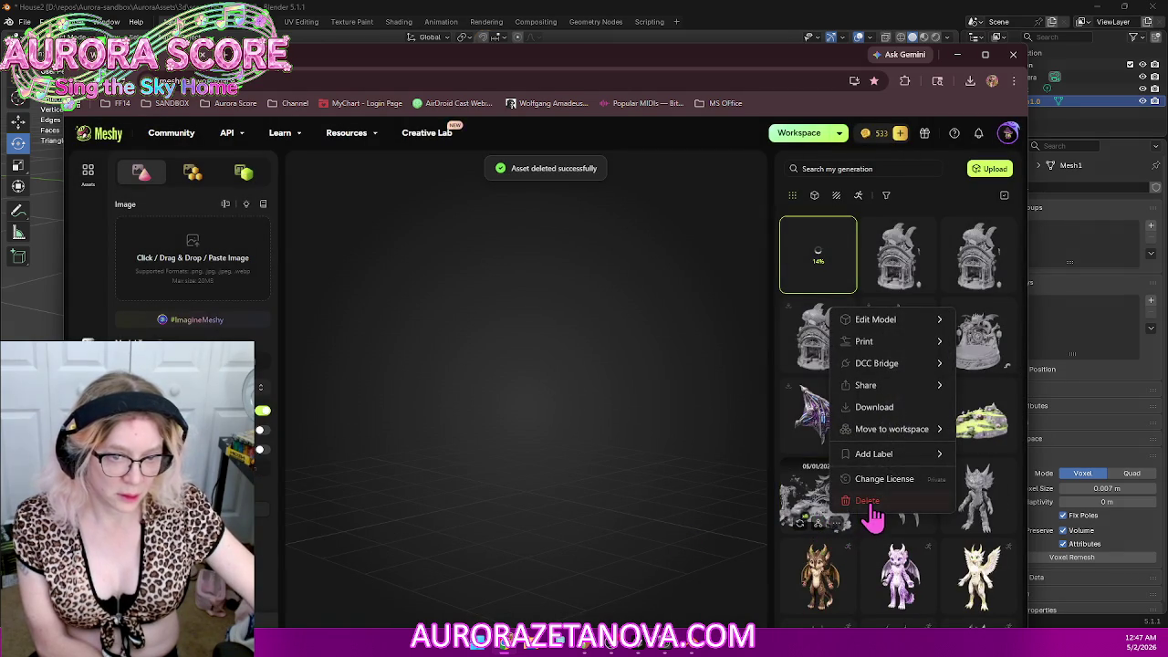
click(866, 504)
click(680, 434)
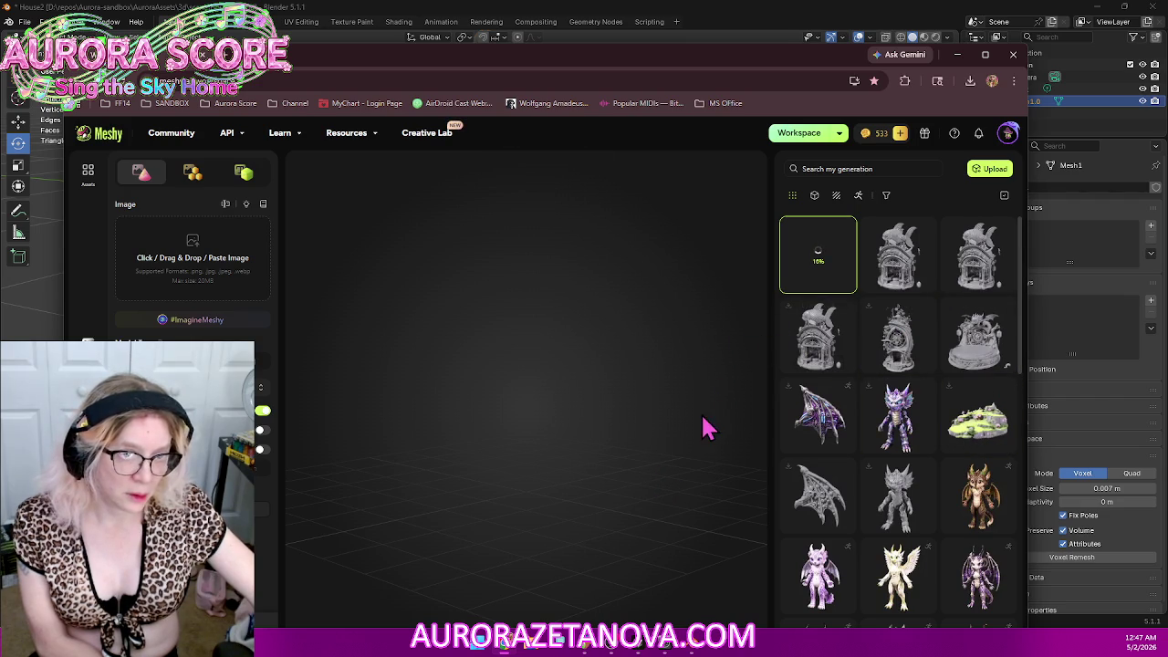
click(811, 347)
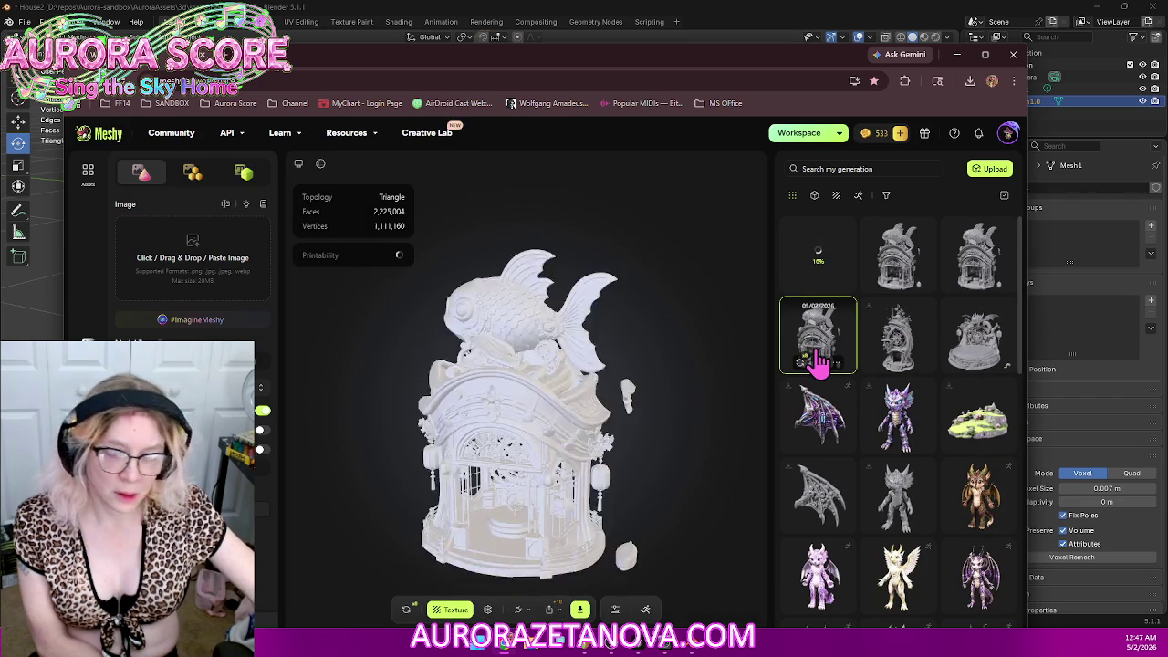
Step: Compare the 311,172-face and 102,783-face versions, then load the original 2,086,050-face fish house
click(978, 251)
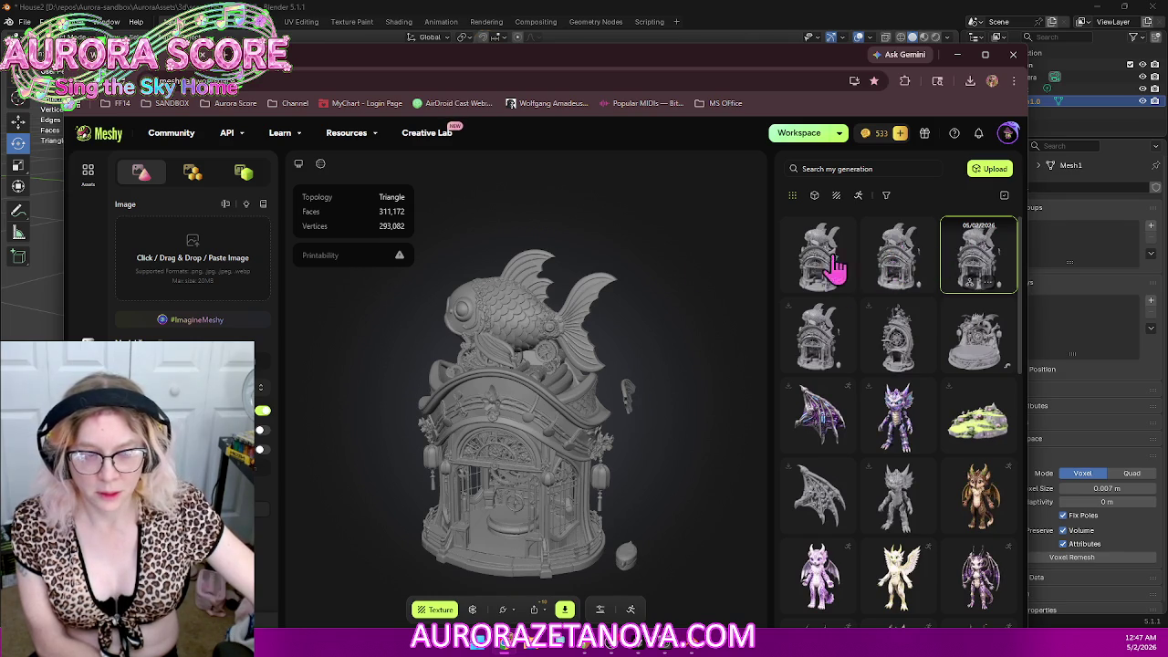
click(913, 267)
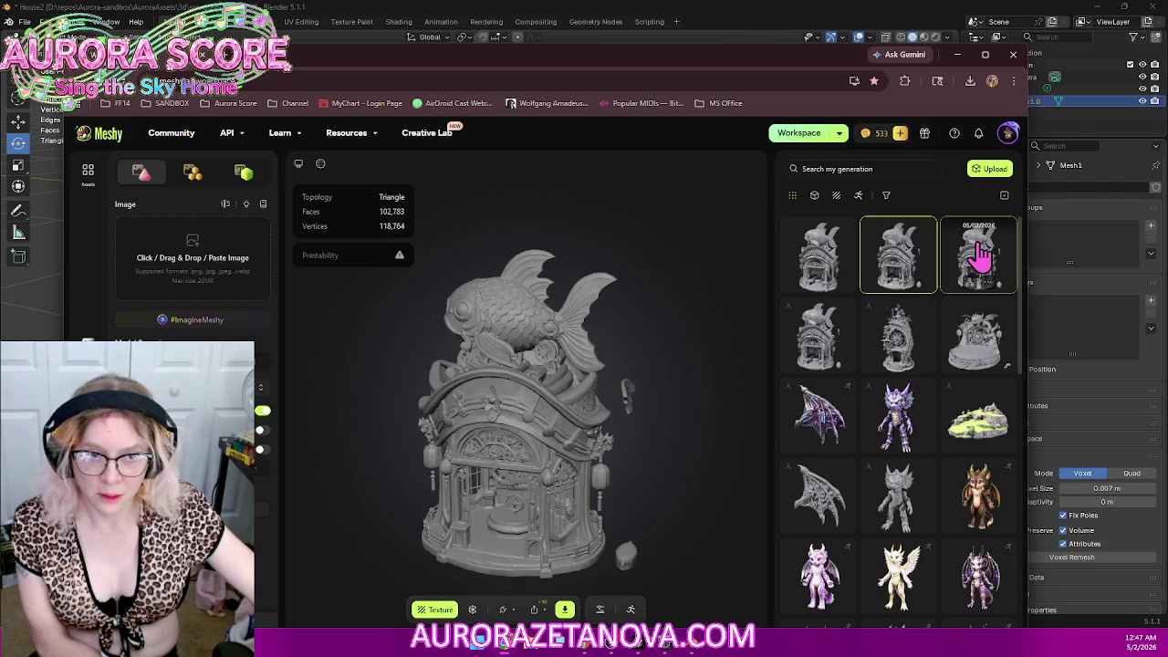
click(981, 257)
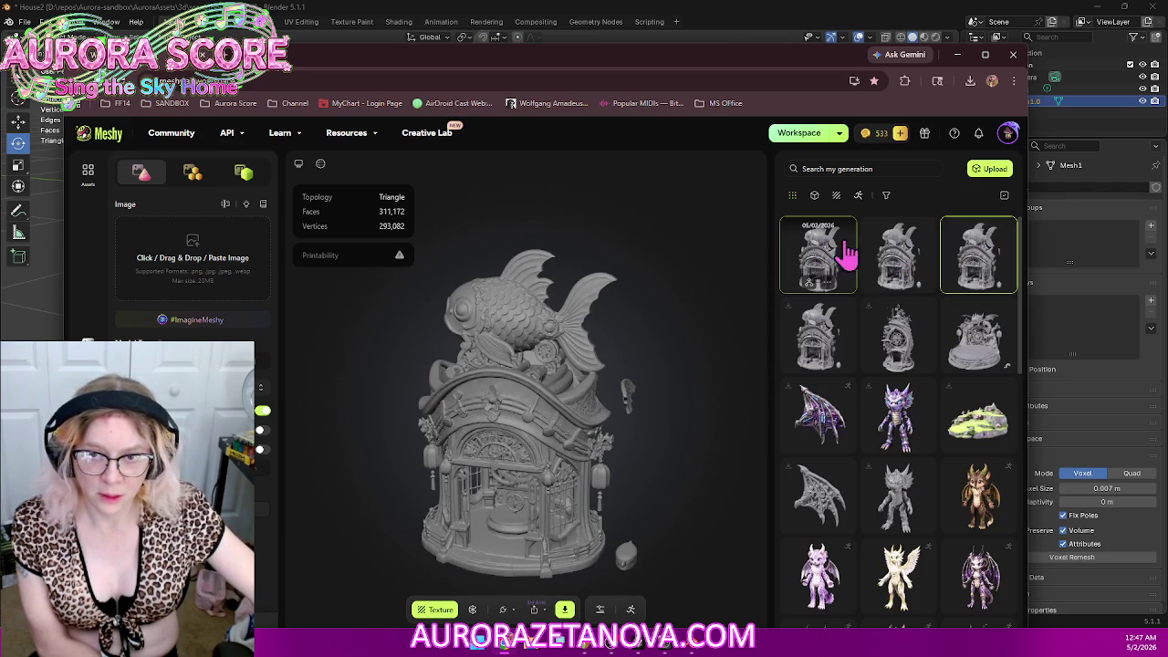
click(912, 260)
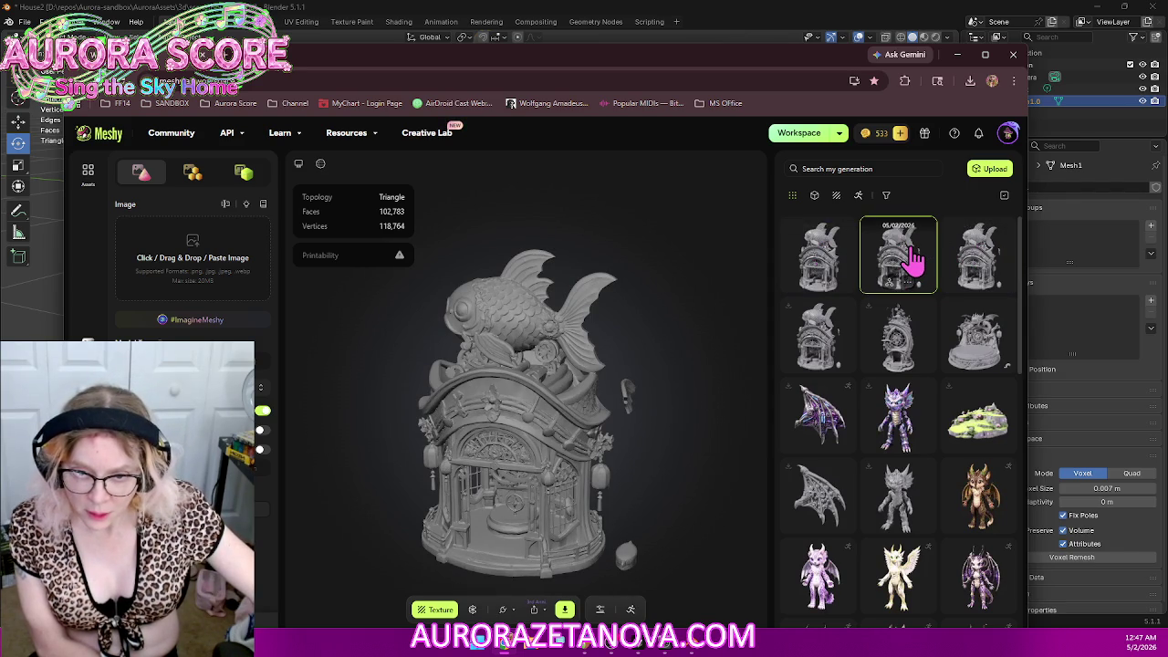
click(965, 269)
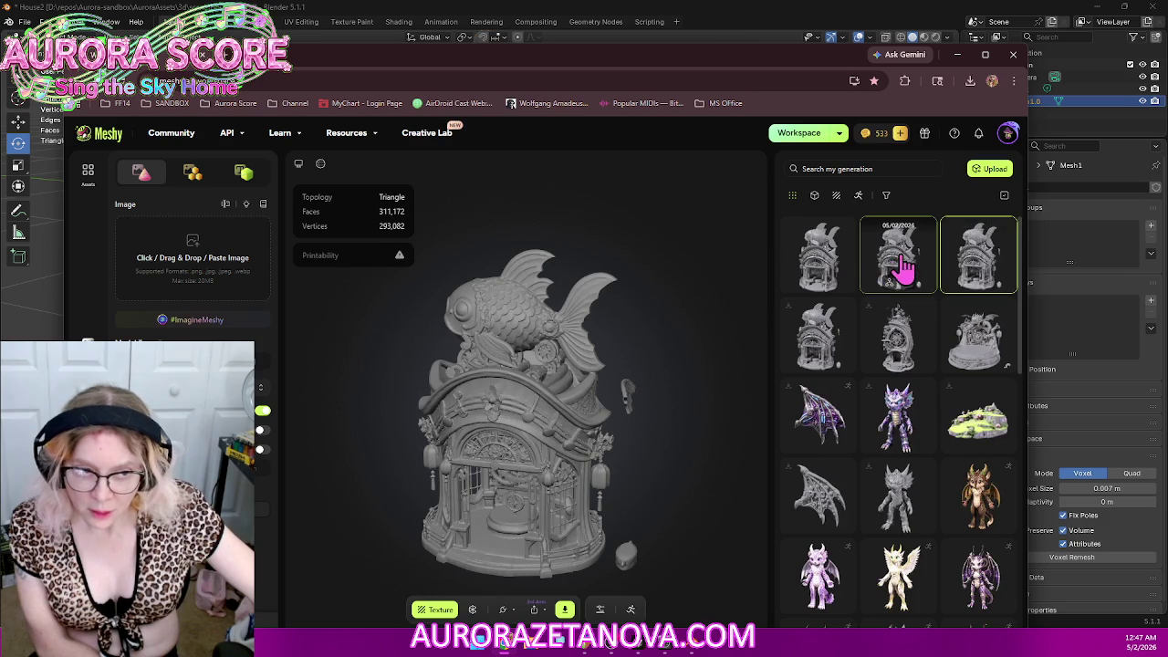
click(907, 270)
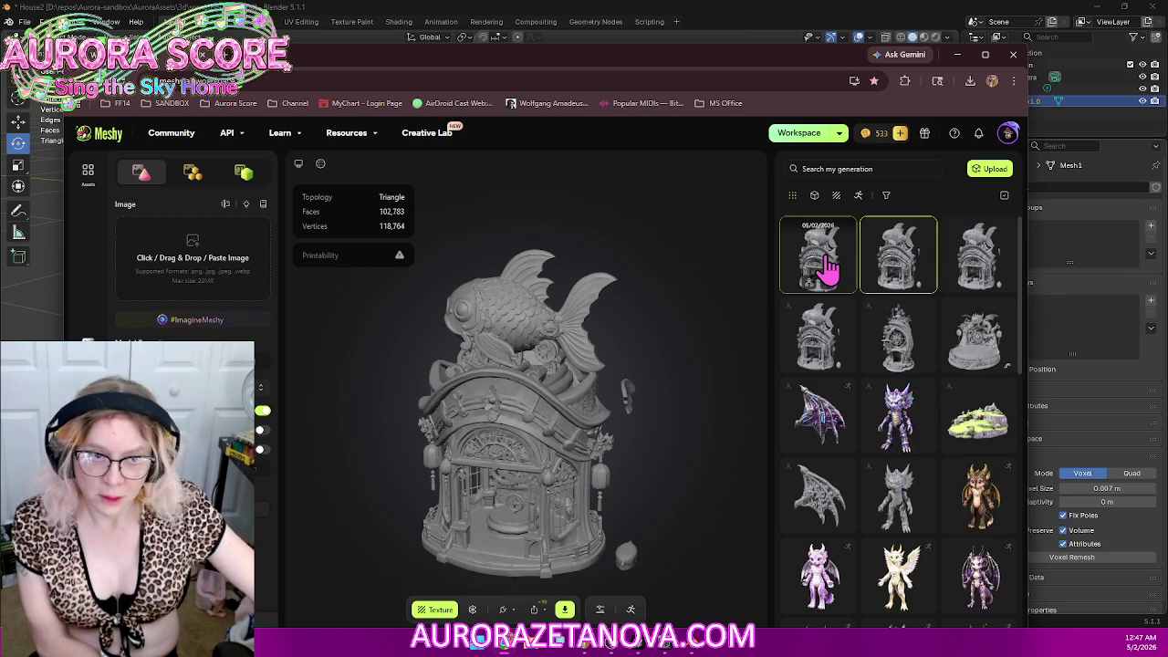
click(829, 266)
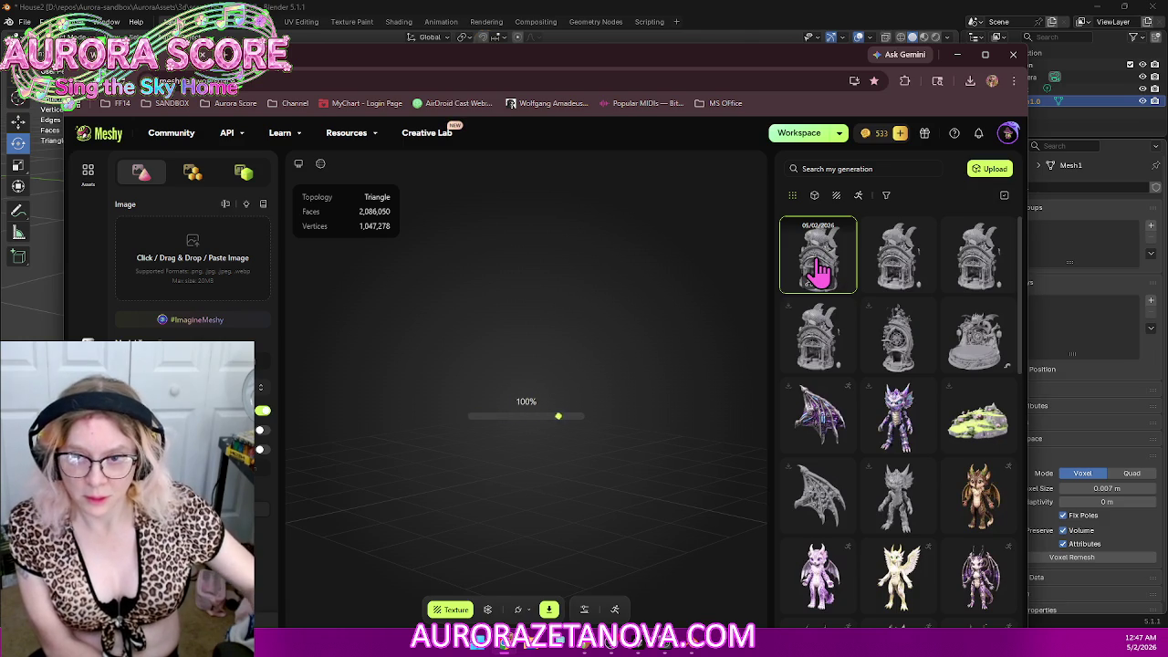
Step: Remesh the fish house to a fixed 100K triangles
scroll(534, 374, up, 5)
scroll(528, 383, down, 5)
mouse_move(513, 429)
mouse_down()
mouse_move(548, 399)
mouse_move(542, 412)
mouse_up()
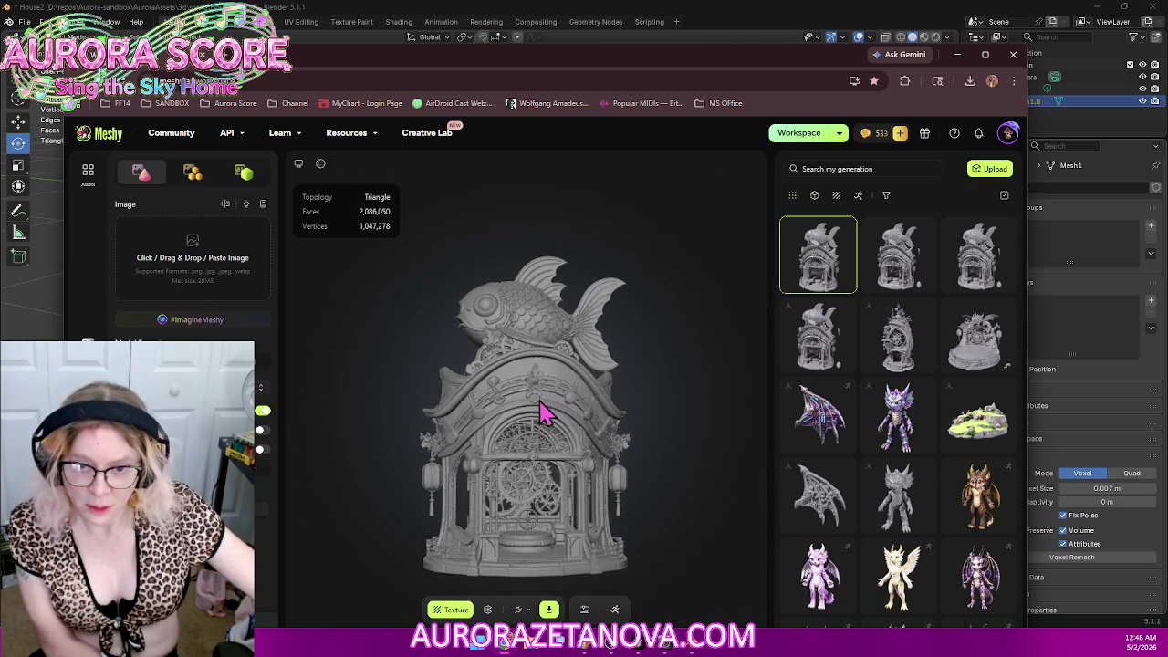
click(487, 610)
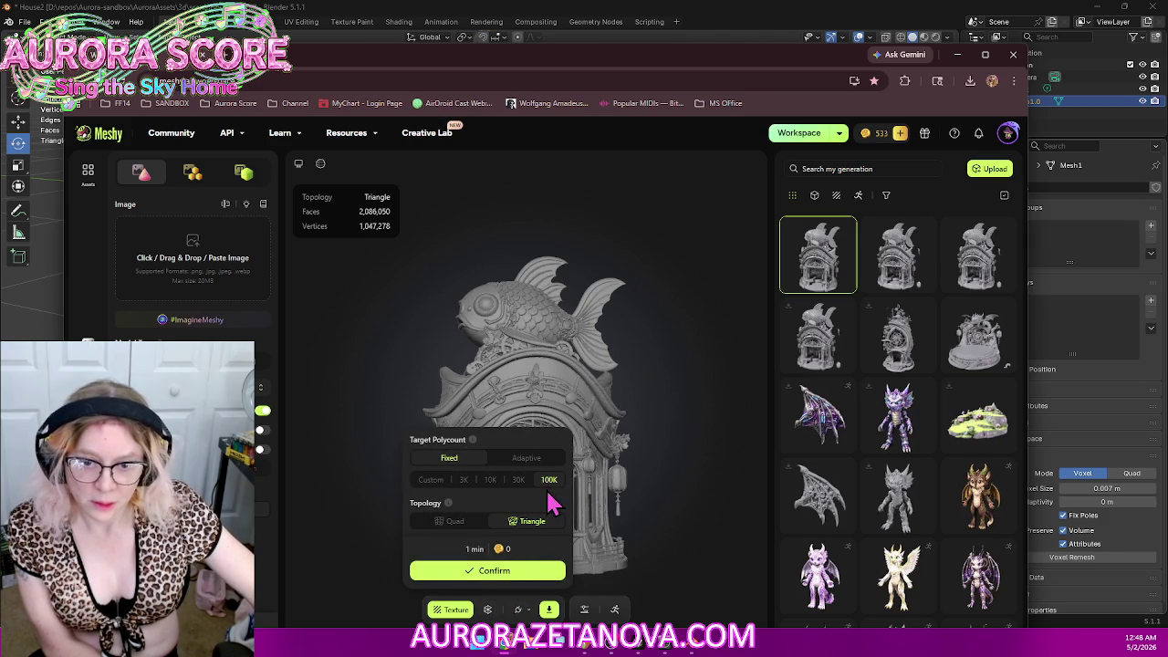
click(528, 579)
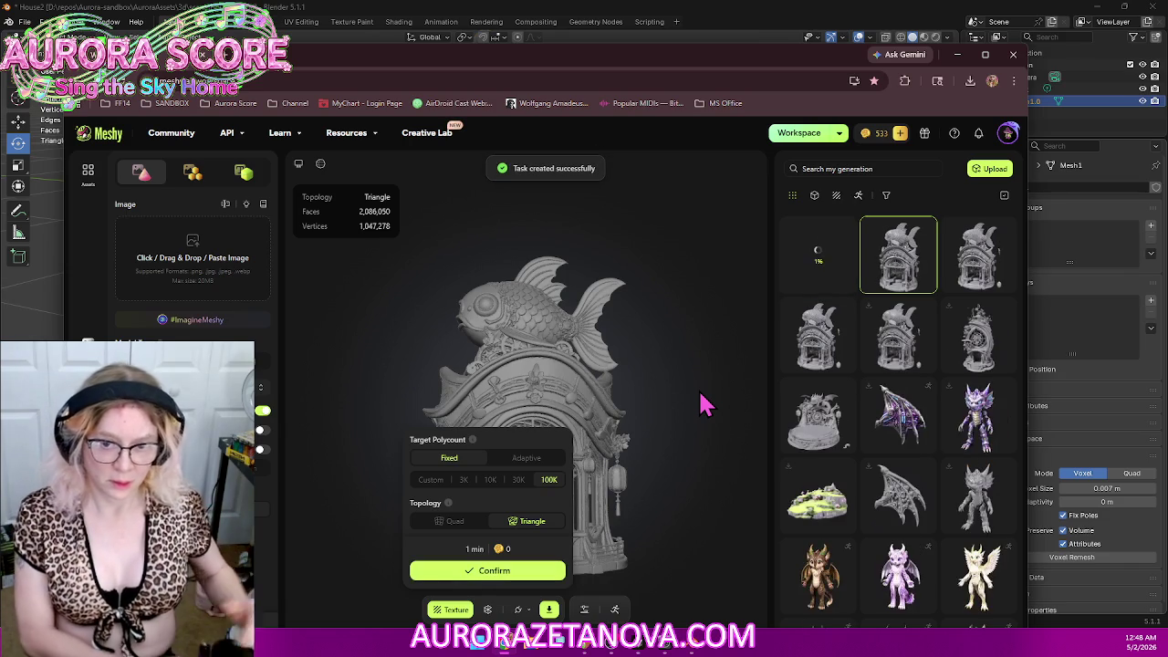
Step: Run a second remesh with a custom 300000-polygon target
click(430, 479)
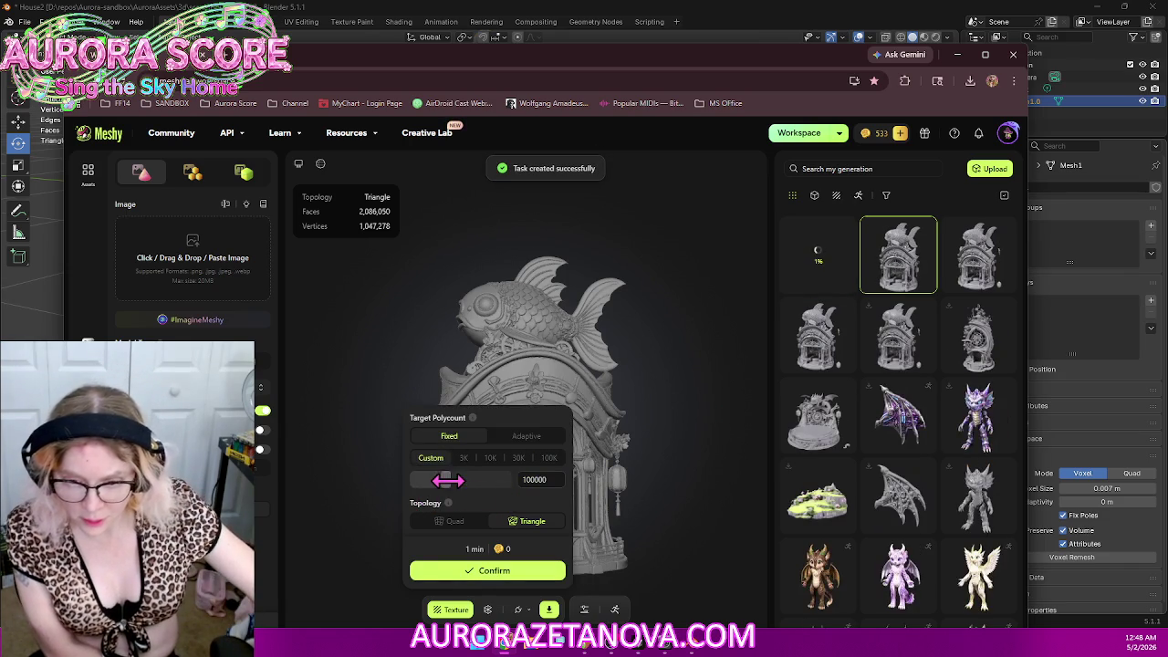
drag(447, 480, 507, 480)
click(536, 571)
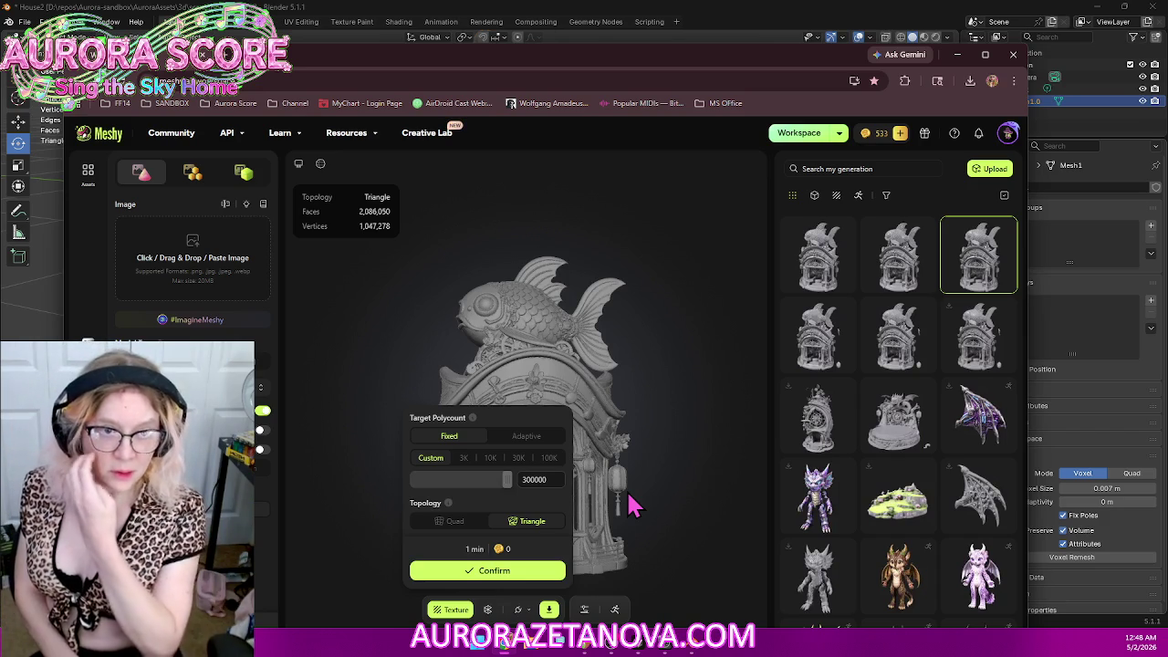
click(840, 261)
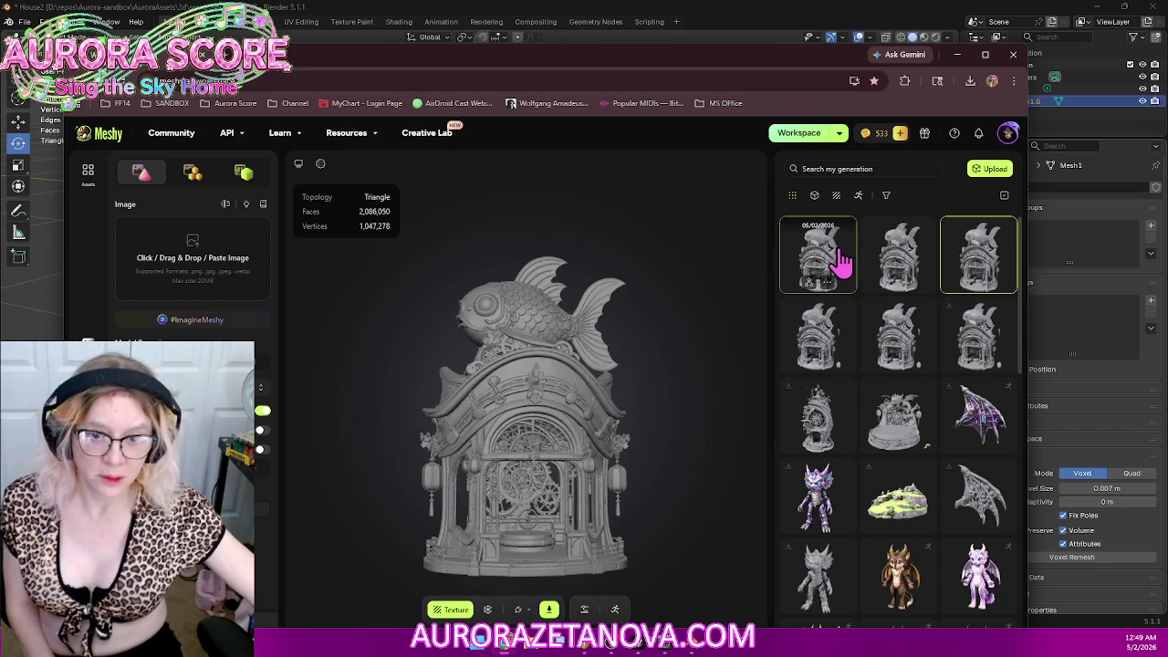
click(840, 261)
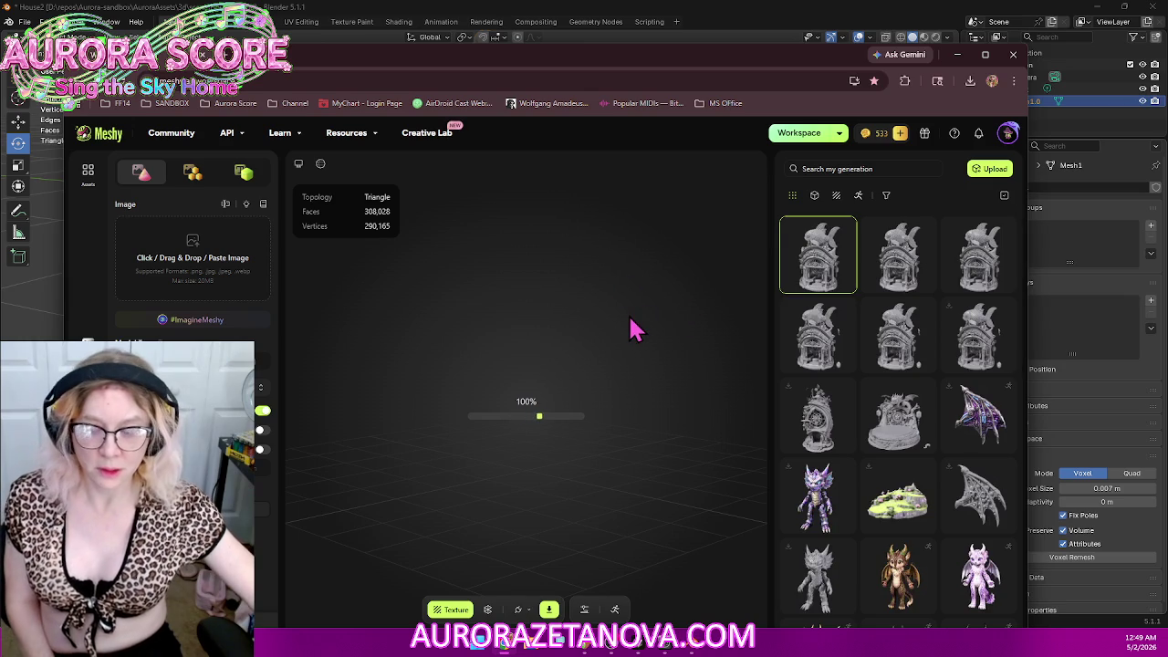
scroll(524, 493, up, 1)
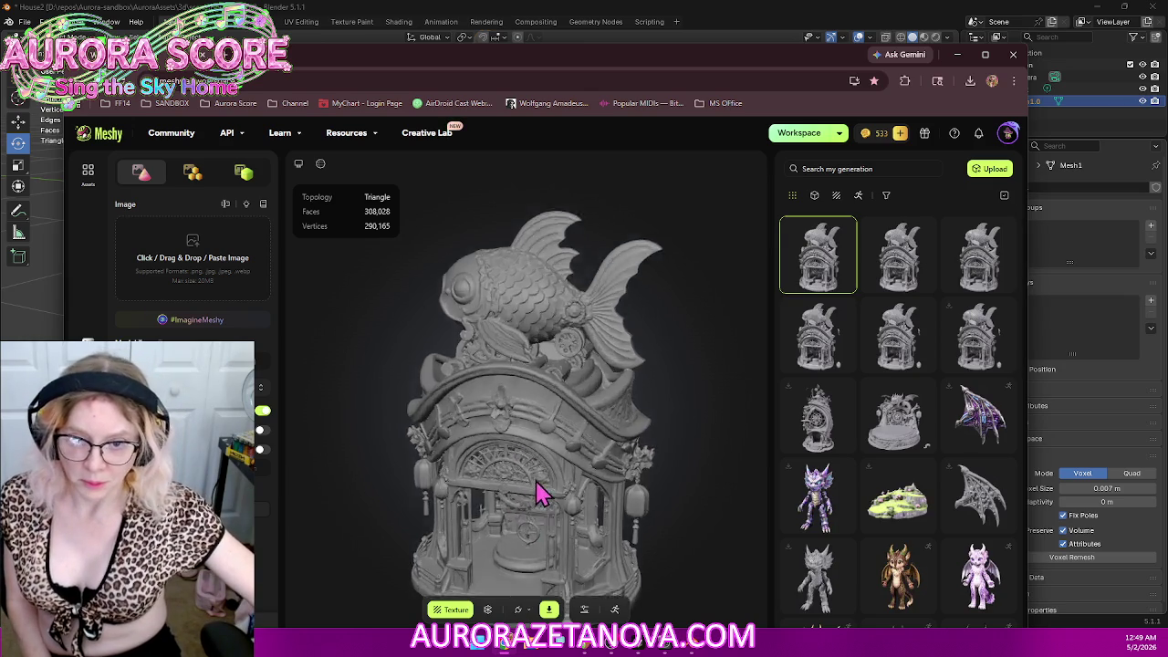
scroll(539, 489, up, 4)
scroll(539, 497, down, 3)
scroll(543, 493, up, 2)
right_drag(548, 479, 571, 369)
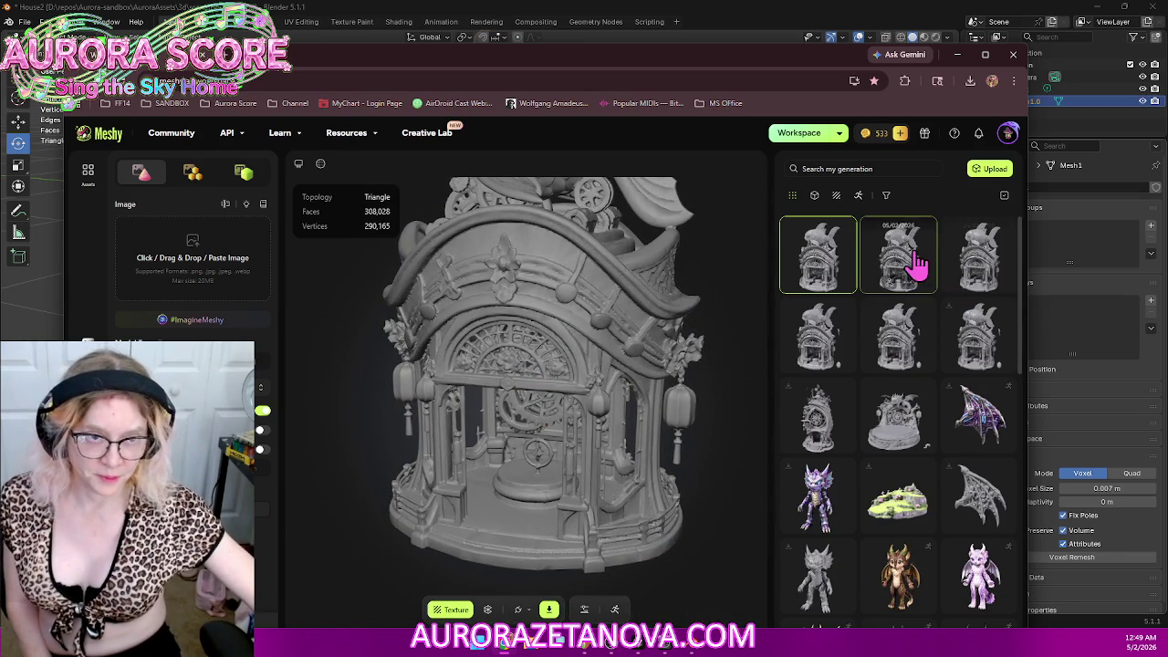
click(913, 256)
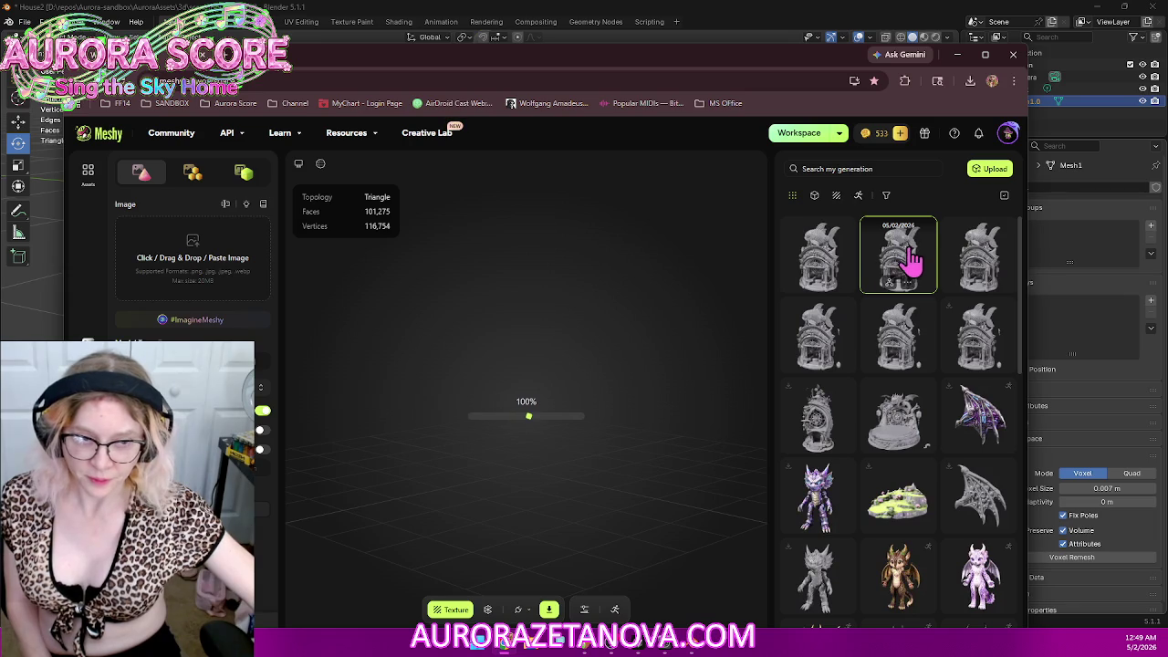
scroll(497, 408, down, 5)
mouse_move(496, 475)
mouse_down()
mouse_move(532, 370)
mouse_move(530, 287)
mouse_move(529, 404)
mouse_move(514, 420)
mouse_move(503, 383)
mouse_move(420, 375)
mouse_move(386, 396)
mouse_move(513, 383)
mouse_up()
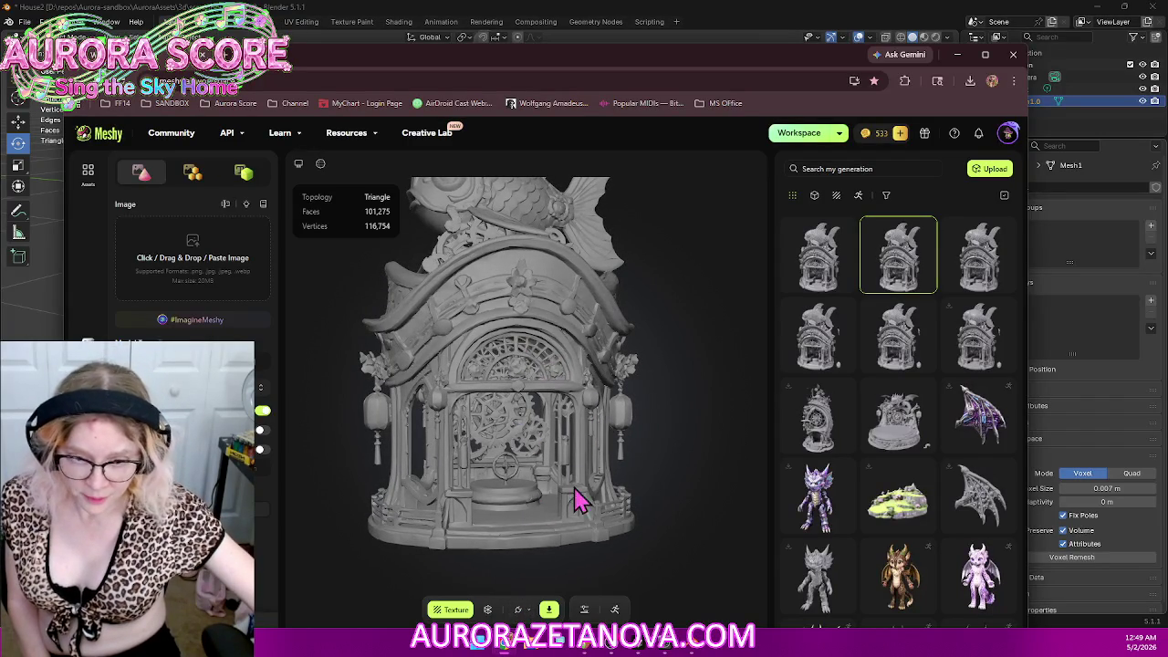
scroll(606, 448, up, 3)
mouse_move(594, 425)
mouse_down()
mouse_move(563, 396)
mouse_move(594, 410)
mouse_up()
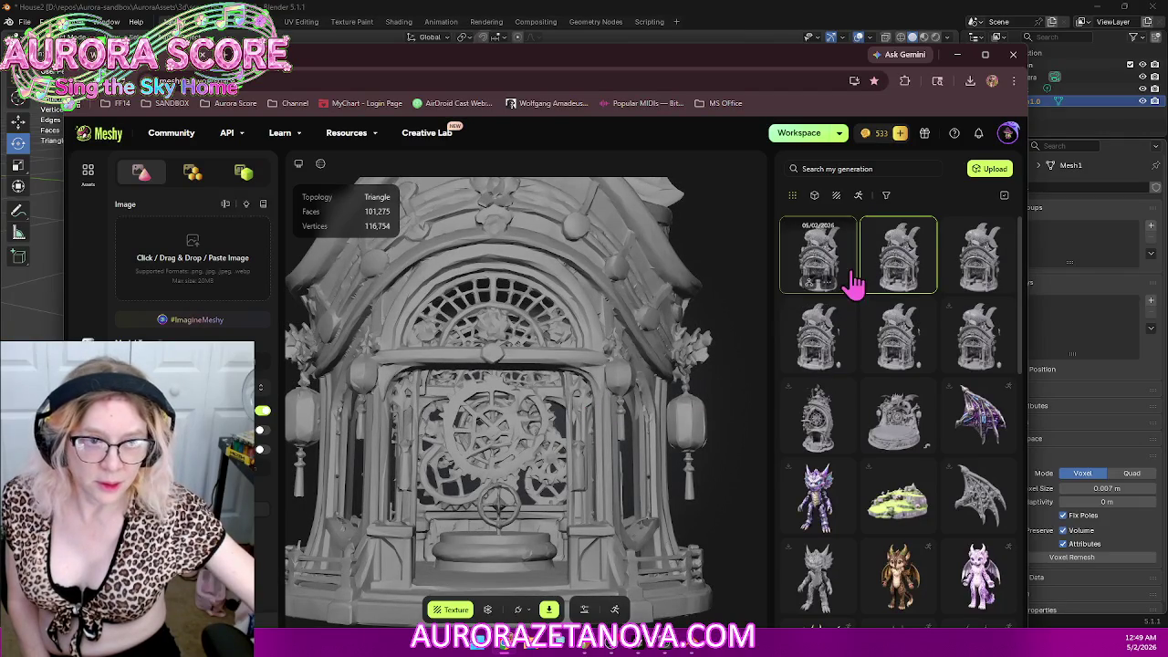
click(487, 609)
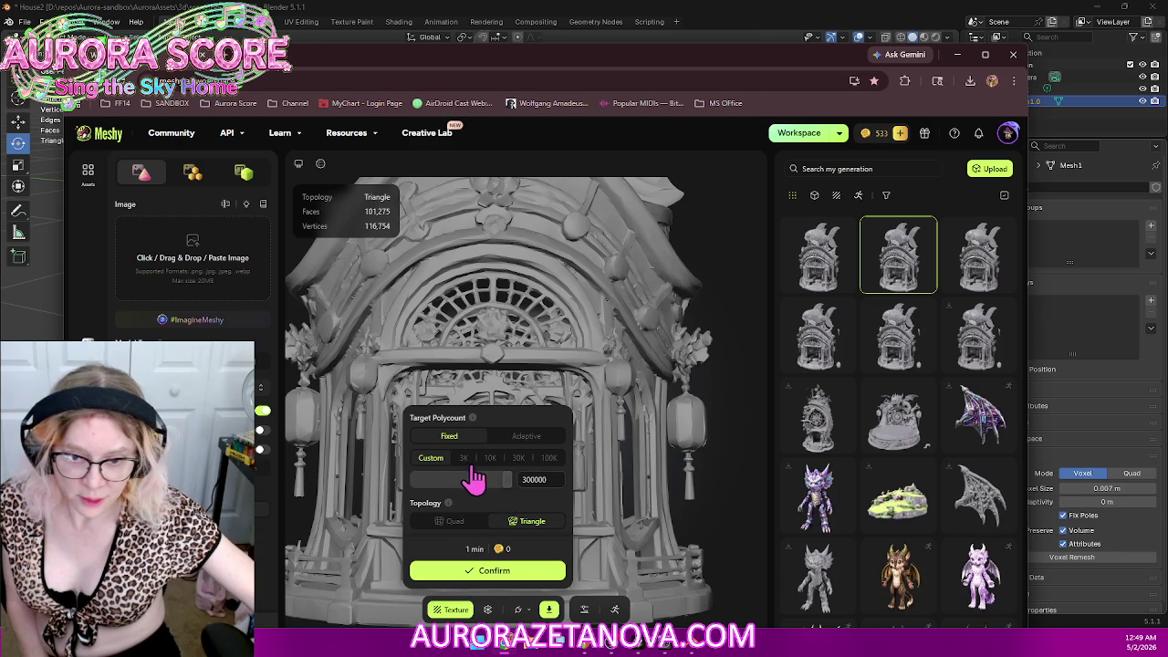
Step: Start a 3K-triangle remesh of the fish house, then close the remesh settings
click(464, 460)
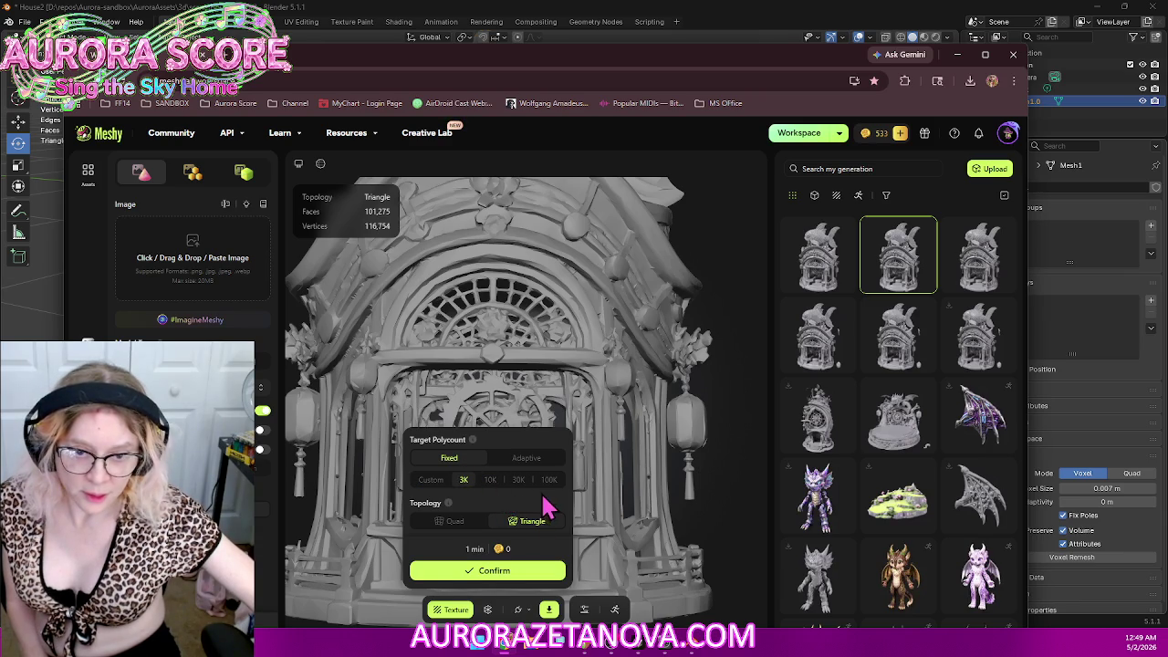
click(509, 573)
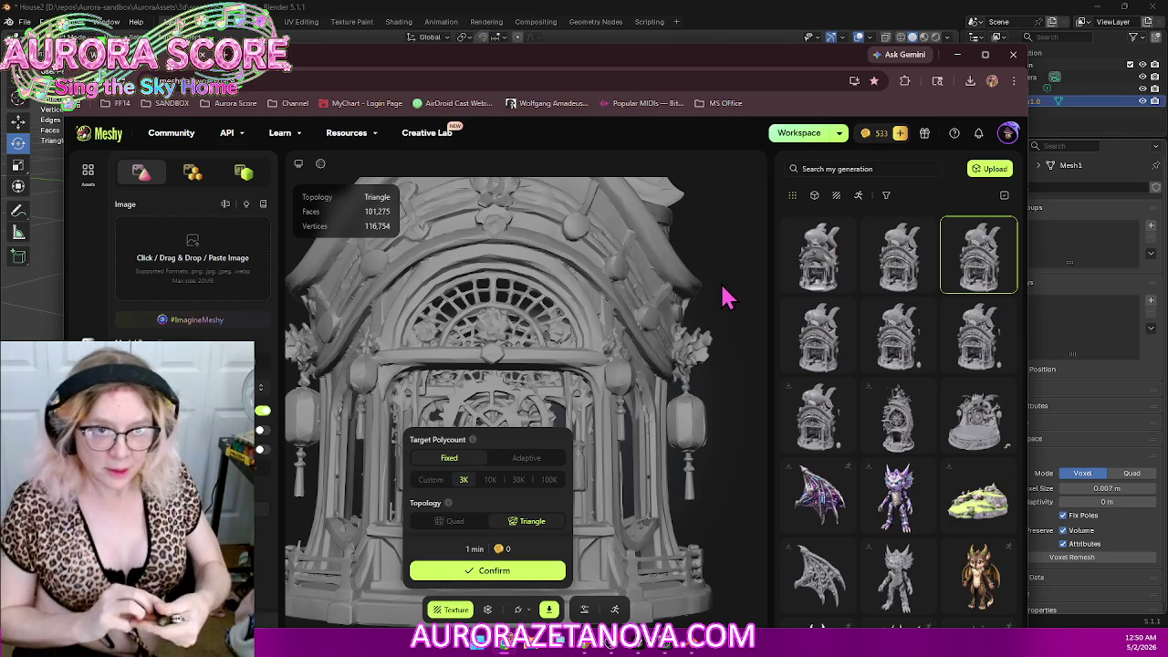
click(805, 246)
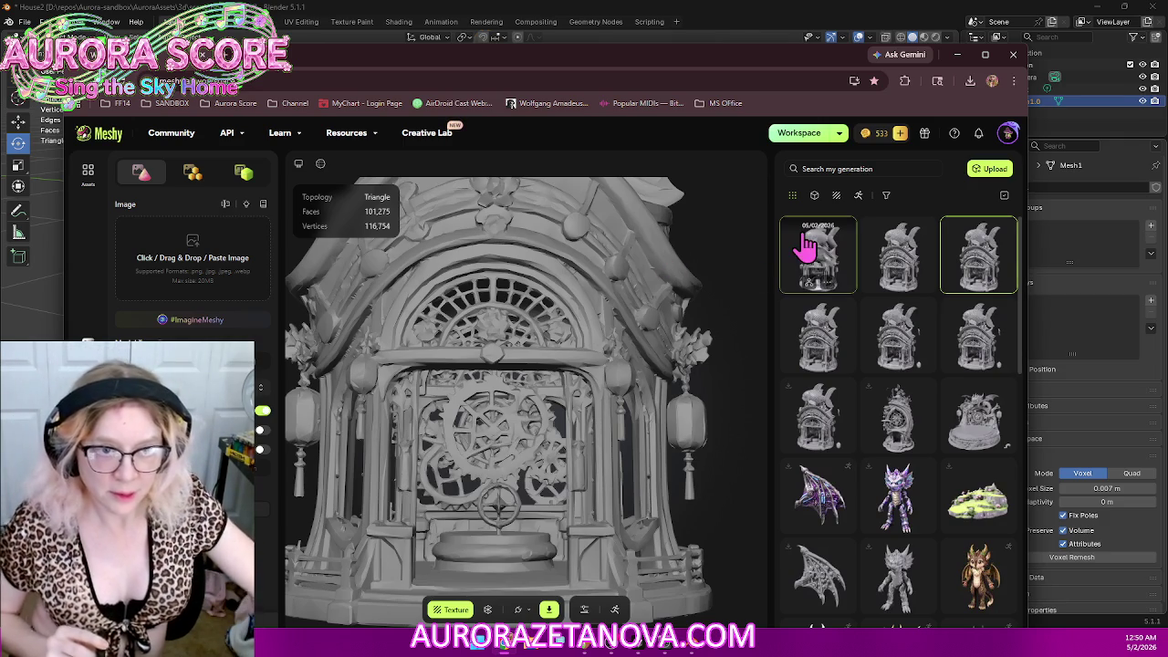
Step: Inspect the 2,929-face low-poly remesh in the viewer, then delete it
click(809, 251)
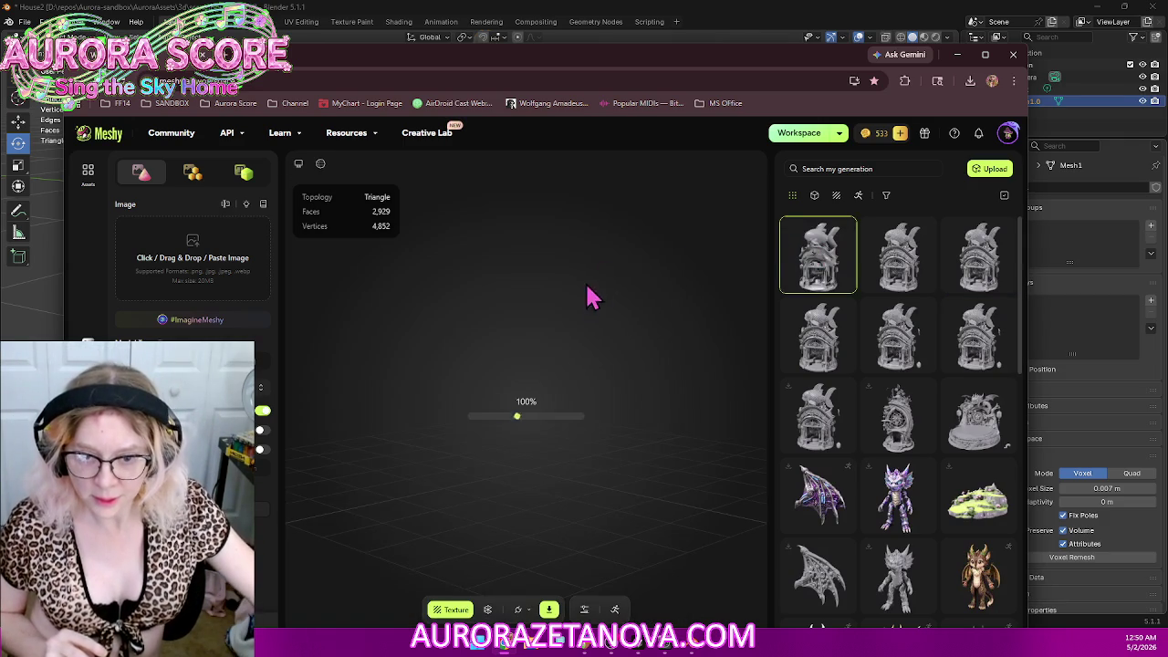
scroll(459, 449, up, 5)
scroll(547, 409, down, 5)
scroll(451, 514, up, 2)
scroll(469, 495, up, 2)
mouse_move(488, 460)
mouse_down()
mouse_move(456, 488)
mouse_move(488, 521)
mouse_move(618, 574)
mouse_move(639, 543)
mouse_move(605, 409)
mouse_up()
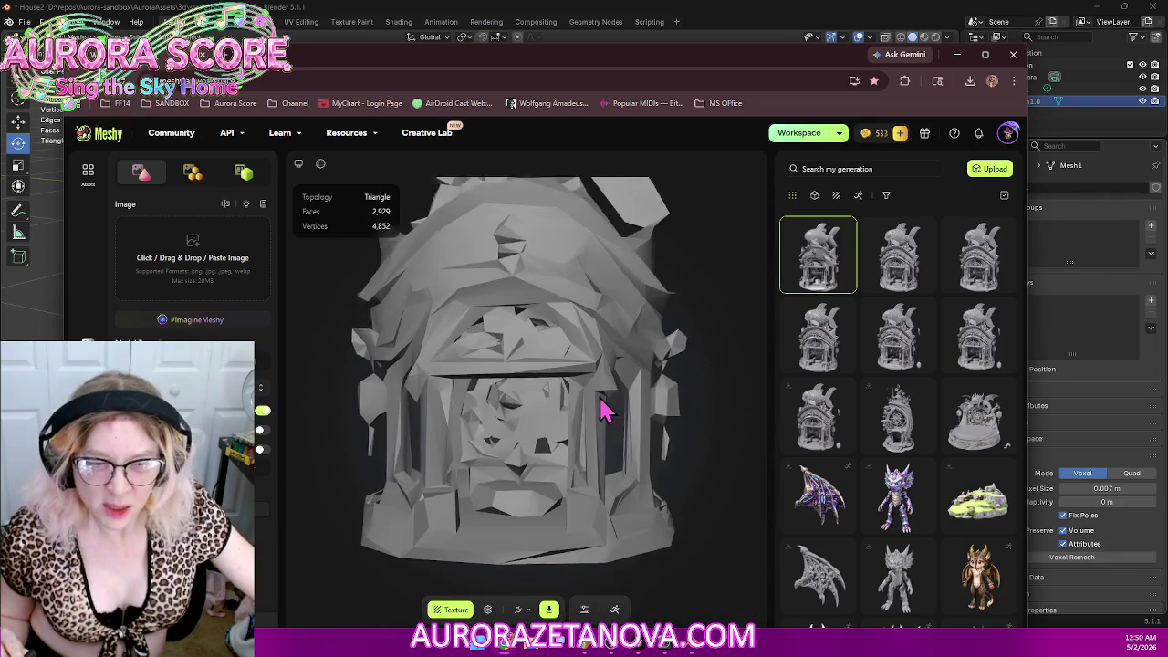
right_click(827, 299)
click(858, 487)
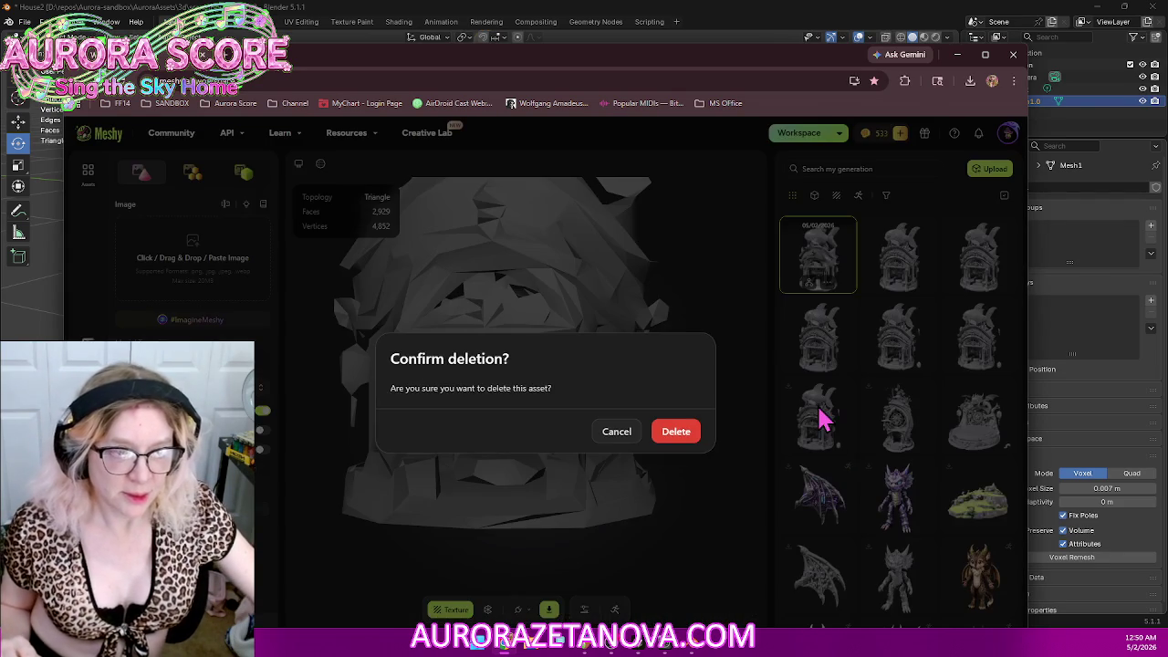
click(696, 438)
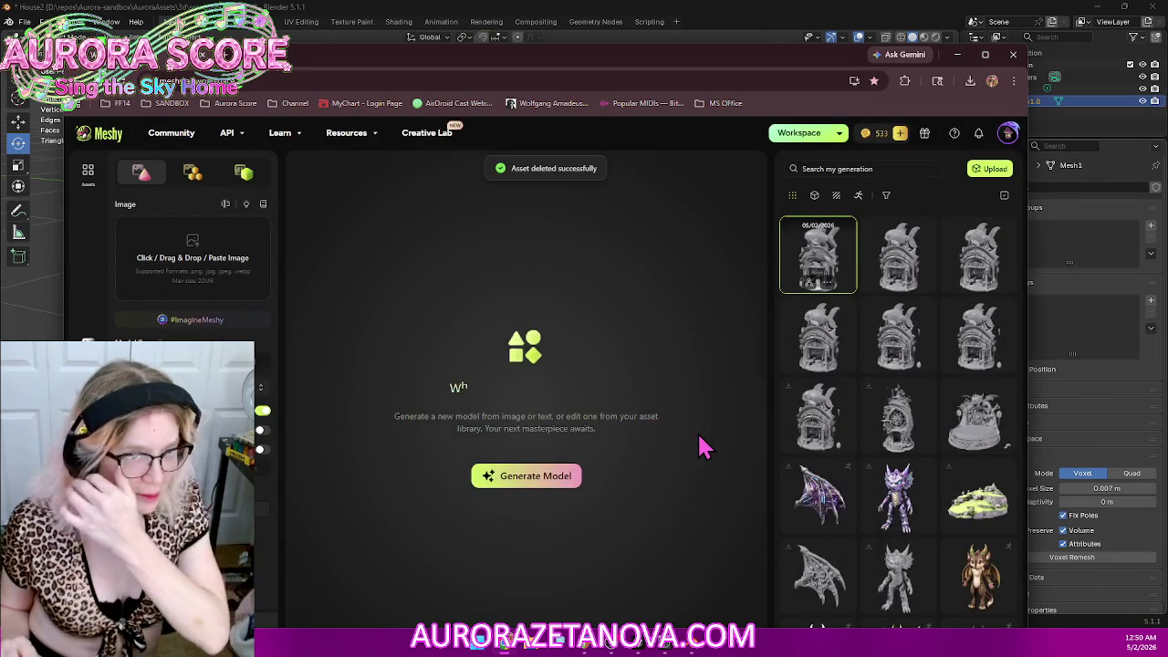
Step: Delete the 308,028-face generation and load the 101,275-face fish shrine
click(821, 241)
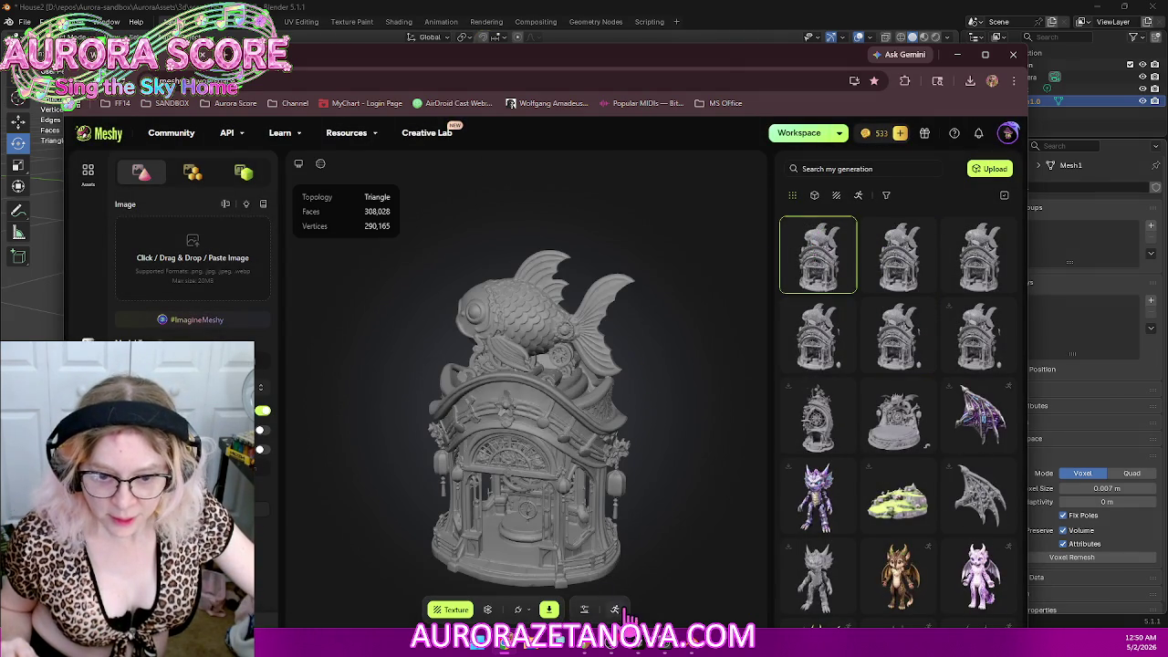
right_click(832, 285)
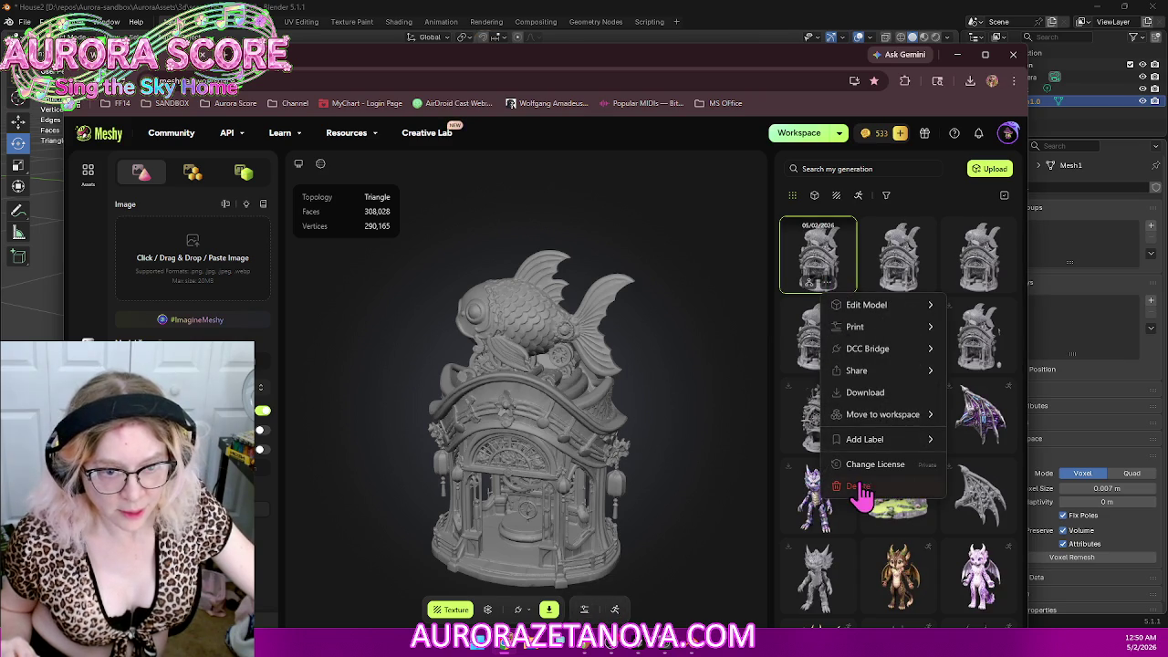
click(858, 487)
click(675, 434)
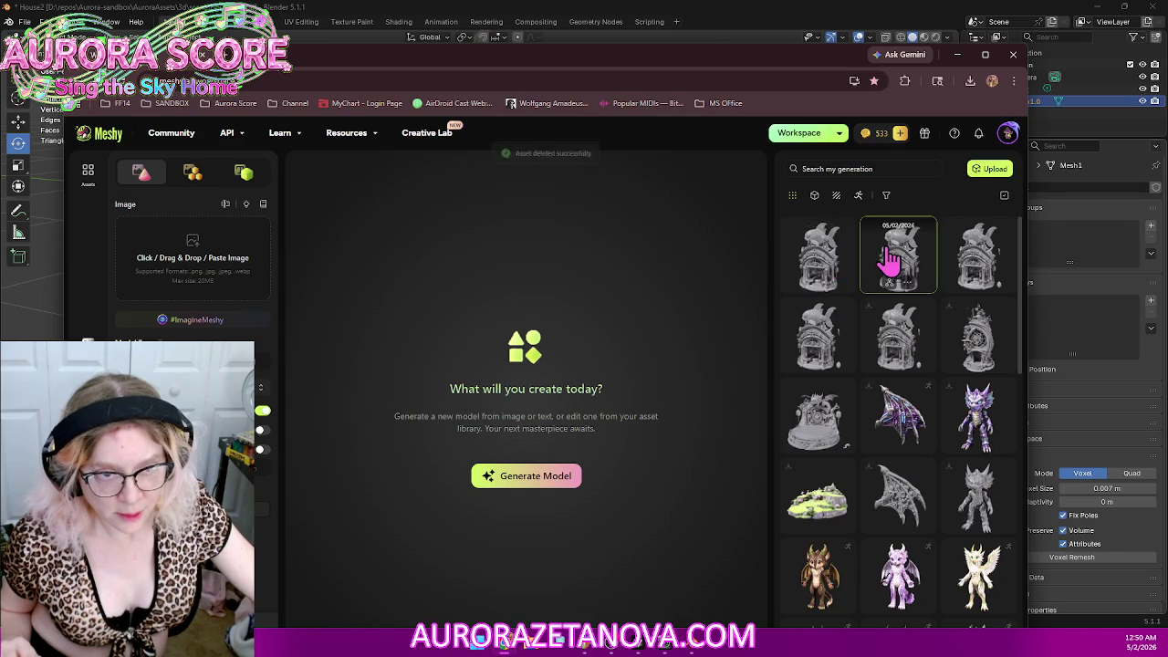
click(830, 258)
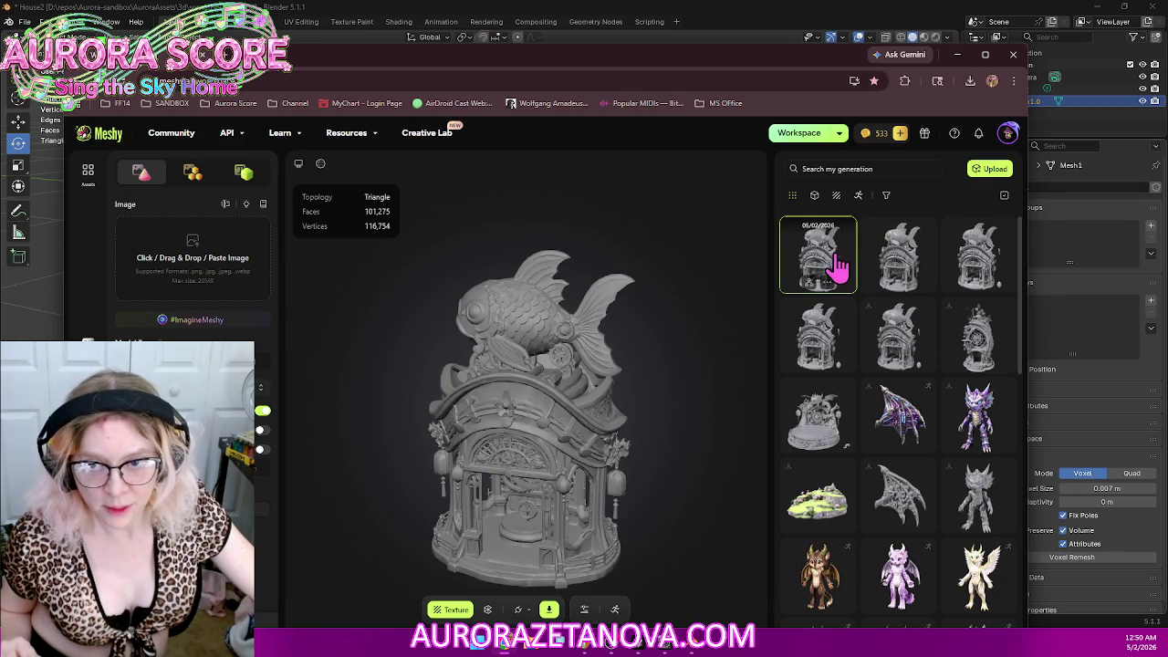
scroll(584, 445, up, 2)
scroll(575, 446, up, 3)
scroll(577, 447, up, 2)
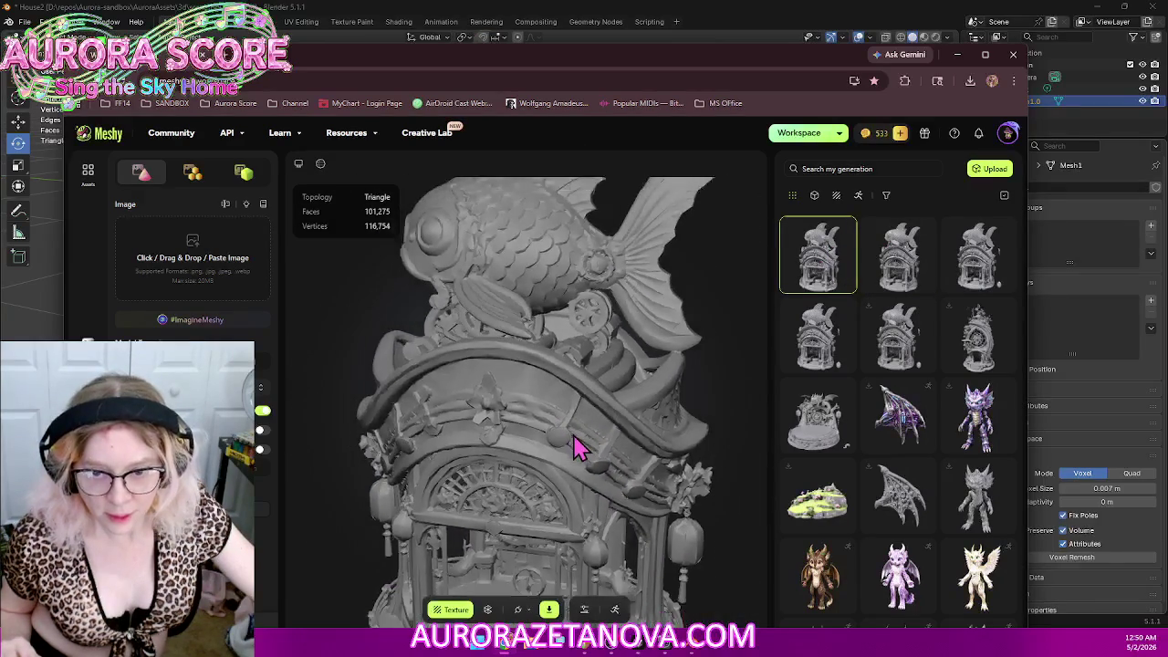
scroll(572, 460, down, 4)
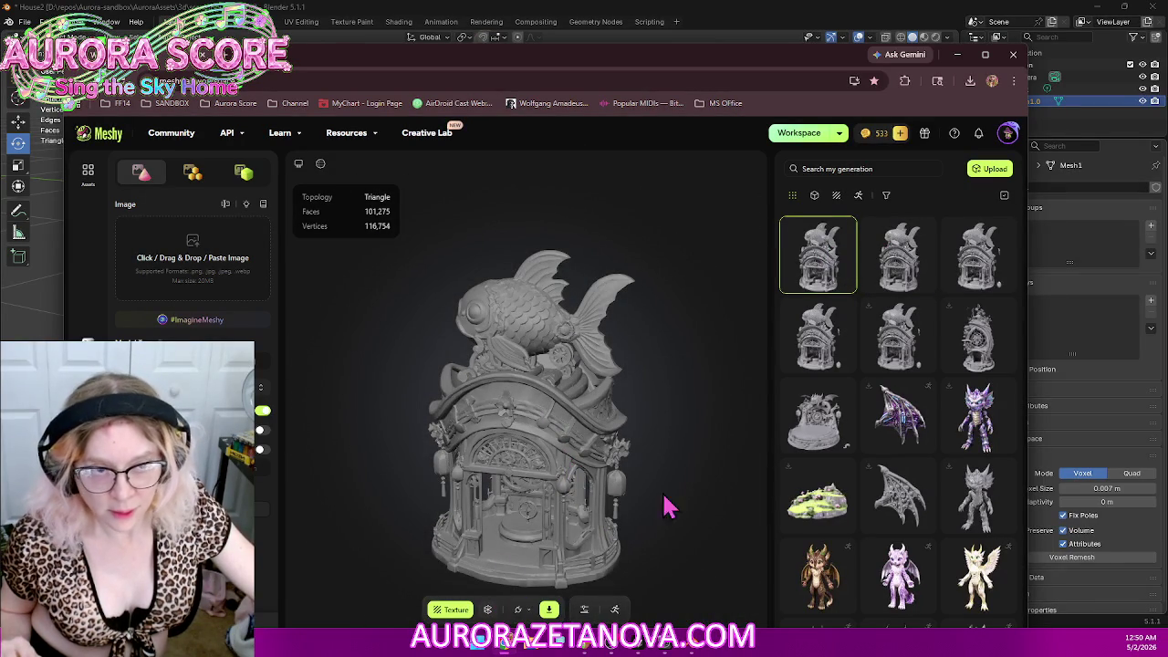
click(900, 255)
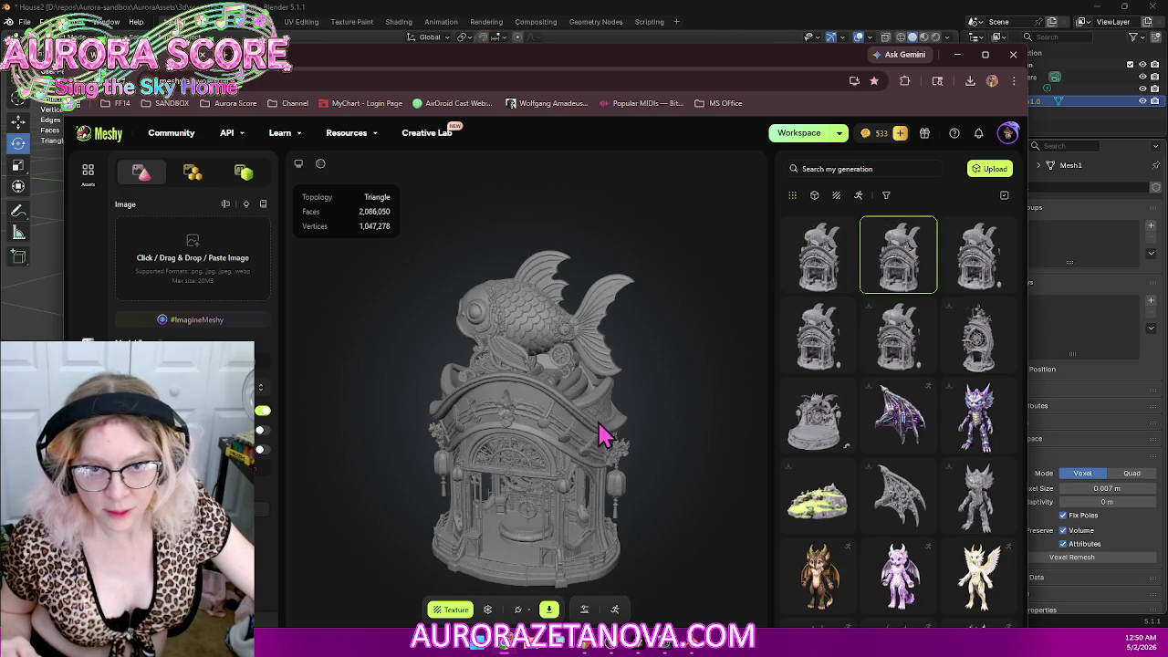
click(841, 281)
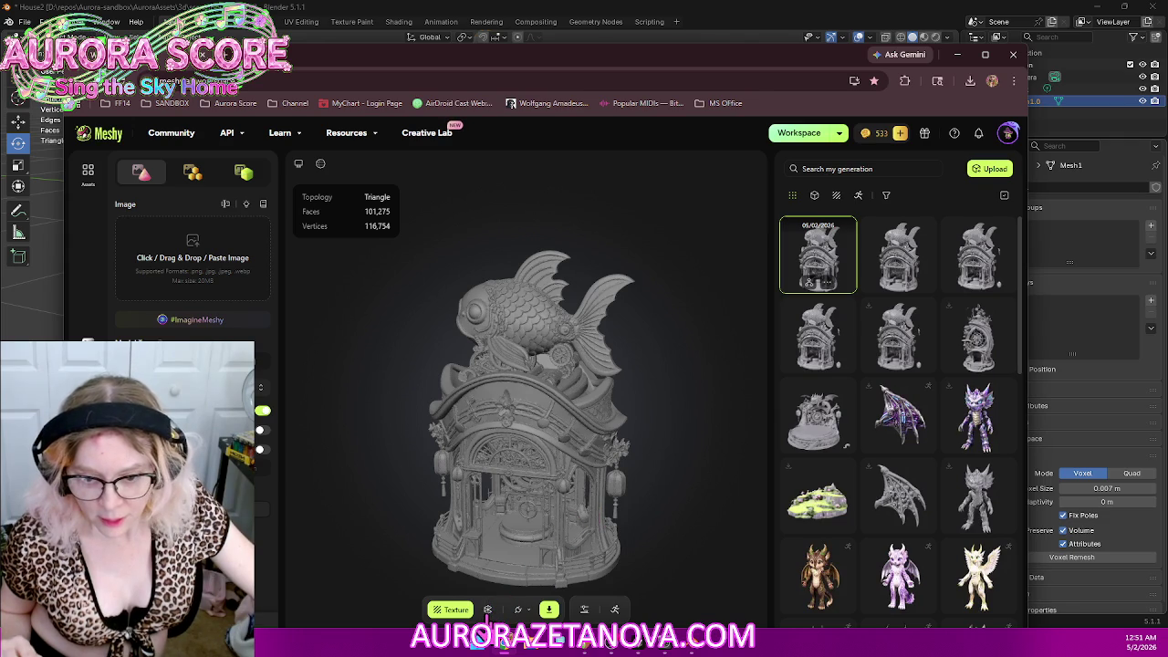
Step: Send the 101,275-face fish shrine to Blender through DCC Bridge and switch to Blender
click(488, 610)
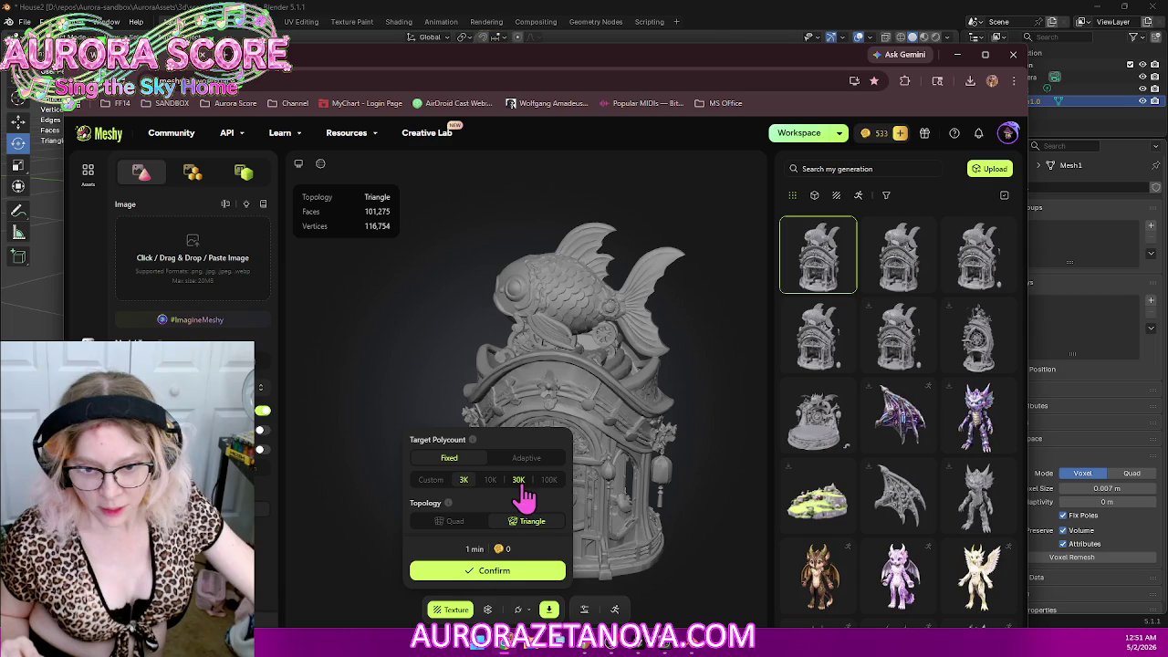
click(650, 388)
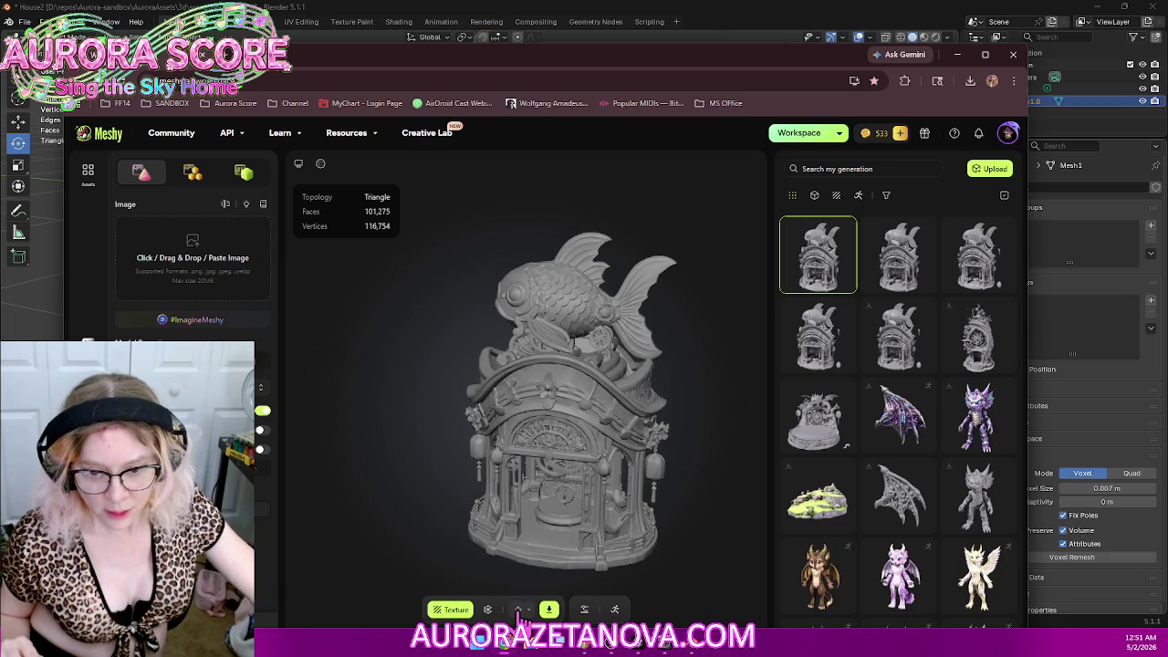
click(521, 611)
click(529, 480)
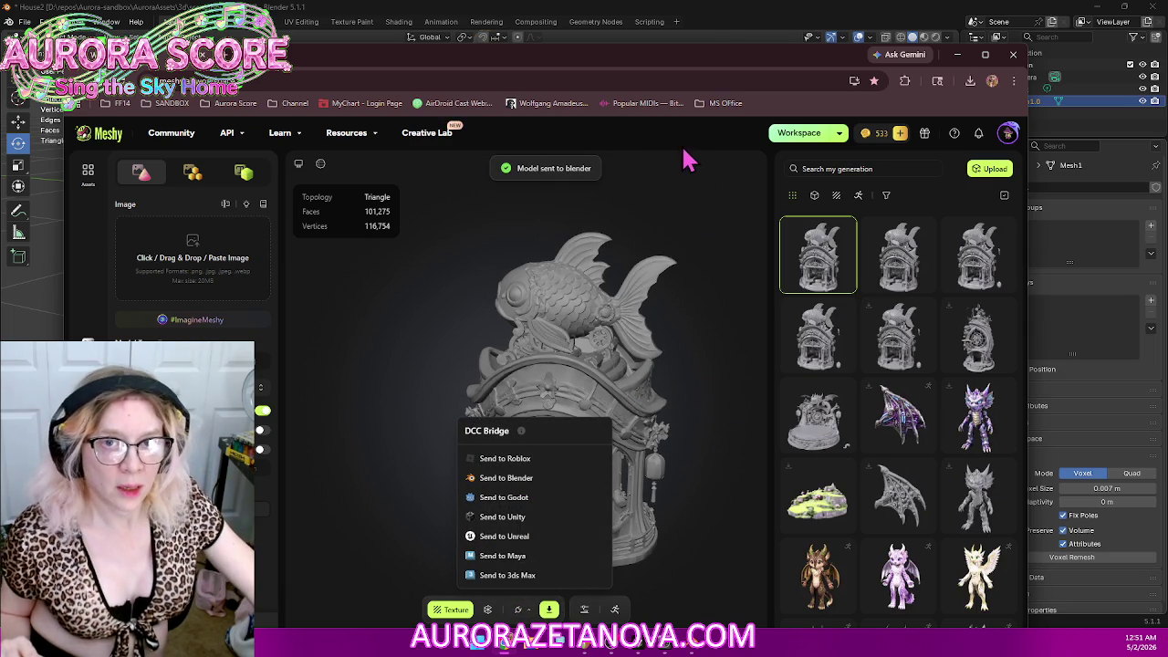
click(846, 18)
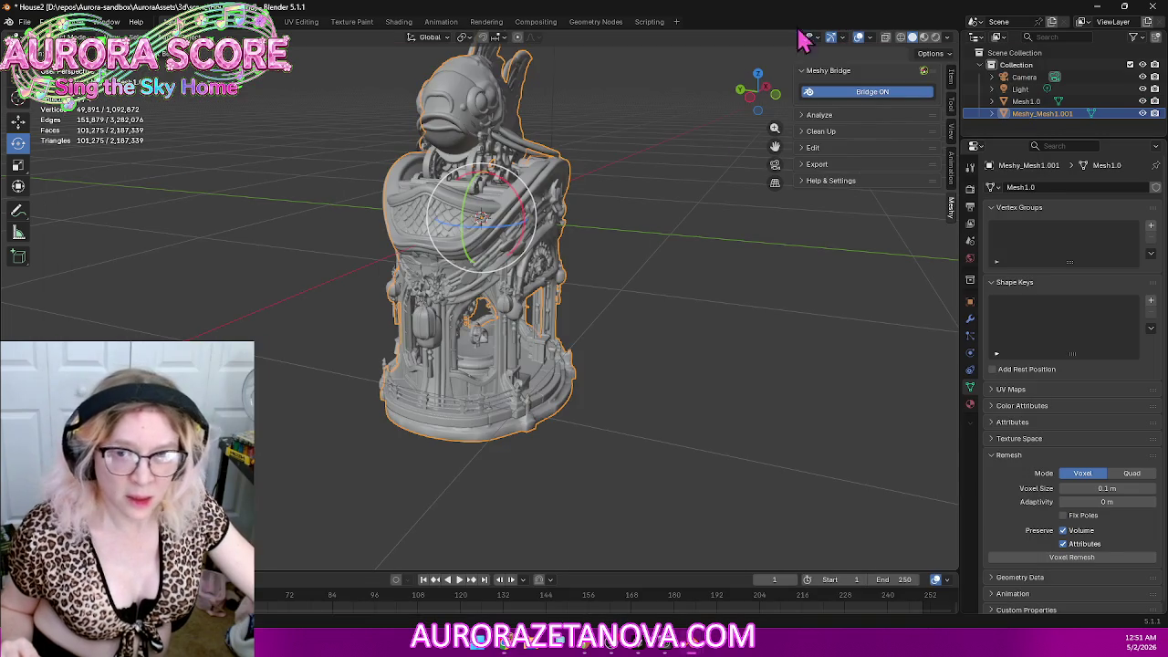
Step: Compare Mesh1.0 and Meshy_Mesh1.001 stats in the Outliner, then delete Mesh1.0
mouse_move(584, 326)
middle_down()
mouse_move(657, 308)
mouse_move(597, 316)
middle_up()
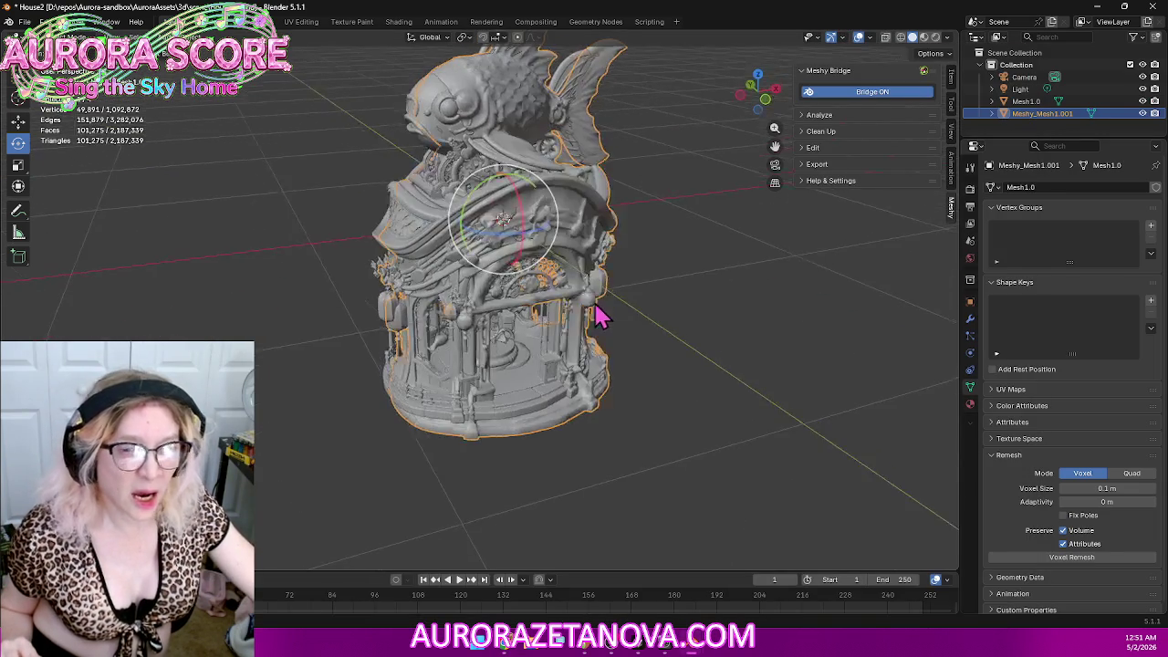
click(1027, 101)
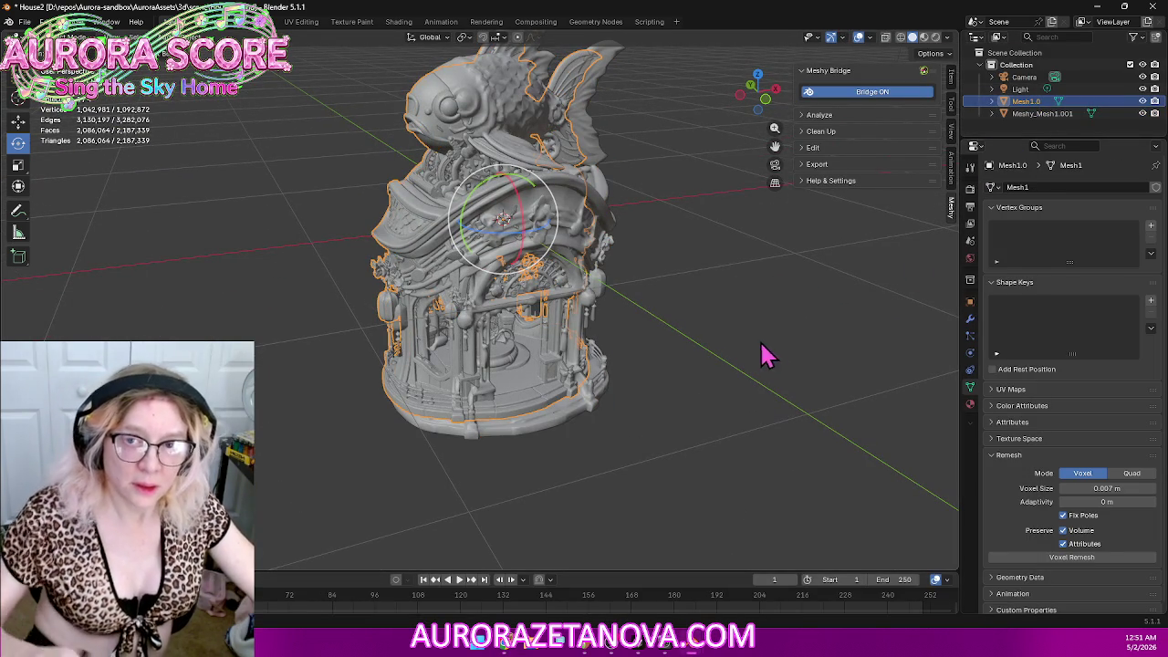
click(1042, 113)
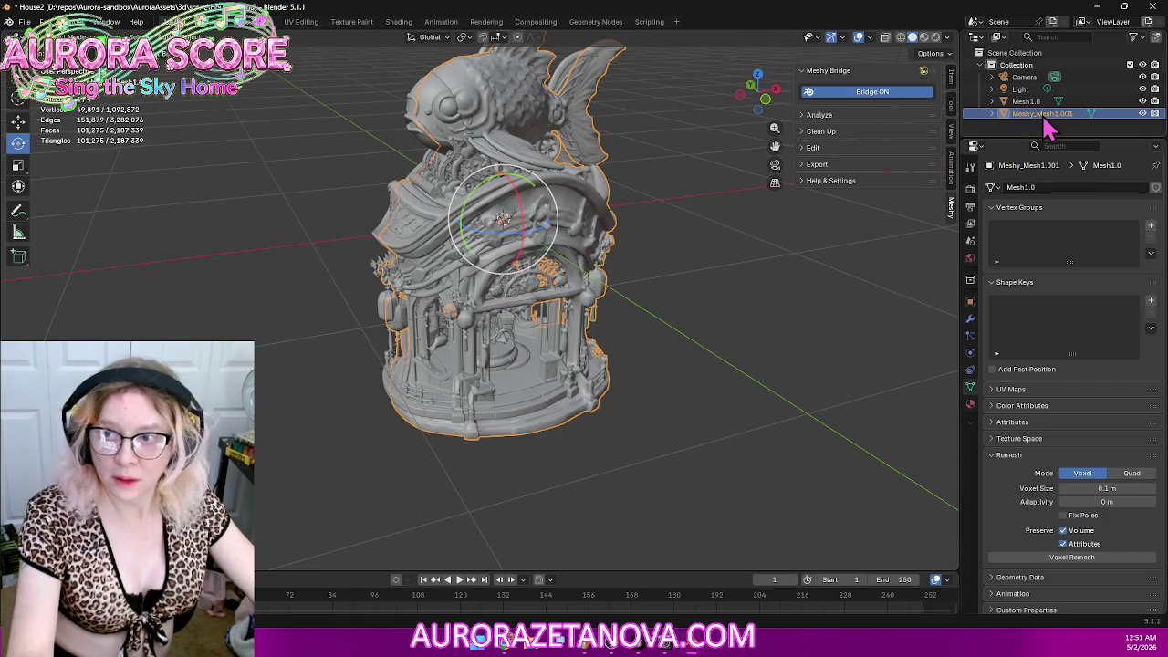
click(1045, 103)
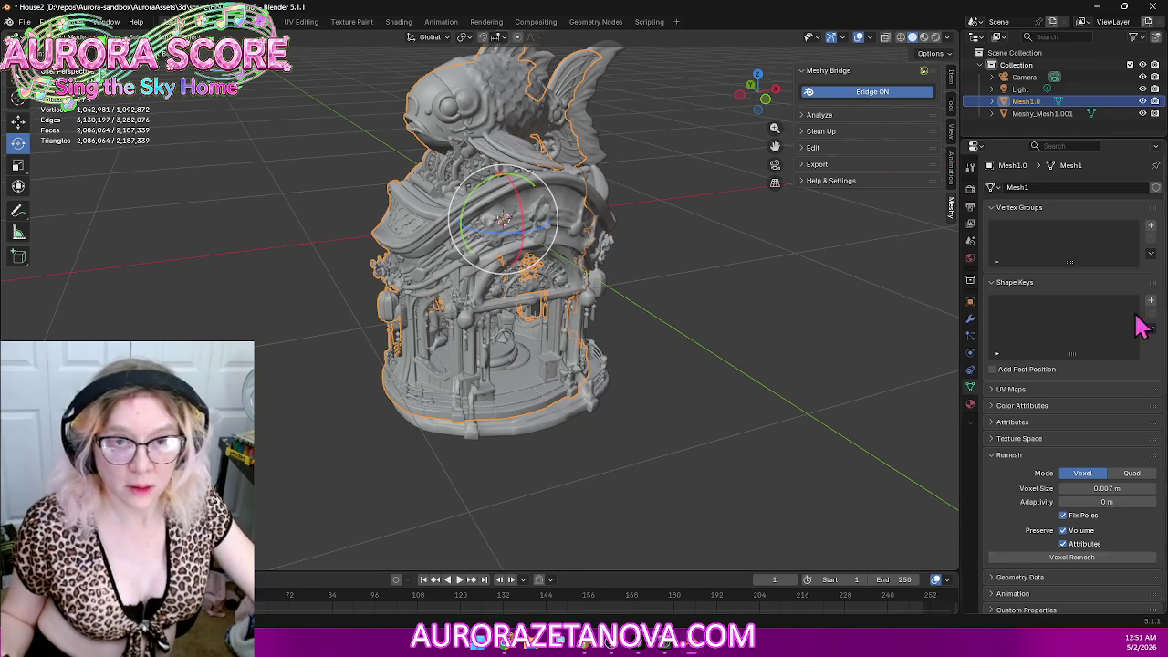
click(1035, 115)
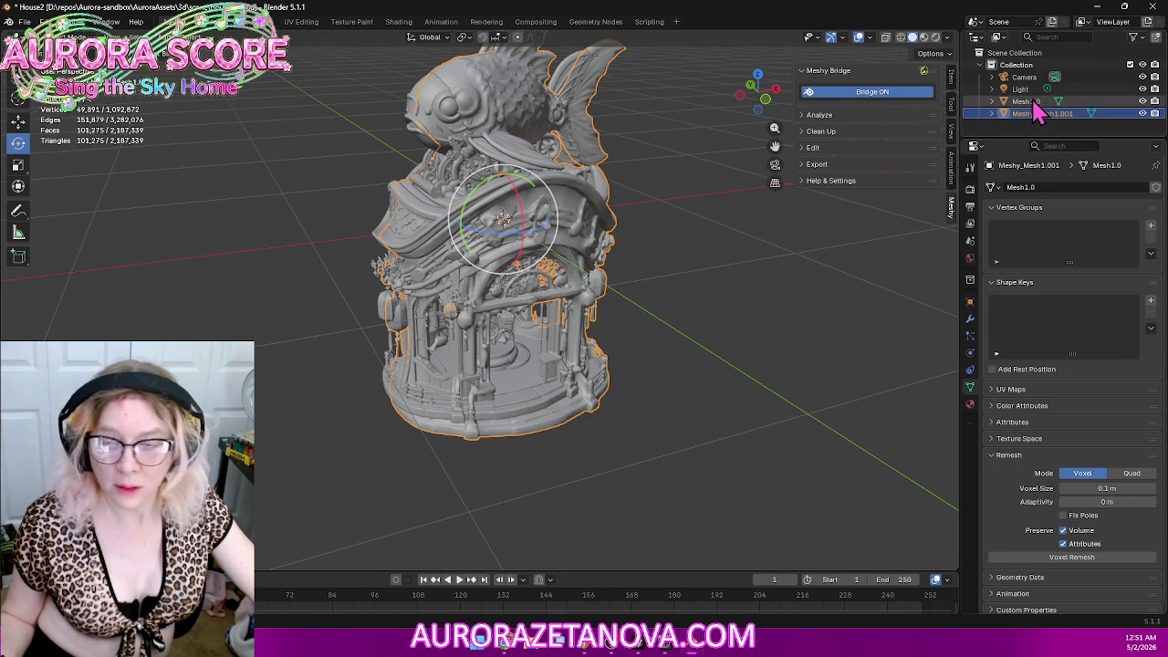
click(1035, 103)
key(Delete)
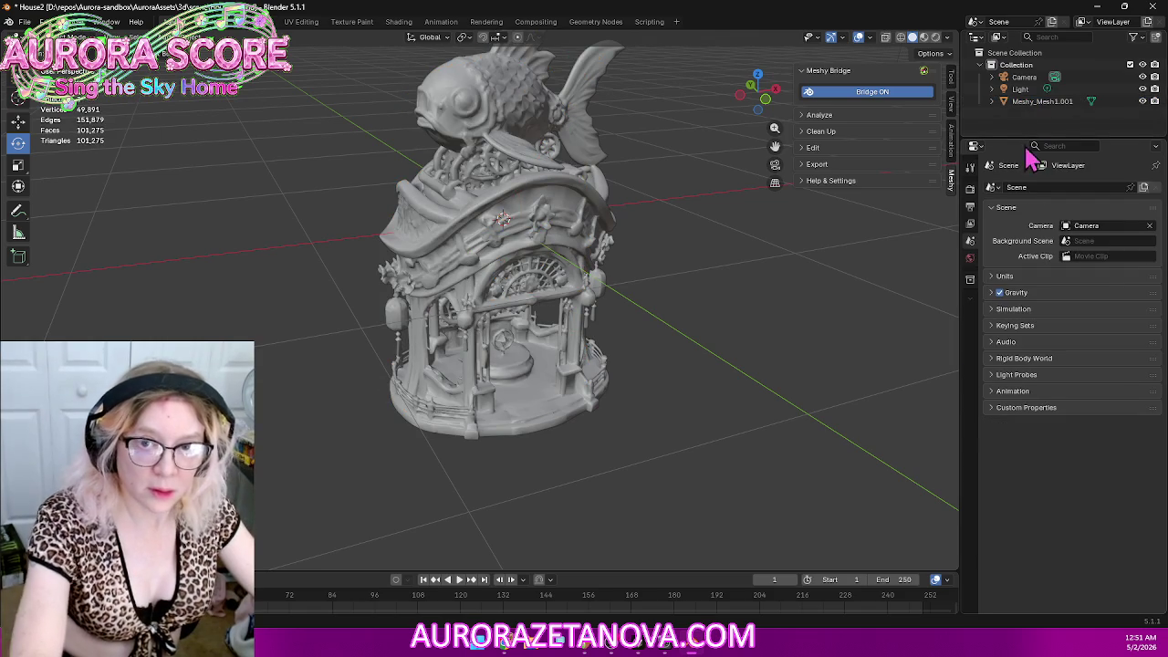
Step: Merge all of Meshy_Mesh1.001's vertices by distance in Edit Mode, which removes 0 vertices
click(1041, 102)
key(KP_1)
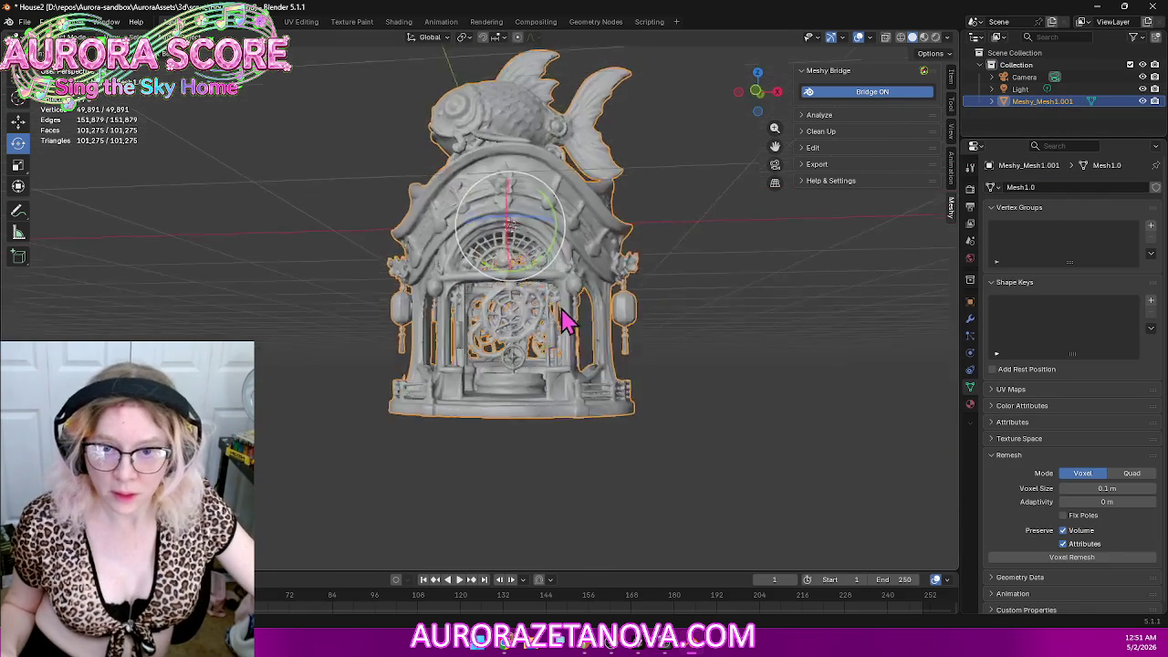
scroll(566, 337, up, 2)
scroll(568, 347, up, 3)
mouse_move(569, 347)
middle_down()
mouse_move(576, 221)
mouse_move(568, 261)
mouse_move(589, 342)
mouse_move(608, 338)
mouse_move(594, 340)
middle_up()
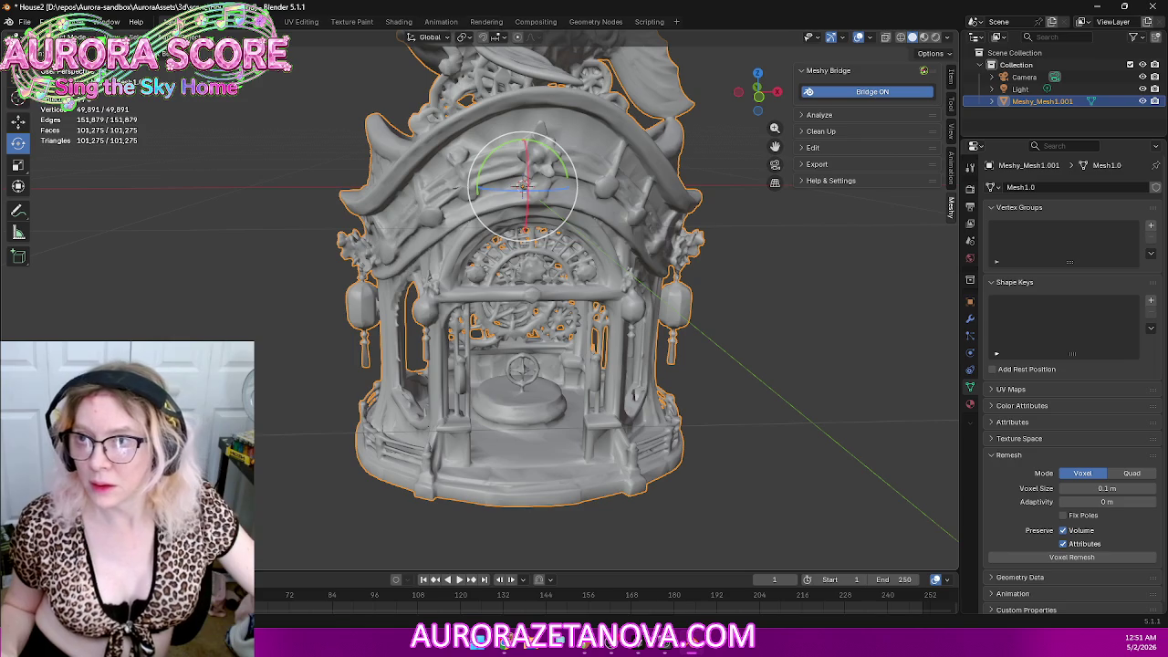
key(Tab)
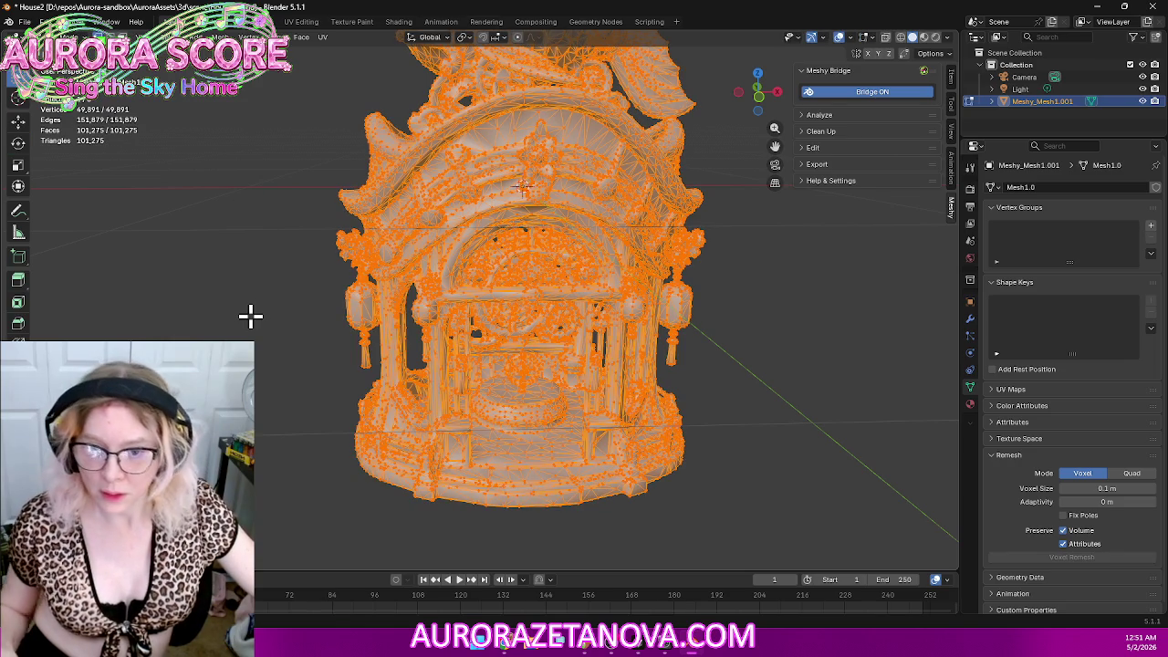
key(m)
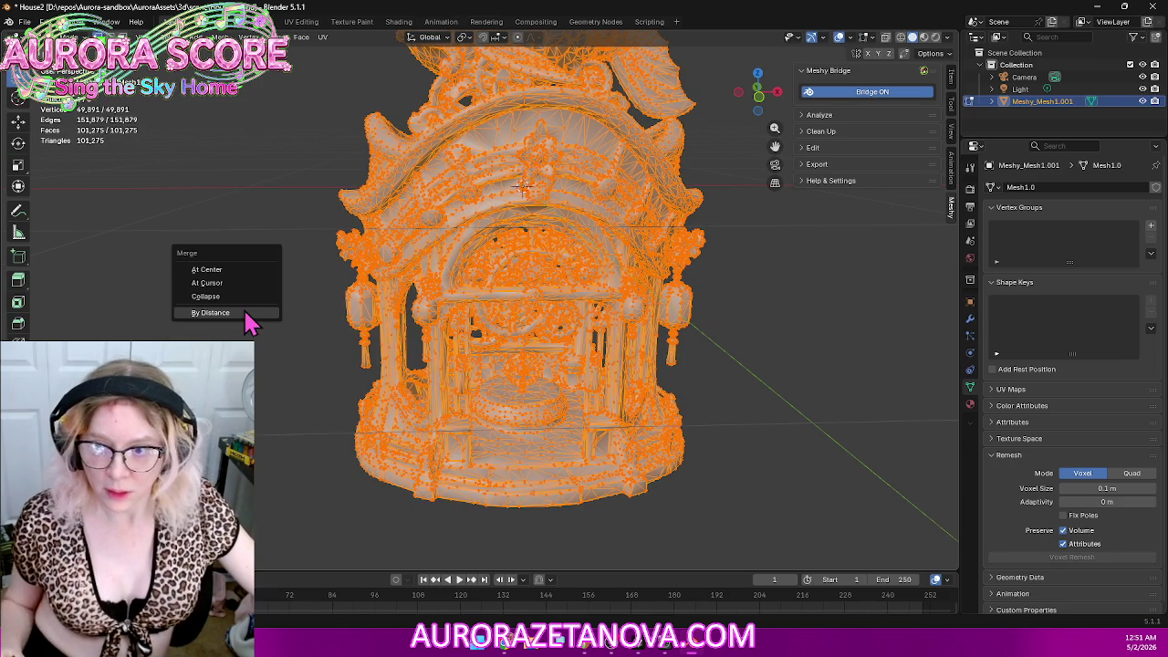
click(262, 318)
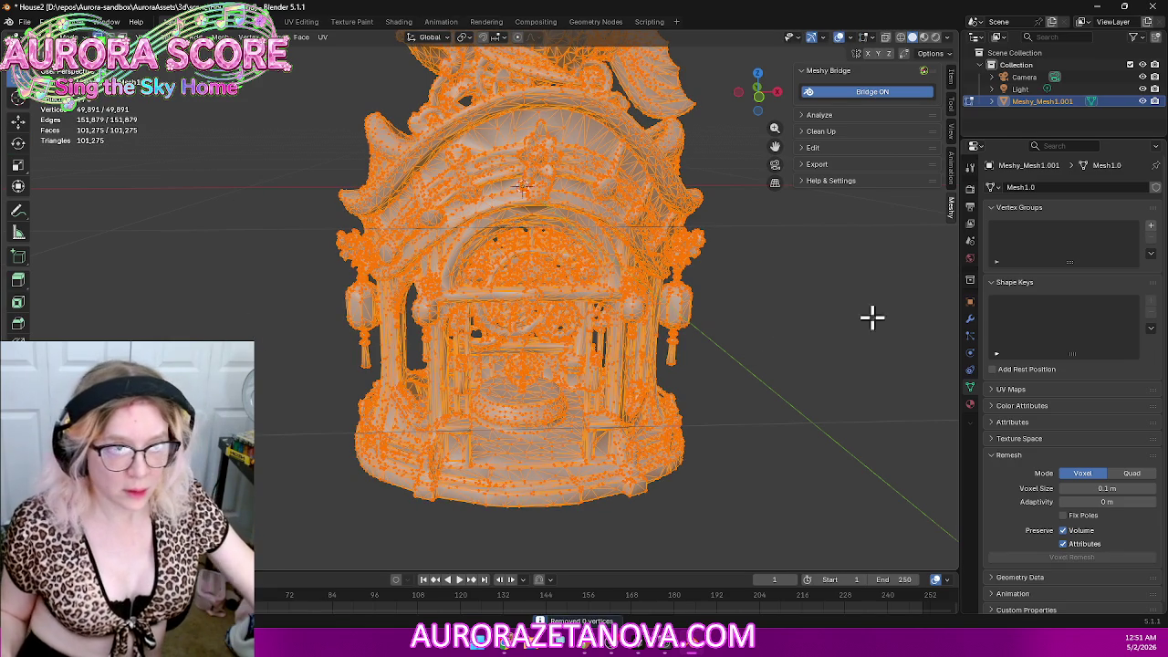
click(971, 321)
click(987, 189)
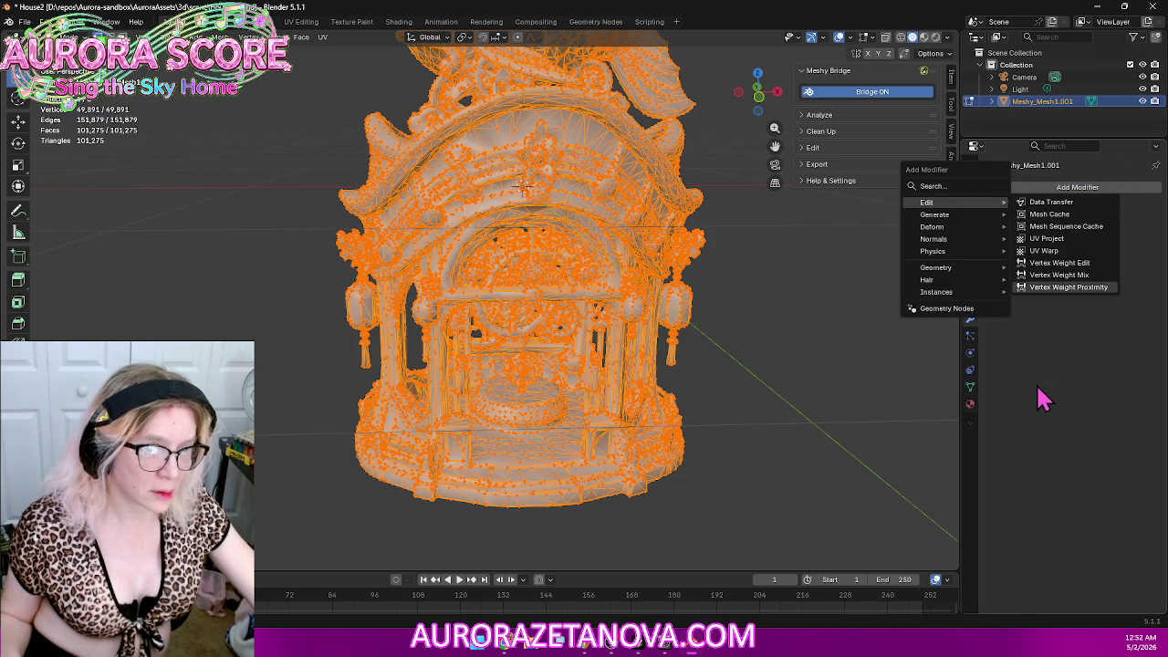
Step: Add a Weld modifier from Generate and nudge its merge distance up, then back down
click(963, 226)
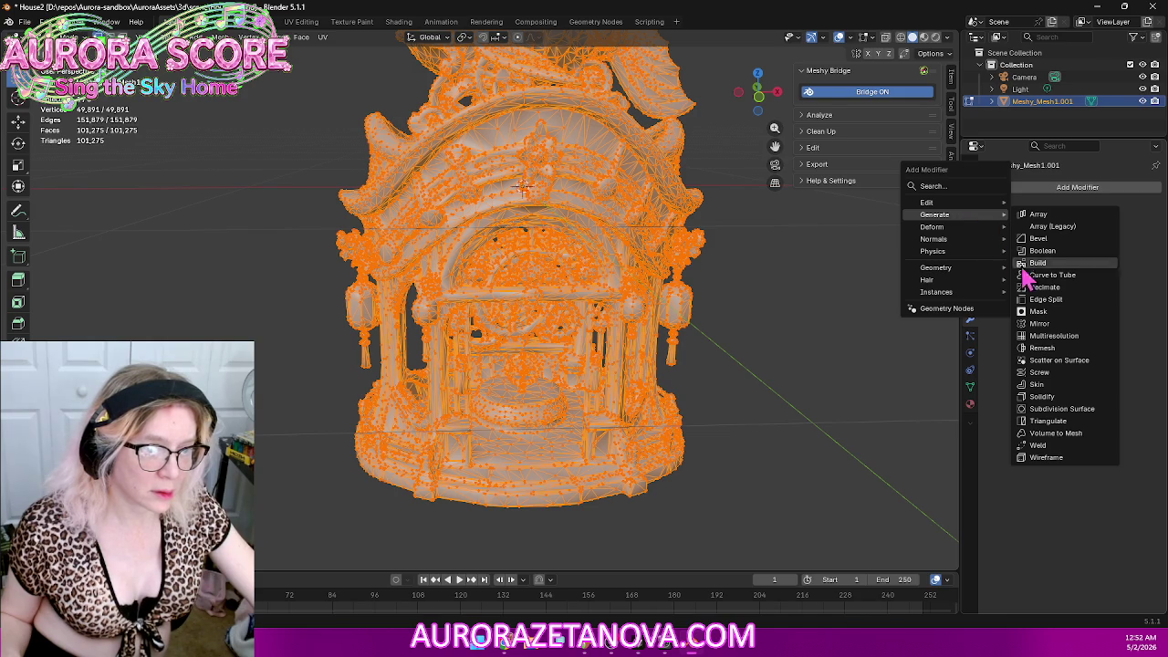
click(1038, 445)
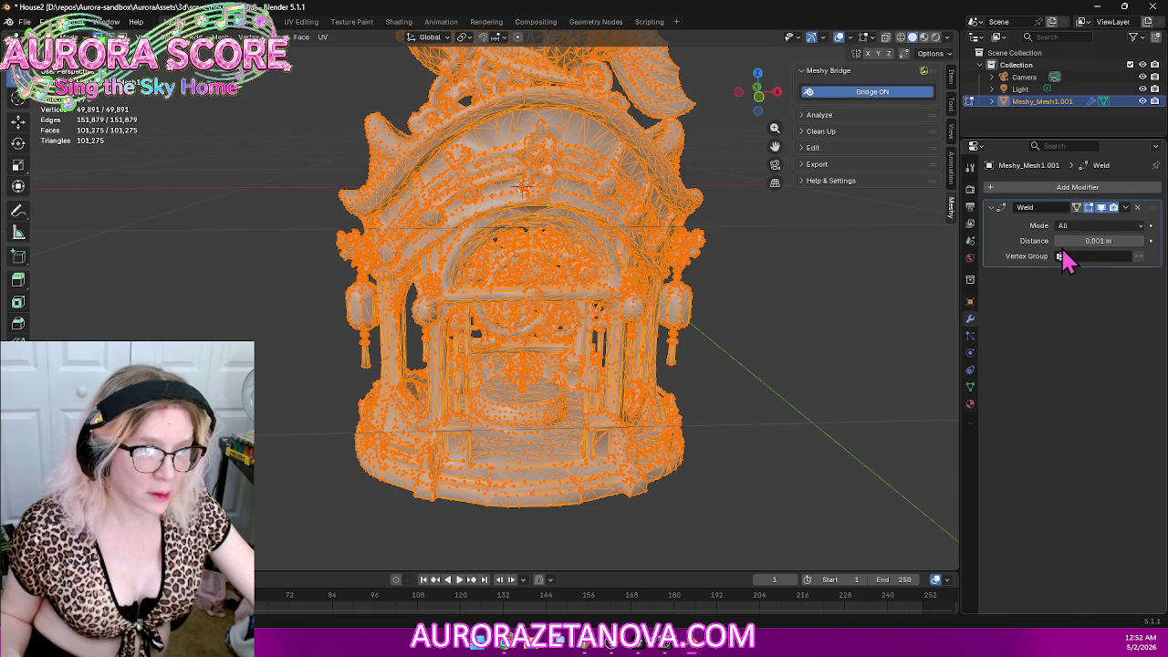
click(1140, 242)
click(1140, 241)
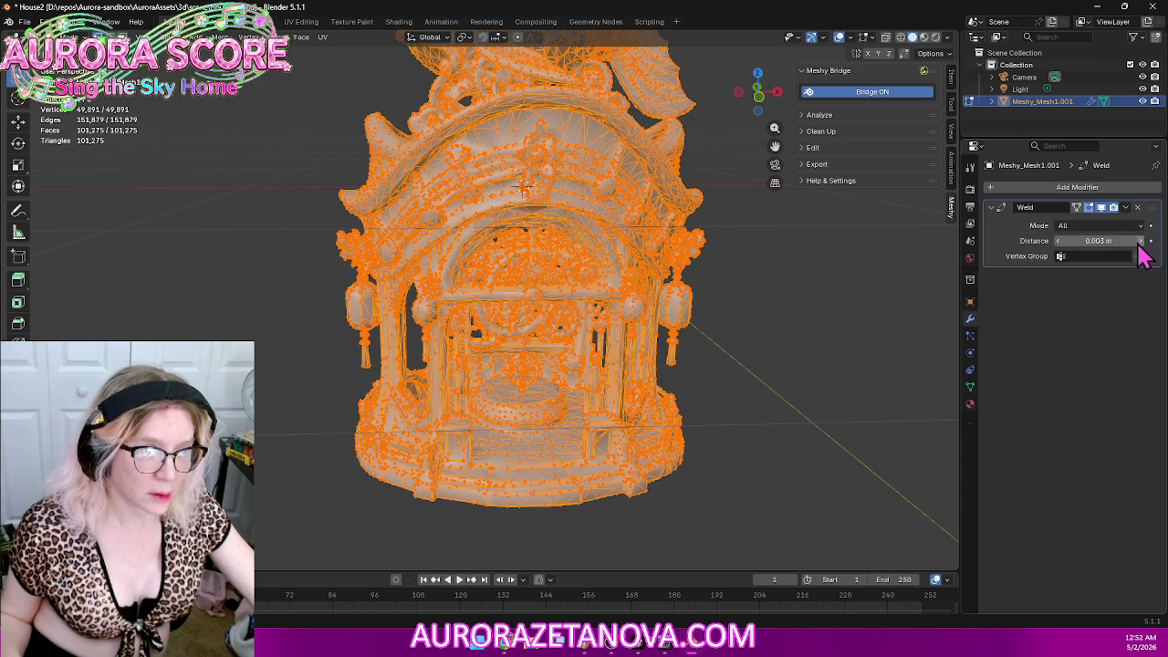
click(1060, 245)
click(1061, 244)
click(1061, 244)
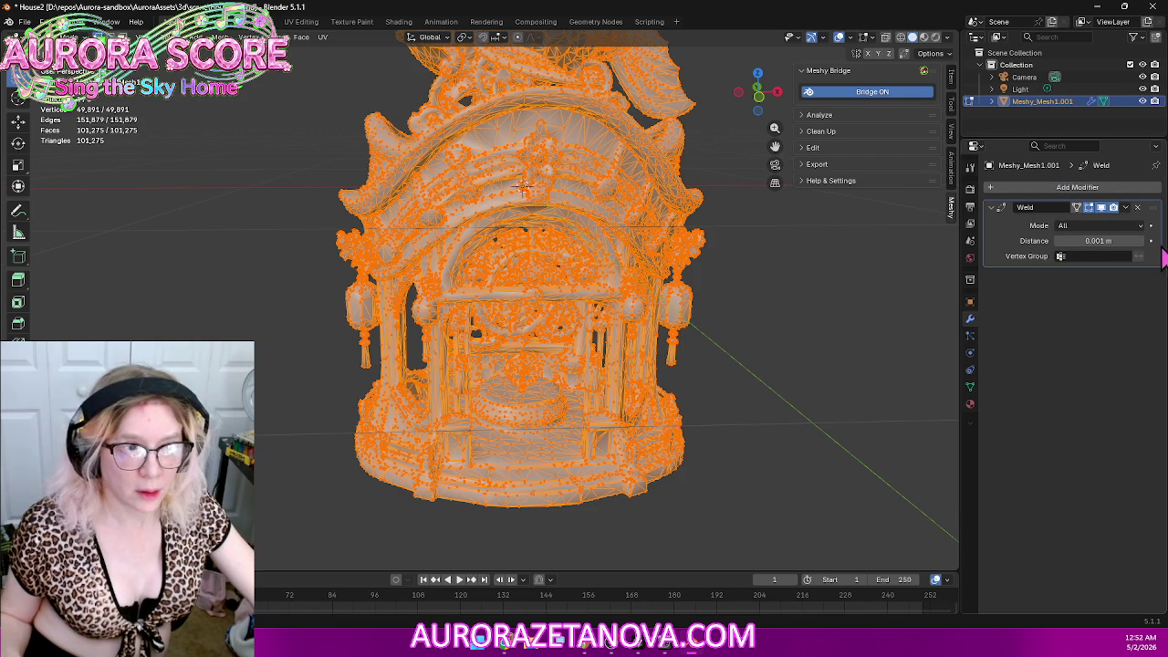
Step: Raise the Weld distance to 0.005 m and orbit to inspect the welded model
click(1142, 242)
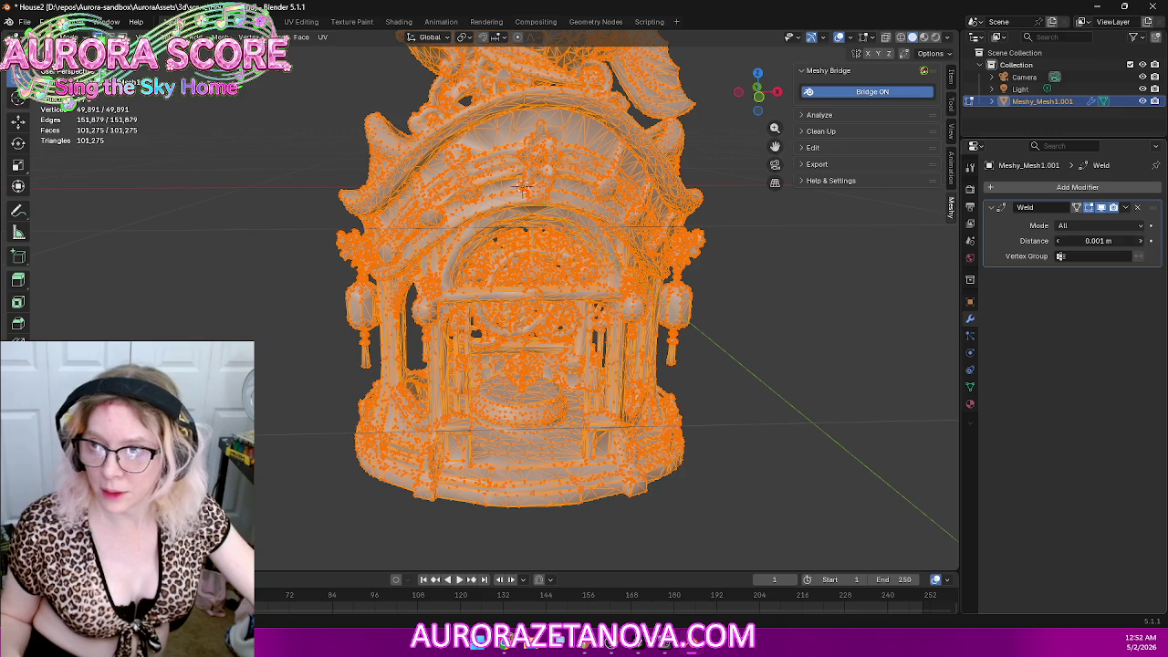
click(1141, 242)
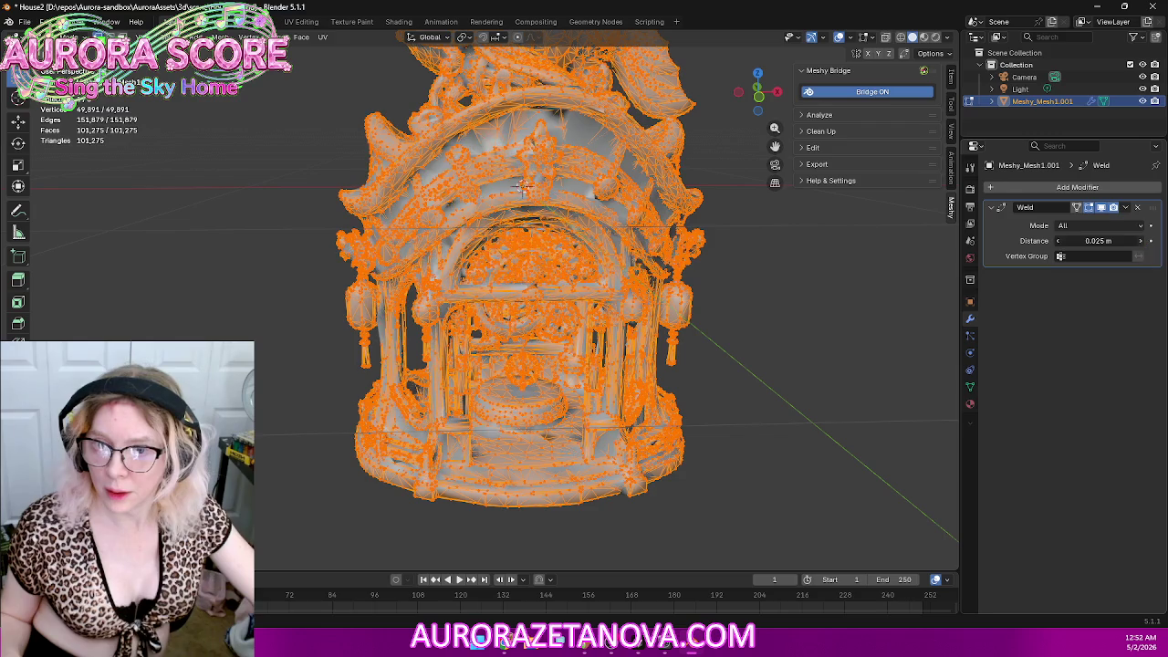
mouse_move(888, 342)
middle_down()
mouse_move(605, 391)
mouse_move(772, 386)
mouse_move(842, 394)
mouse_move(883, 421)
mouse_move(715, 414)
mouse_move(572, 389)
middle_up()
scroll(627, 383, up, 5)
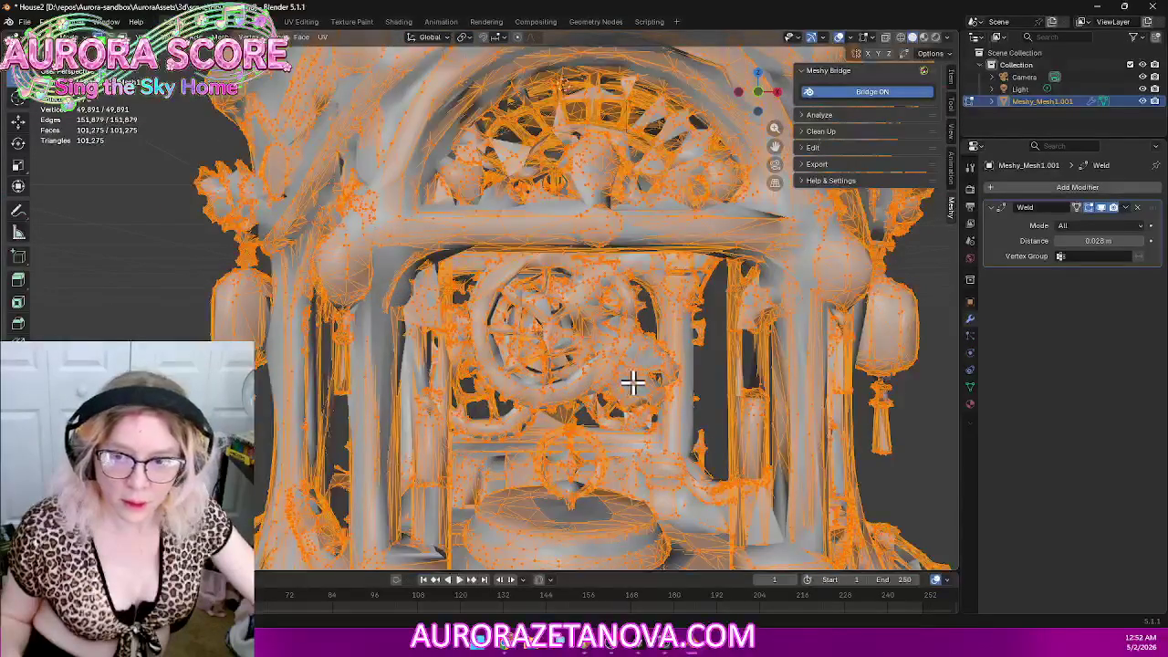
scroll(632, 383, down, 2)
scroll(636, 383, down, 3)
mouse_move(676, 365)
middle_down()
mouse_move(699, 326)
mouse_move(670, 368)
mouse_move(675, 347)
mouse_move(822, 291)
middle_up()
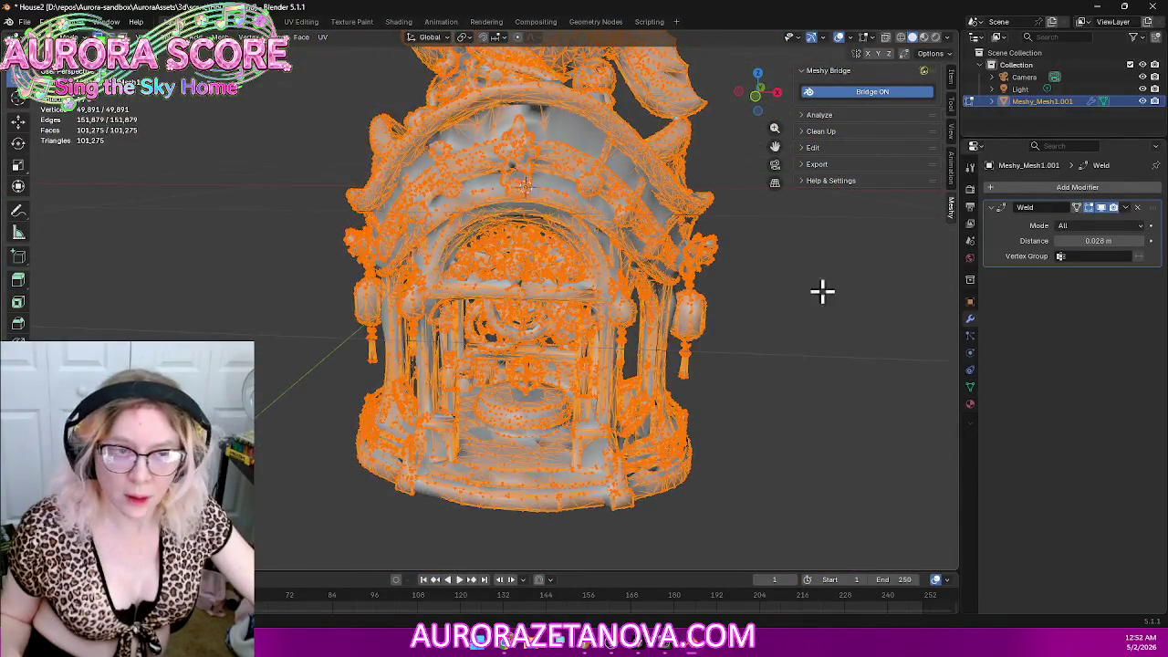
Step: Step the Weld distance up from 0.029 m through 0.052 m to 0.064 m
click(1142, 245)
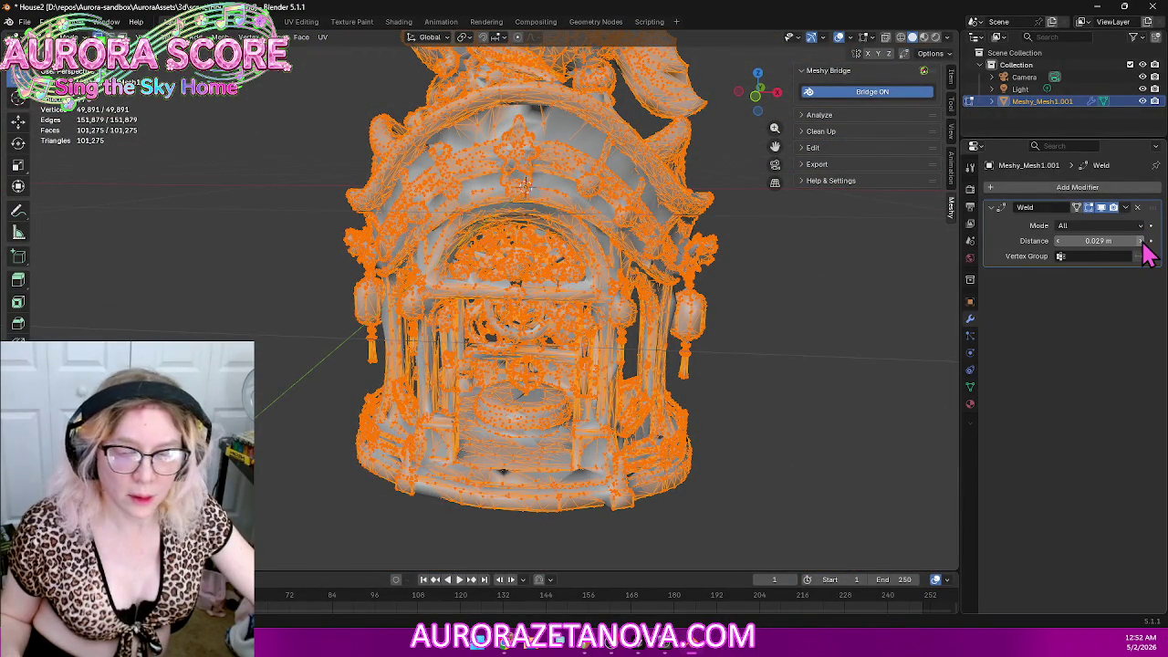
click(1143, 244)
click(1143, 245)
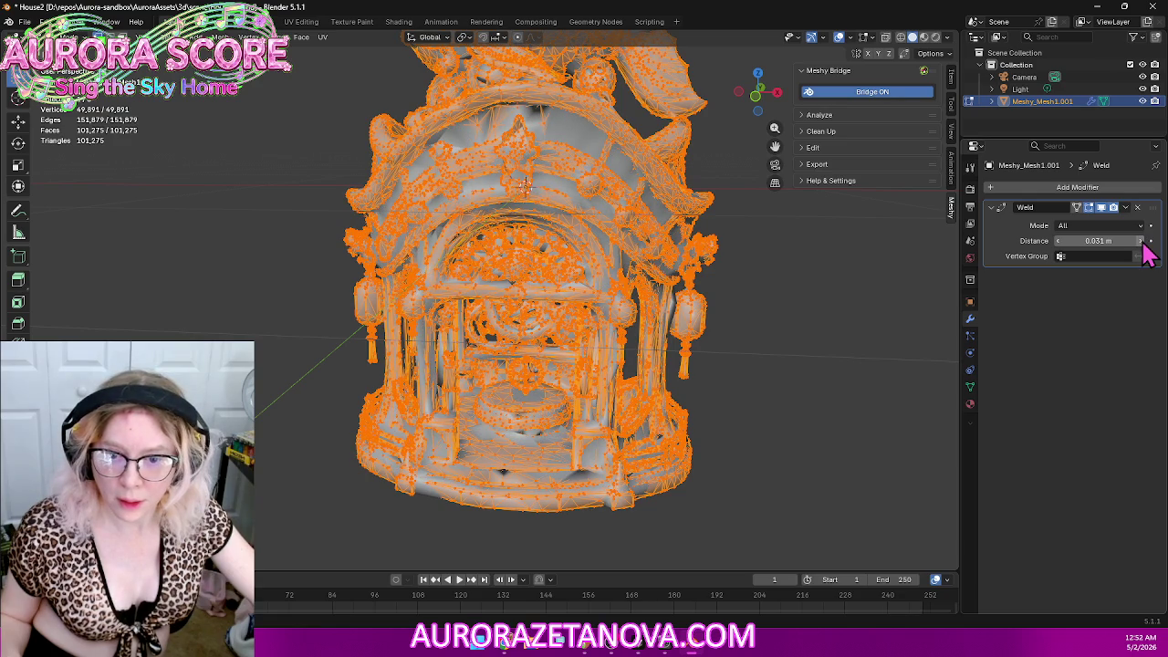
click(1141, 241)
click(1143, 243)
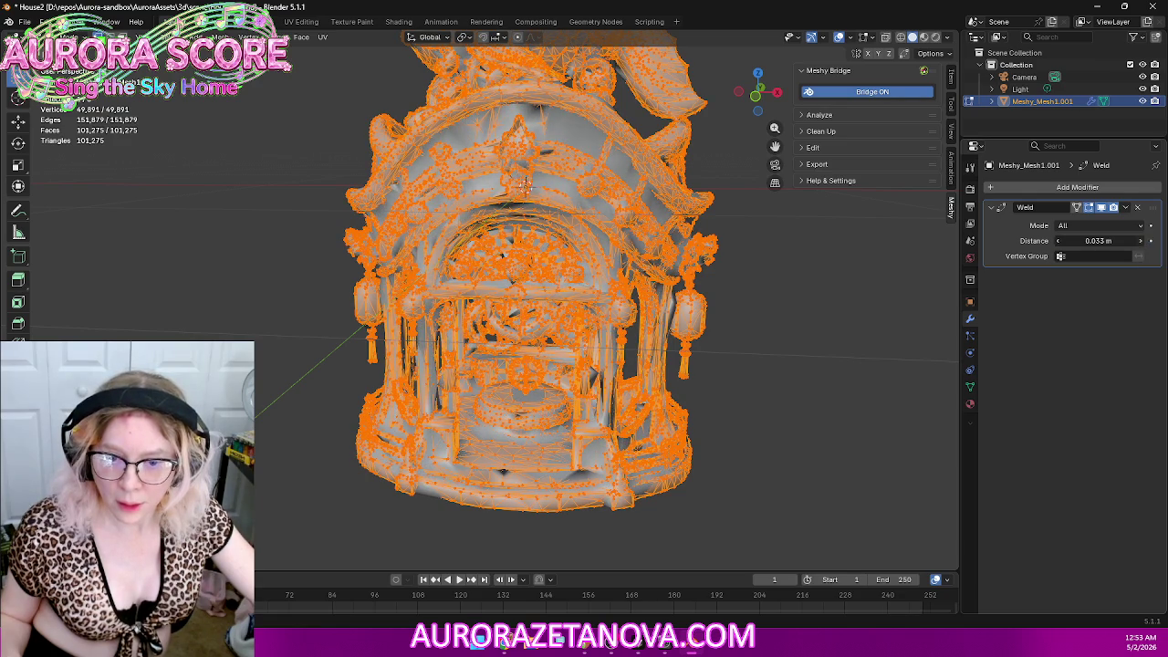
click(1143, 243)
click(1143, 243)
click(1143, 243)
click(1143, 243)
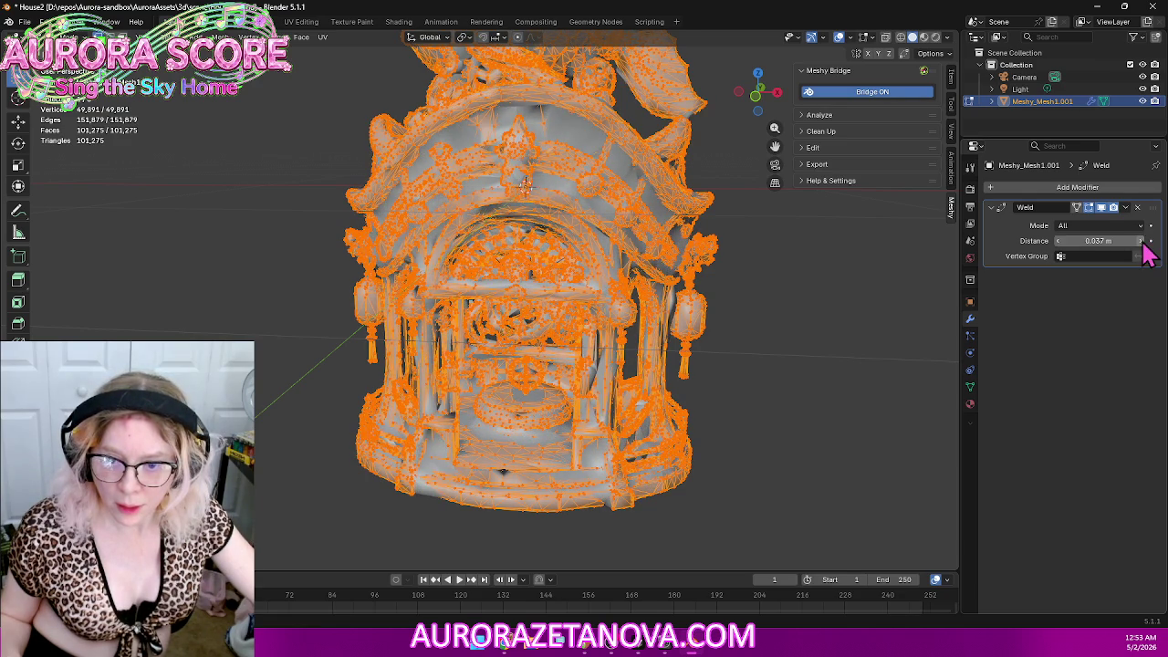
click(1143, 243)
click(1143, 243)
click(1142, 243)
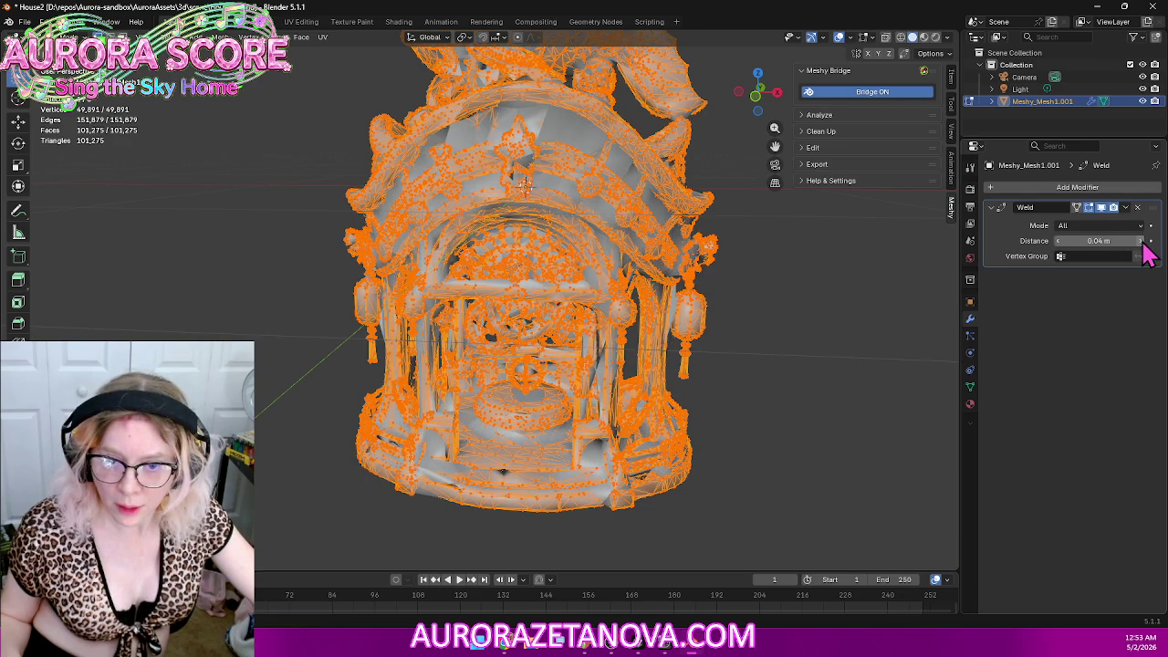
click(1143, 243)
click(1142, 243)
click(1143, 243)
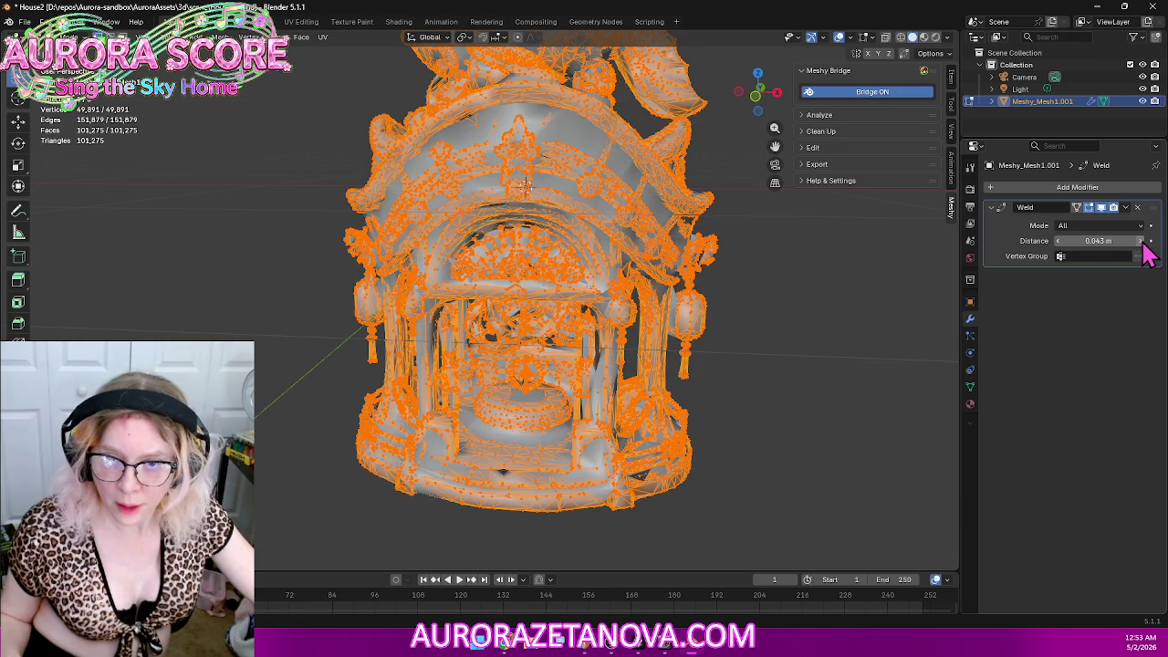
click(1142, 242)
click(1142, 243)
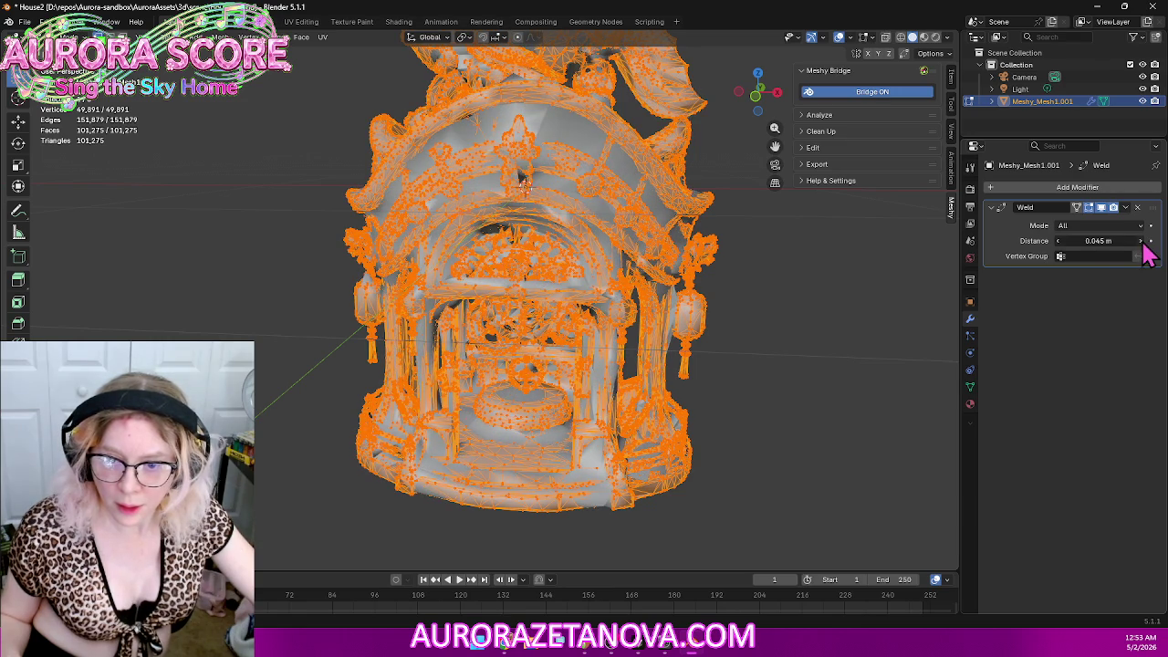
click(1142, 243)
click(1143, 243)
click(1142, 243)
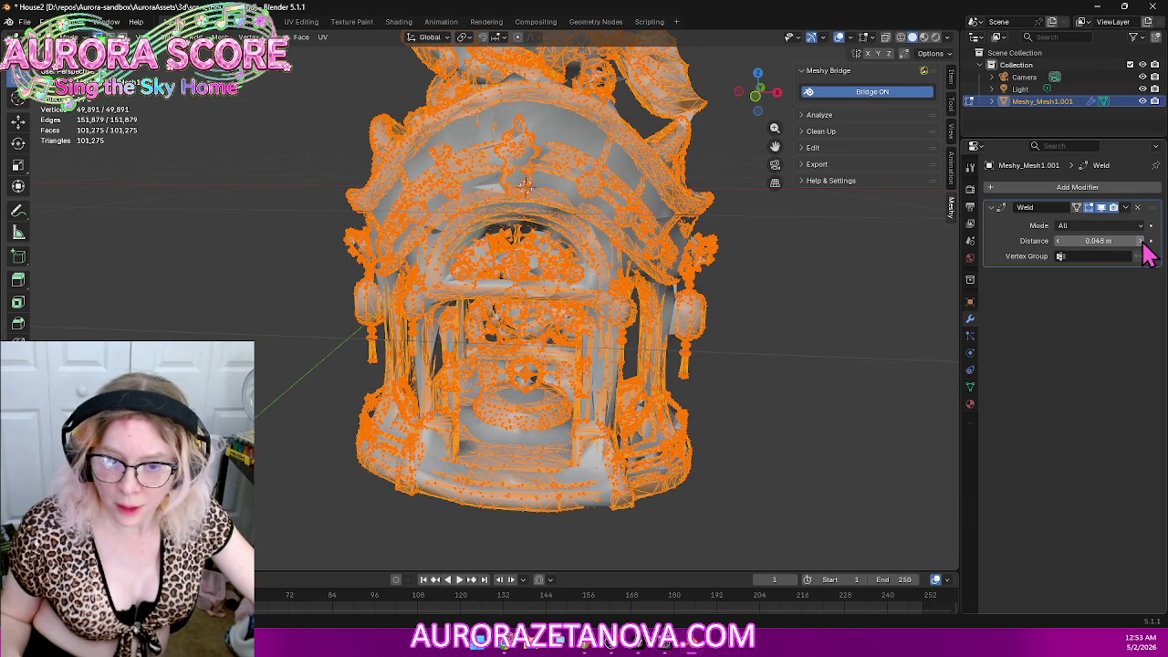
click(1143, 243)
click(1143, 242)
click(1143, 243)
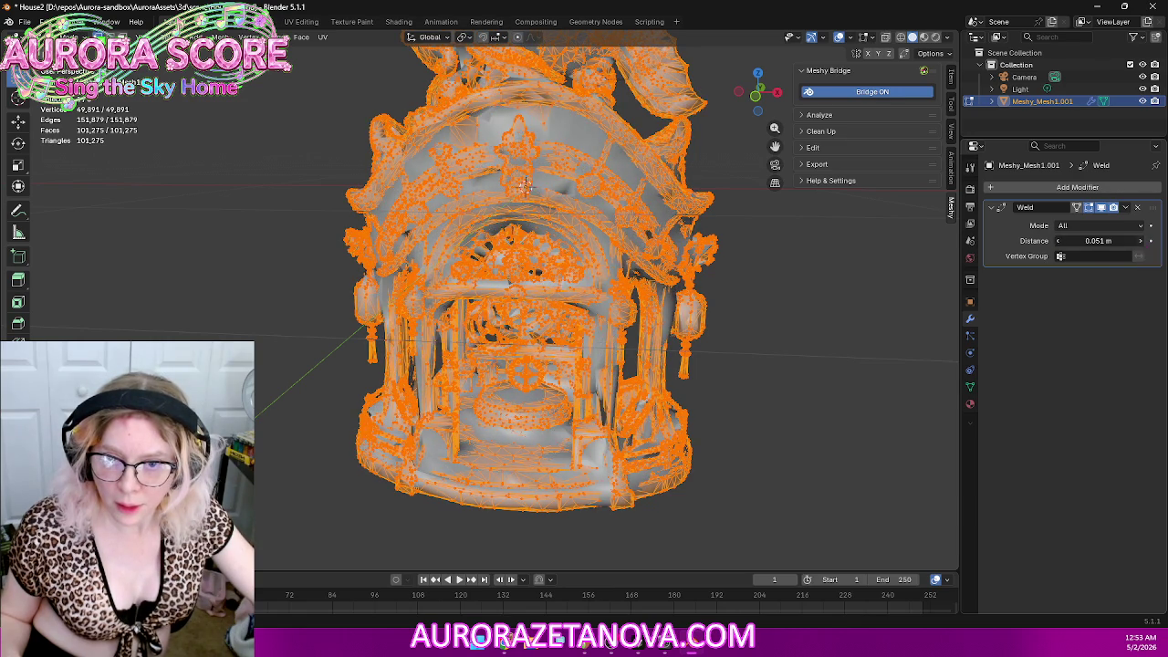
click(1143, 243)
drag(1144, 246, 1144, 246)
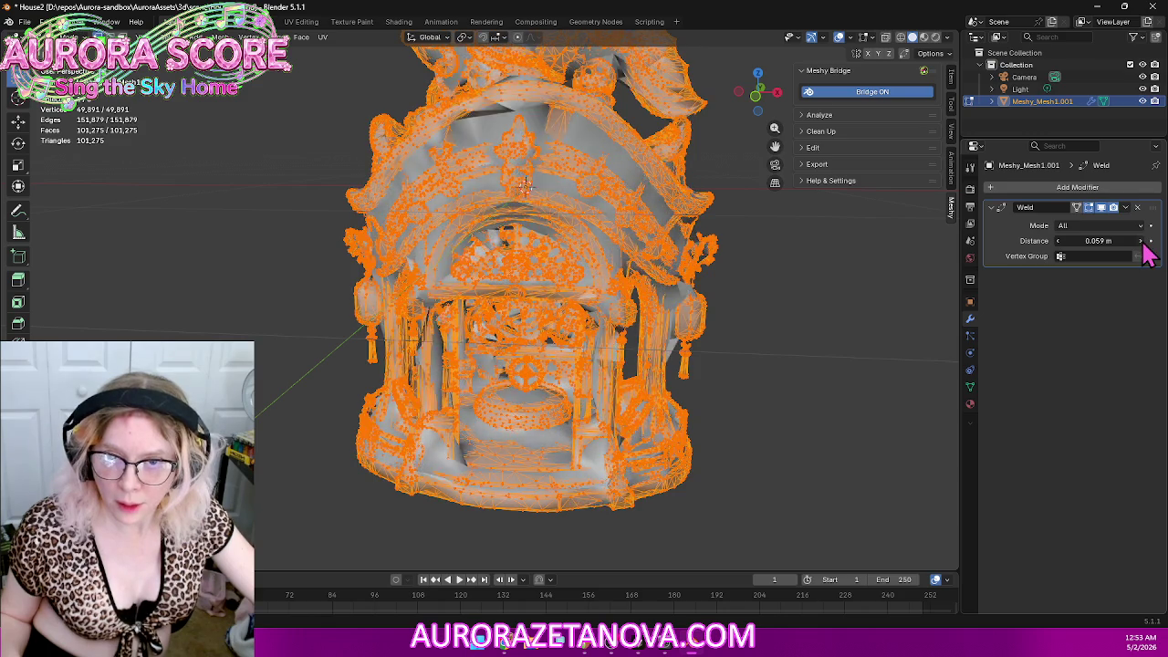
drag(1144, 246, 1144, 247)
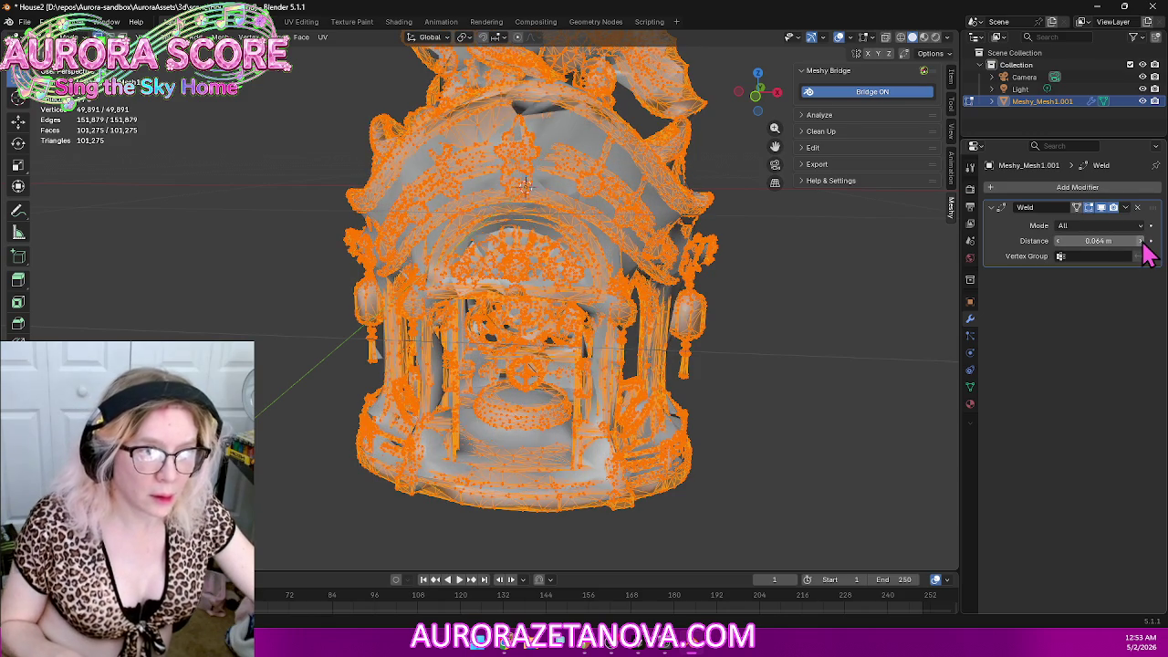
Step: Lower the Weld distance back down and settle it at 0.05 m
click(1060, 245)
click(1059, 244)
click(1060, 245)
click(1060, 245)
click(1060, 244)
click(1059, 244)
click(1060, 246)
click(1060, 246)
click(1060, 246)
mouse_move(774, 315)
middle_down()
mouse_move(794, 286)
mouse_move(858, 277)
mouse_move(146, 302)
mouse_move(118, 319)
mouse_move(378, 305)
mouse_move(336, 327)
middle_up()
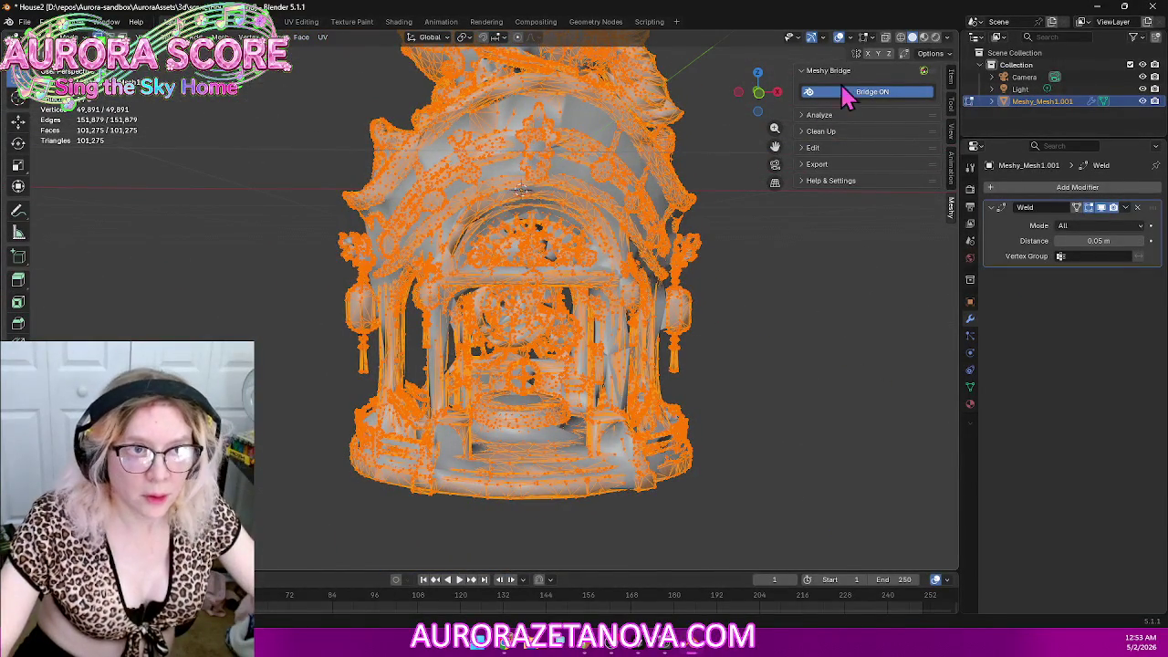